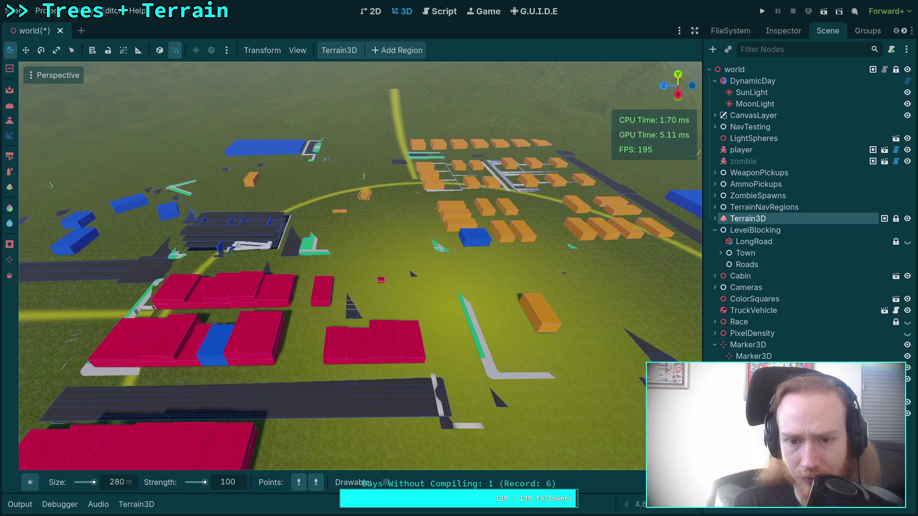
# Fly the view down over the town and tilt up to see the town and hills
pyautogui.press('s')
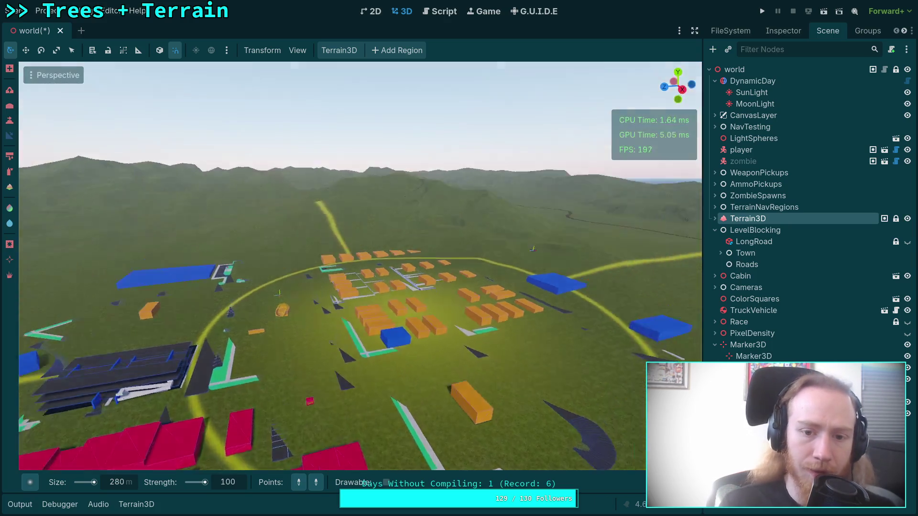
pyautogui.press('w')
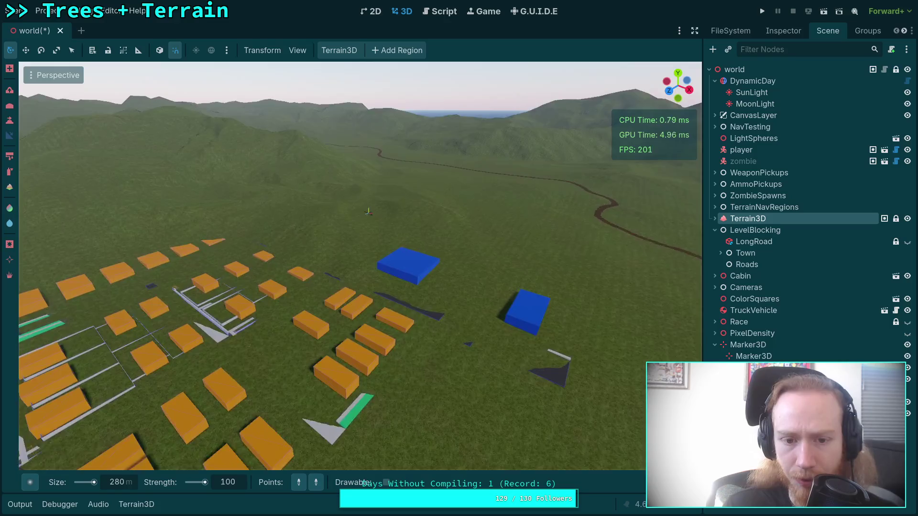
pyautogui.press('d')
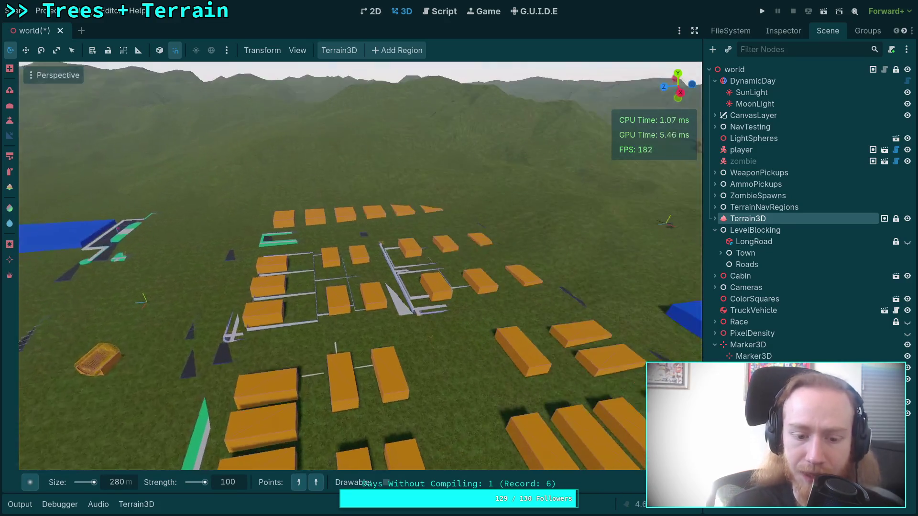
pyautogui.press('w')
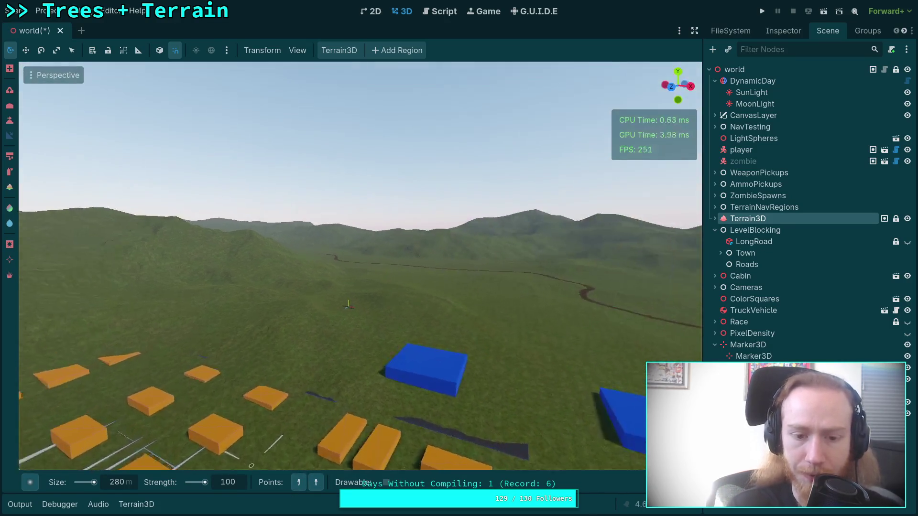
pyautogui.scroll(3, 360, 266)
pyautogui.scroll(-20, 360, 266)
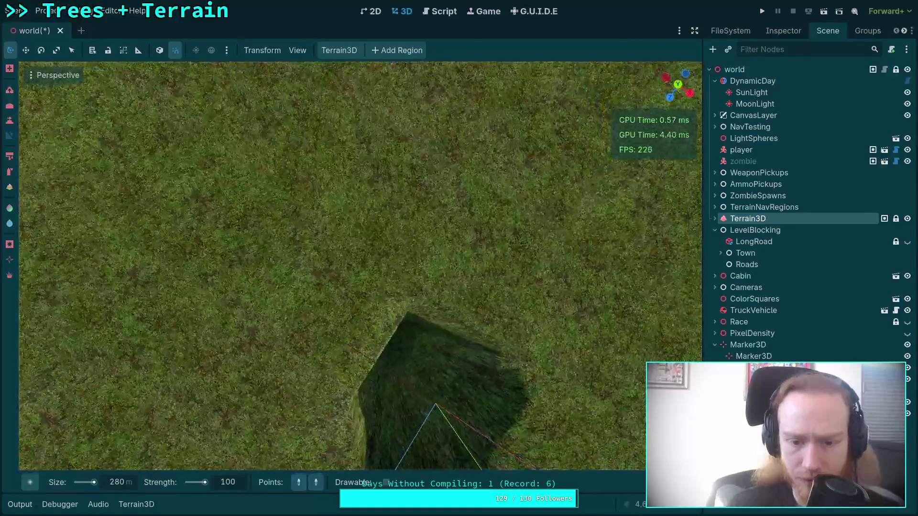
pyautogui.press('s')
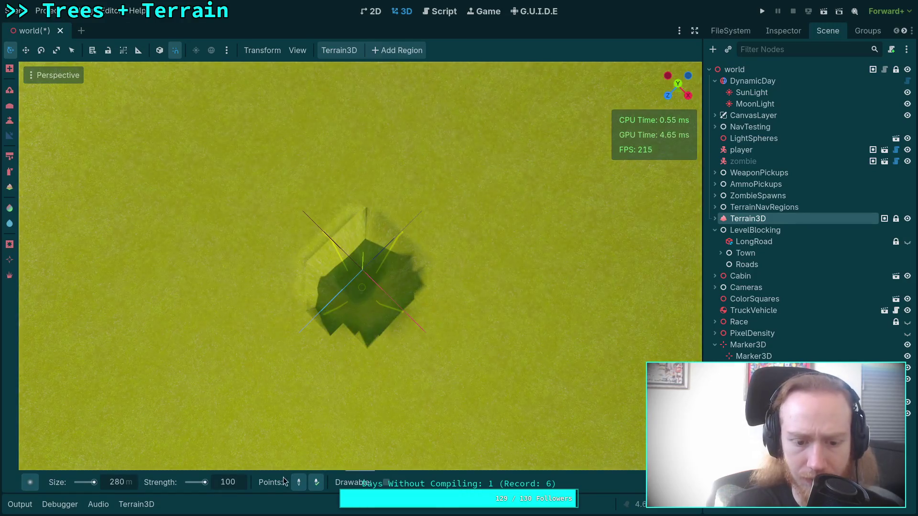
pyautogui.moveTo(284, 481)
pyautogui.mouseDown()
pyautogui.moveTo(287, 454)
pyautogui.moveTo(389, 447)
pyautogui.moveTo(344, 322)
pyautogui.moveTo(98, 197)
pyautogui.mouseUp()
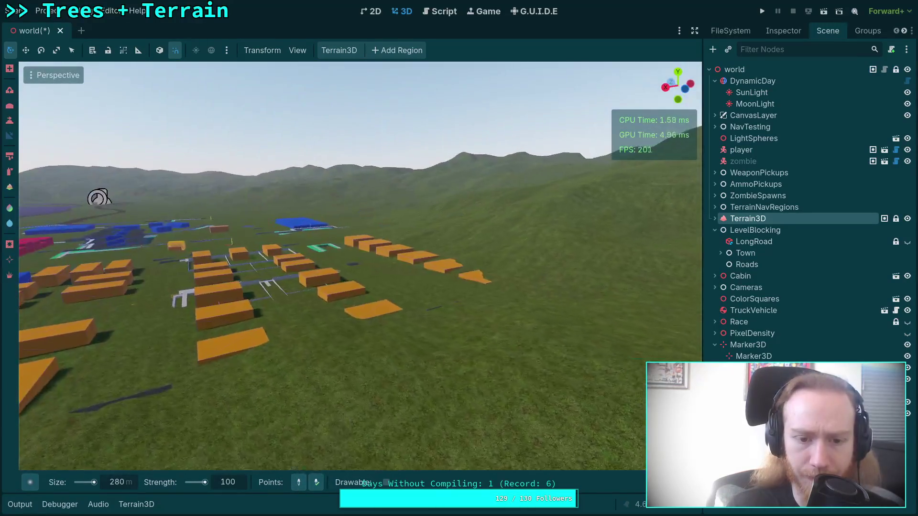
# Fly over the orange town blocks, then pull back to an overview of the town
pyautogui.press('w')
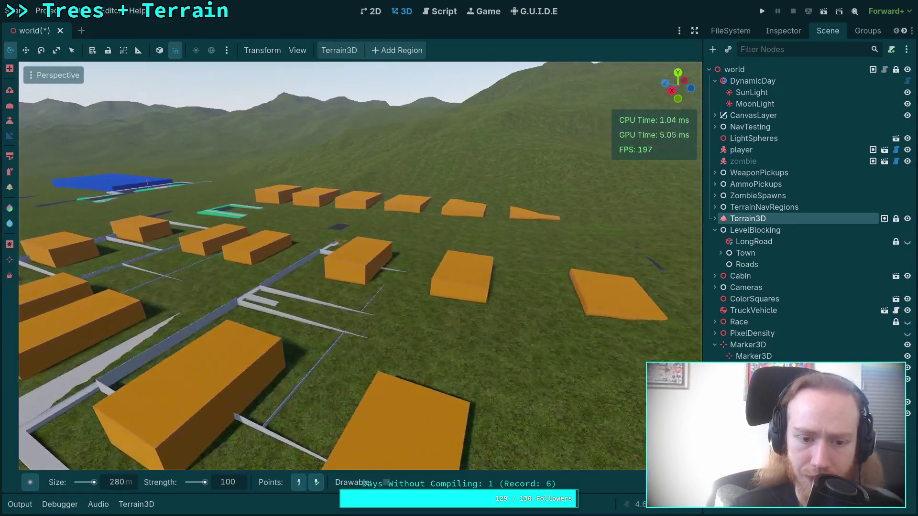
pyautogui.press('w')
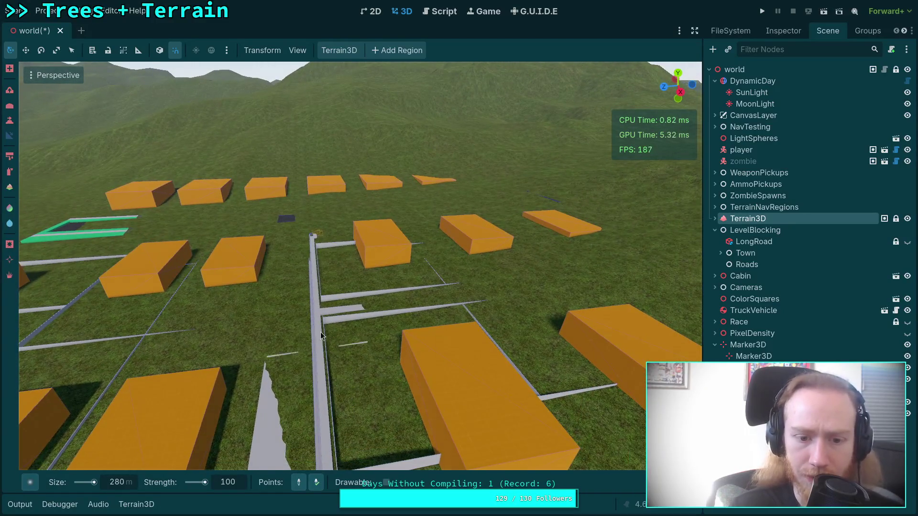
pyautogui.press('s')
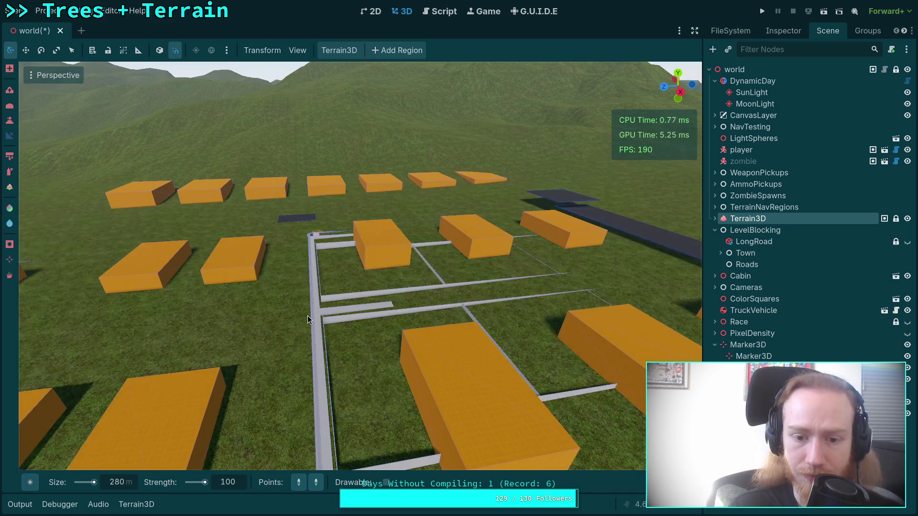
pyautogui.scroll(2, 307, 319)
pyautogui.press('s')
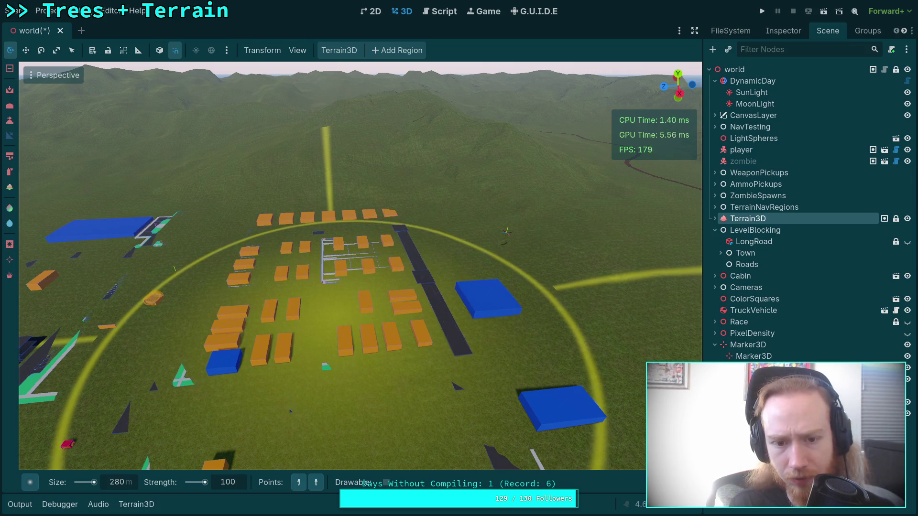
pyautogui.scroll(5, 358, 268)
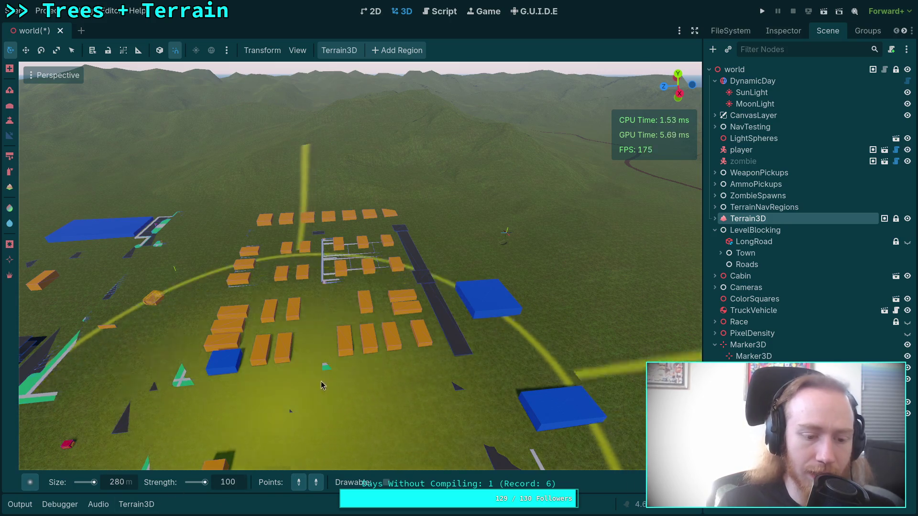
# Descend to ground level and look along the block row toward the hillside
pyautogui.press('w')
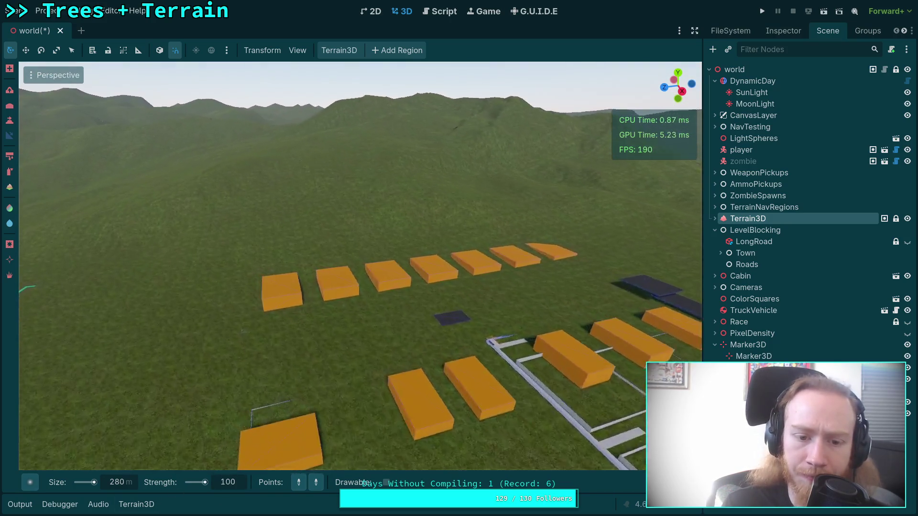
pyautogui.press('a')
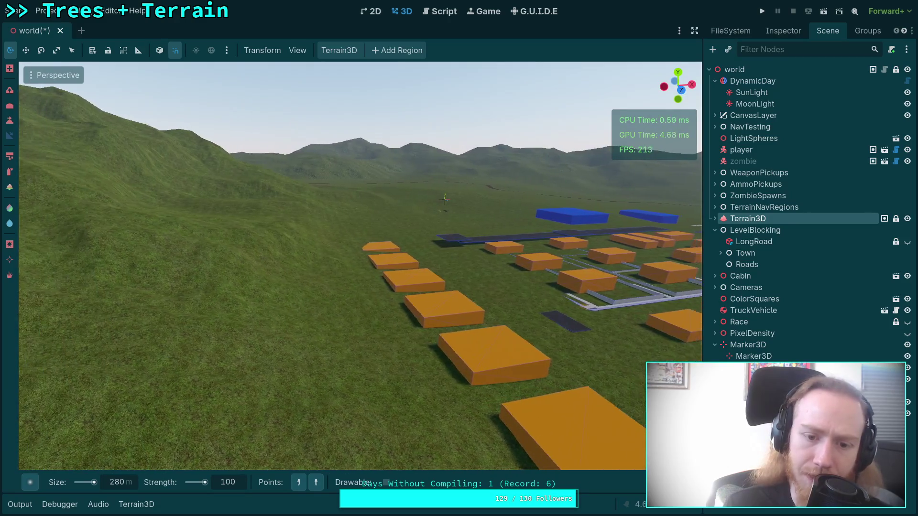
pyautogui.press('a')
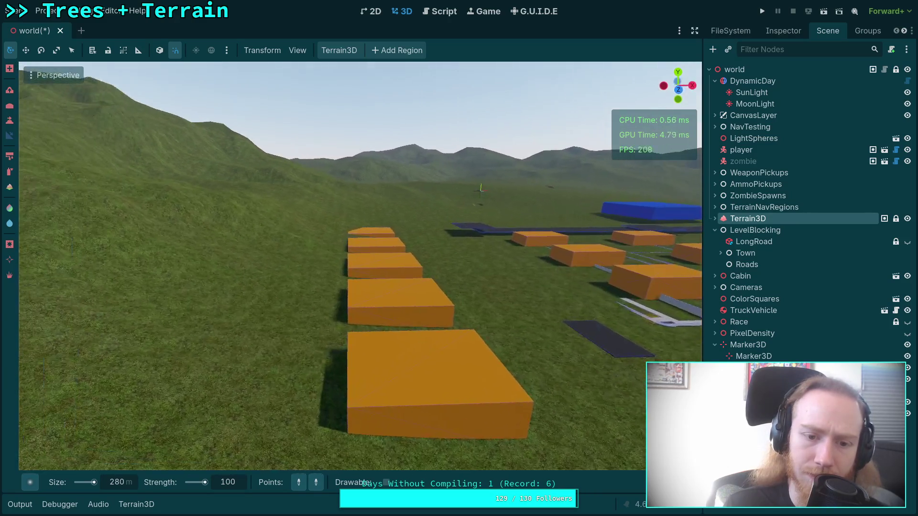
pyautogui.press('d')
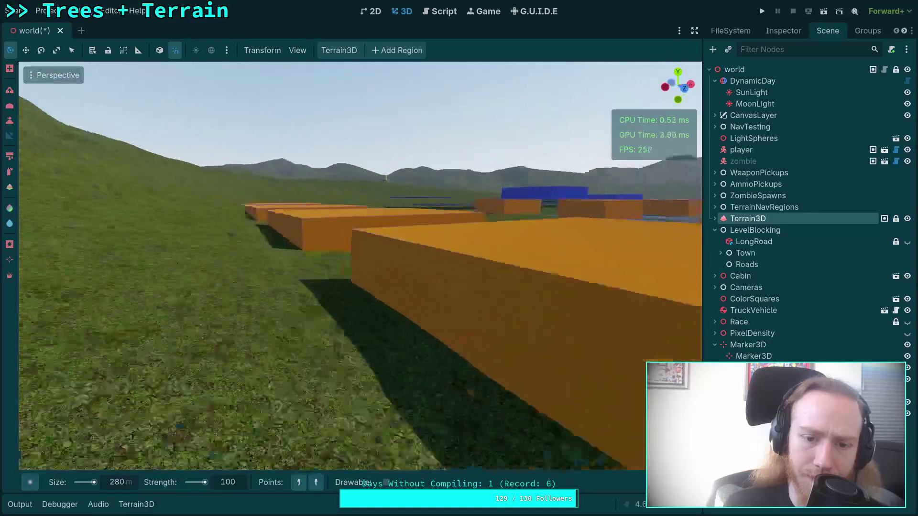
pyautogui.press('a')
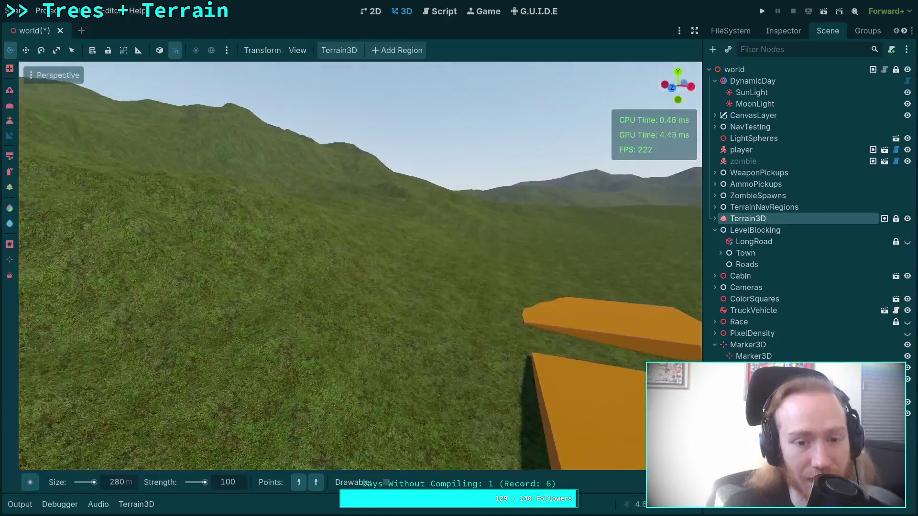
pyautogui.press('d')
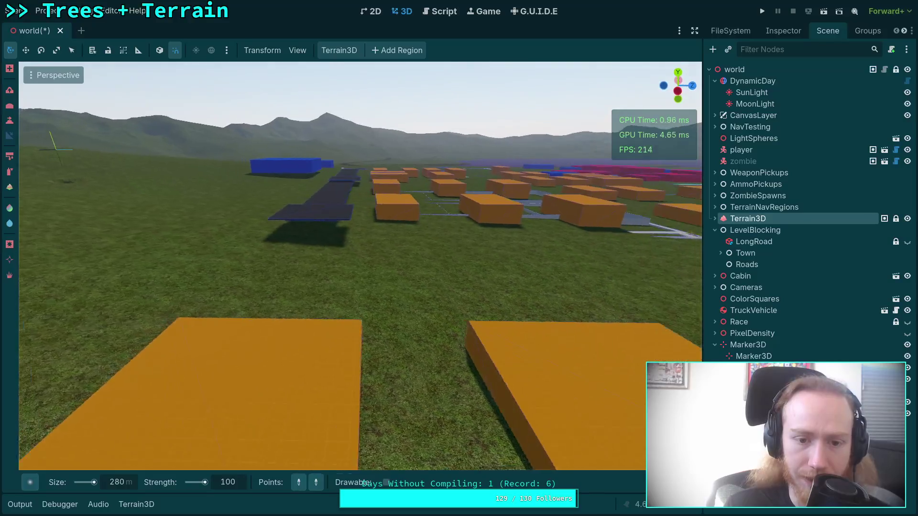
pyautogui.press('s')
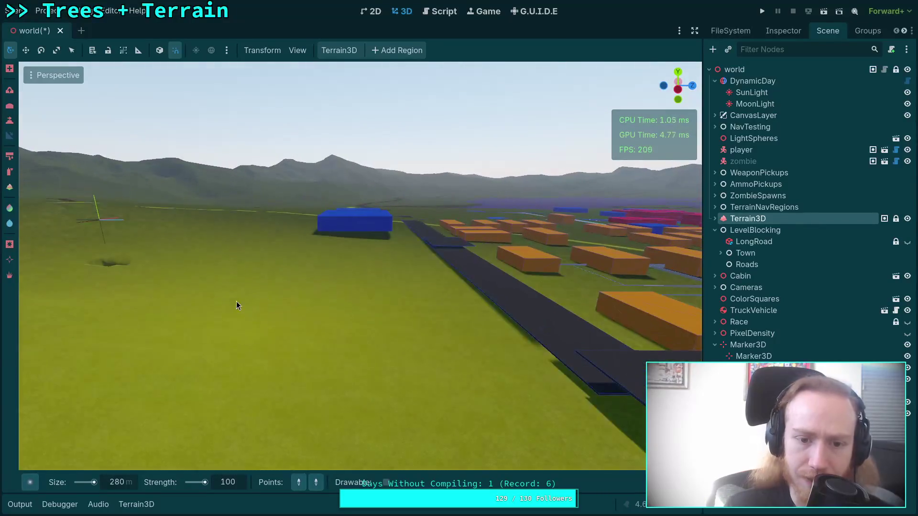
# Fly to the hole at the Terrain3D origin and frame a top-down view of it
pyautogui.press('w')
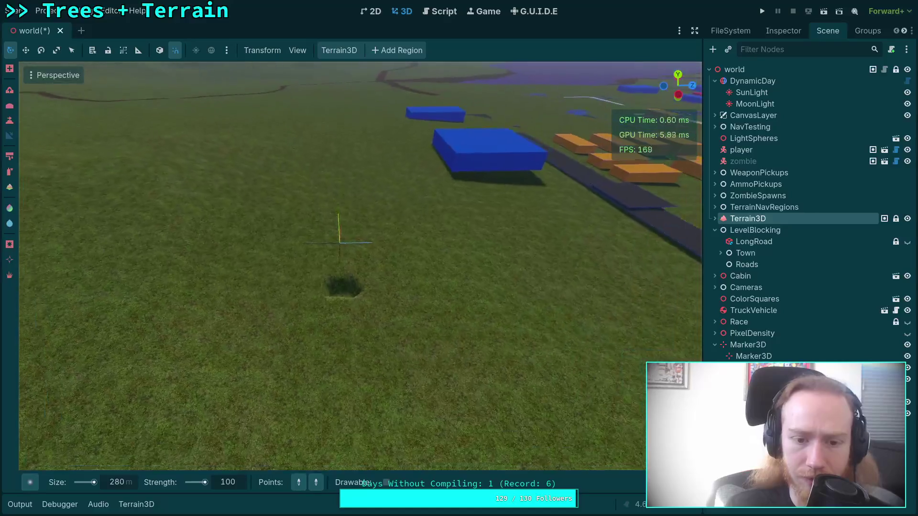
pyautogui.press('w')
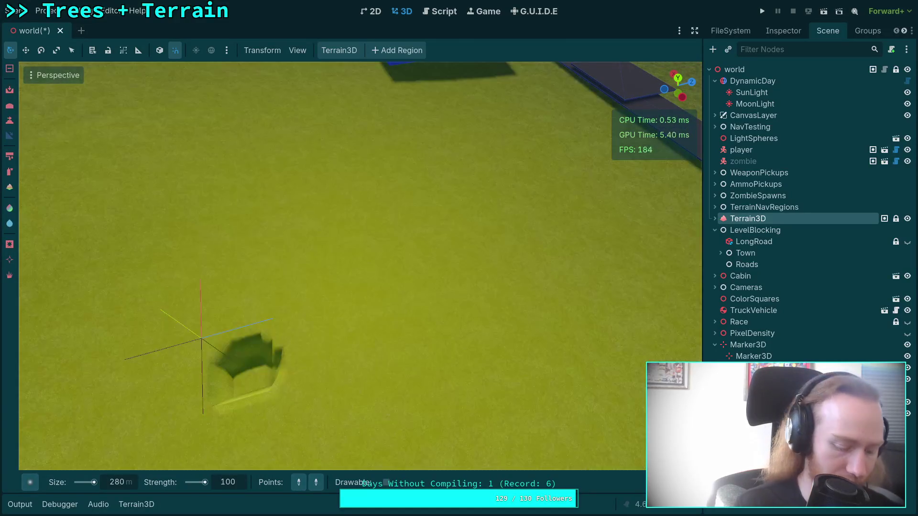
pyautogui.press('w')
pyautogui.press('f')
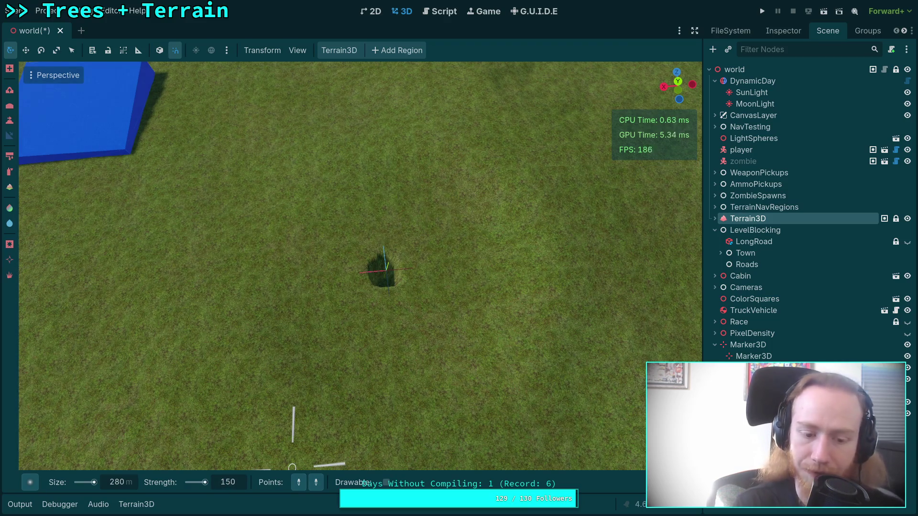
pyautogui.scroll(5, 382, 306)
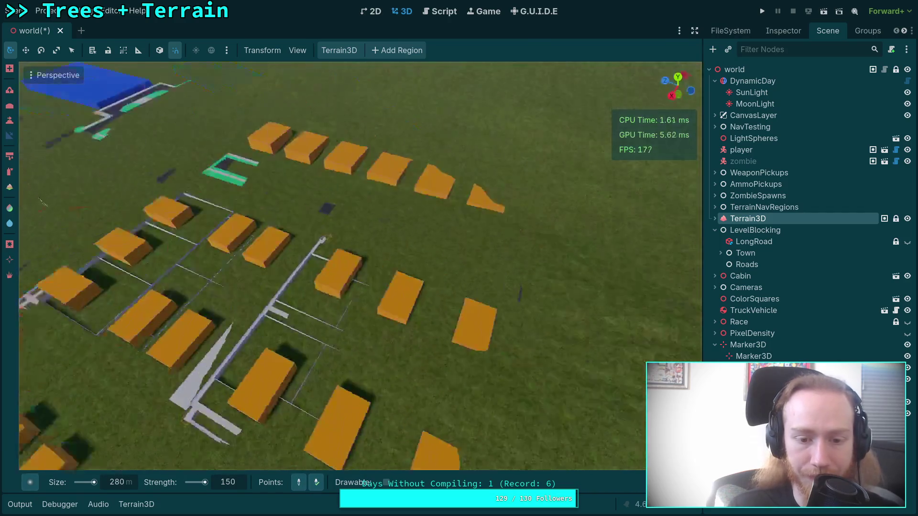
pyautogui.scroll(-5, 421, 233)
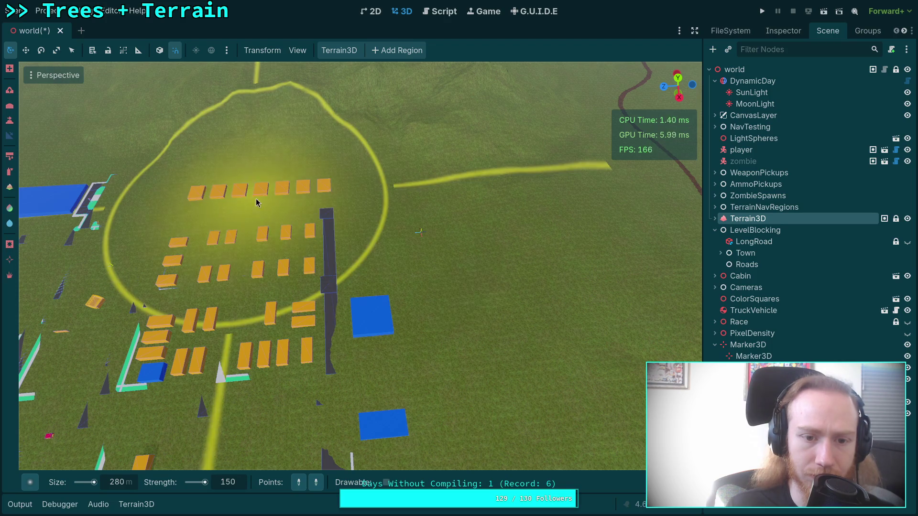
# Switch the brush to lowering and pull back to an overview of the town and yellow road
pyautogui.press('ctrl')
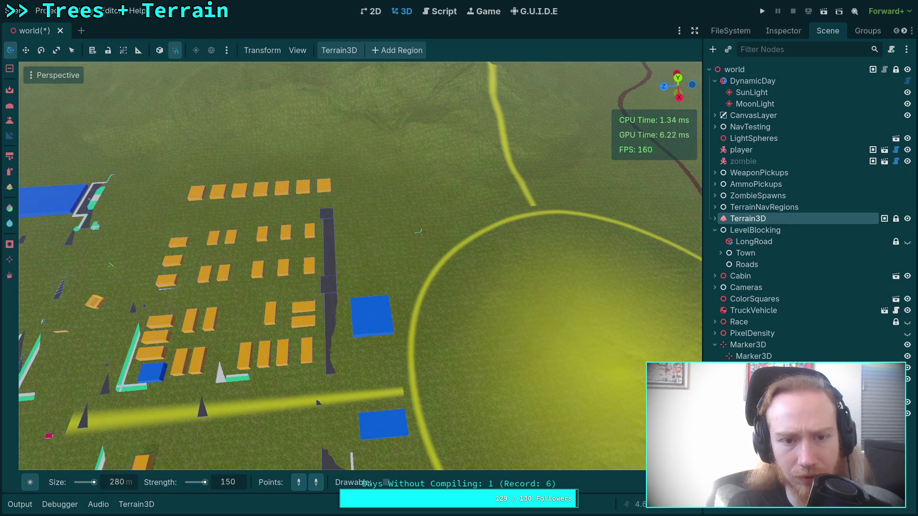
pyautogui.moveTo(564, 344); pyautogui.dragTo(546, 260)
pyautogui.moveTo(459, 258); pyautogui.dragTo(536, 258)
pyautogui.moveTo(60, 161); pyautogui.dragTo(60, 161)
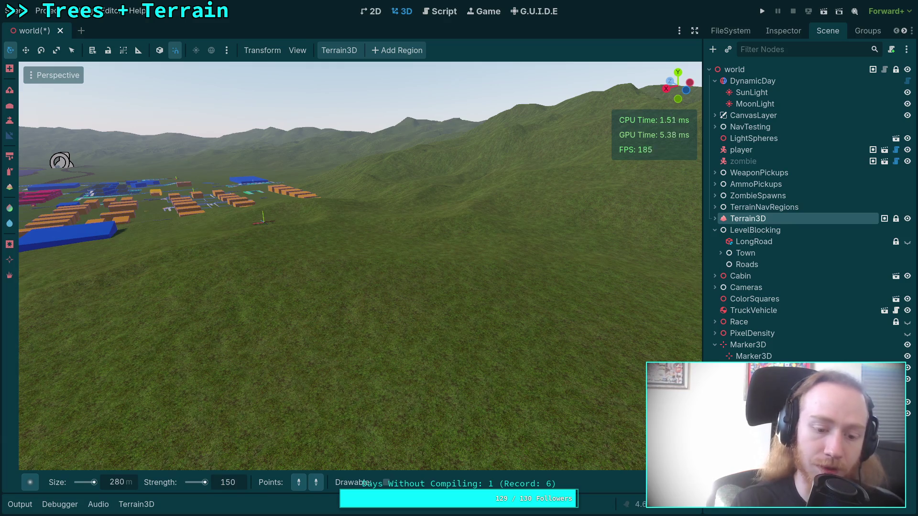
pyautogui.scroll(-3, 228, 482)
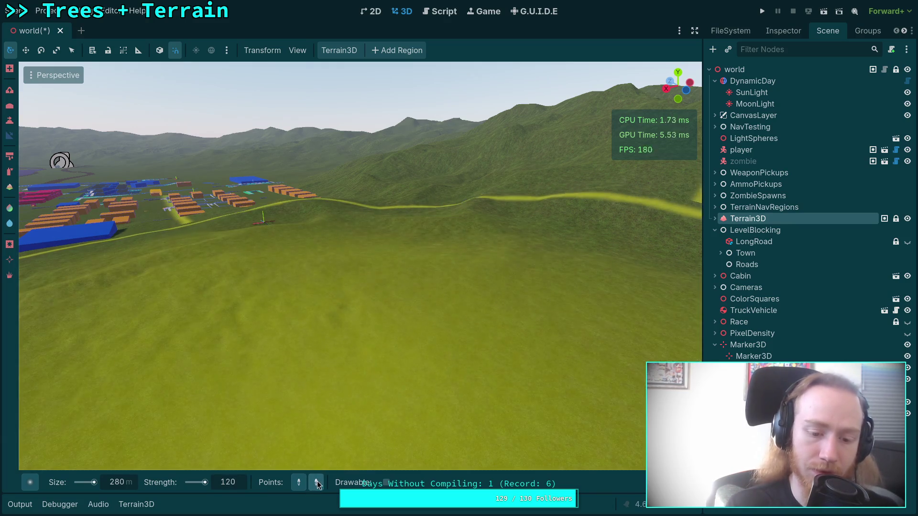
pyautogui.press('f')
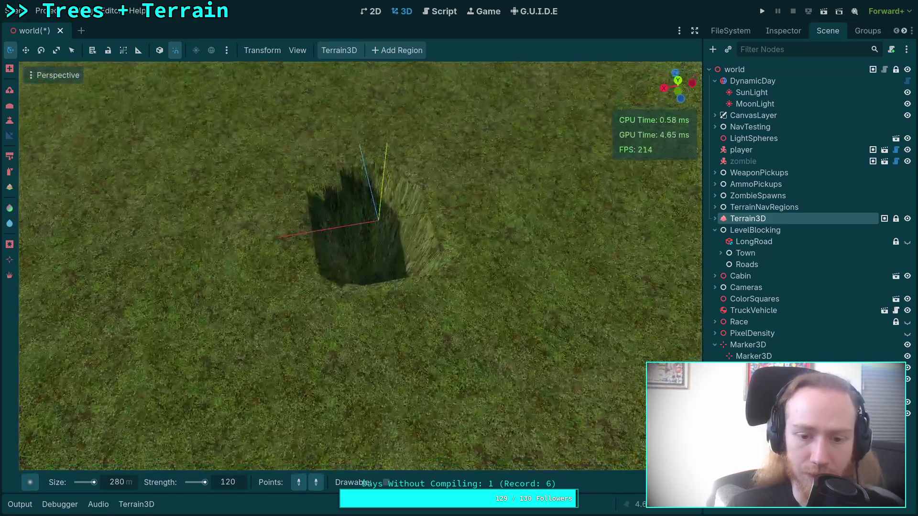
pyautogui.scroll(5, 363, 326)
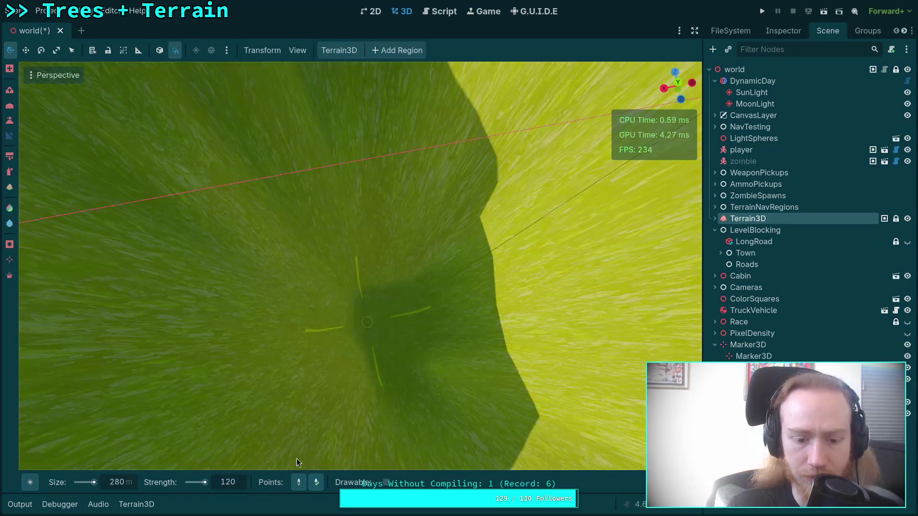
pyautogui.scroll(-10, 334, 383)
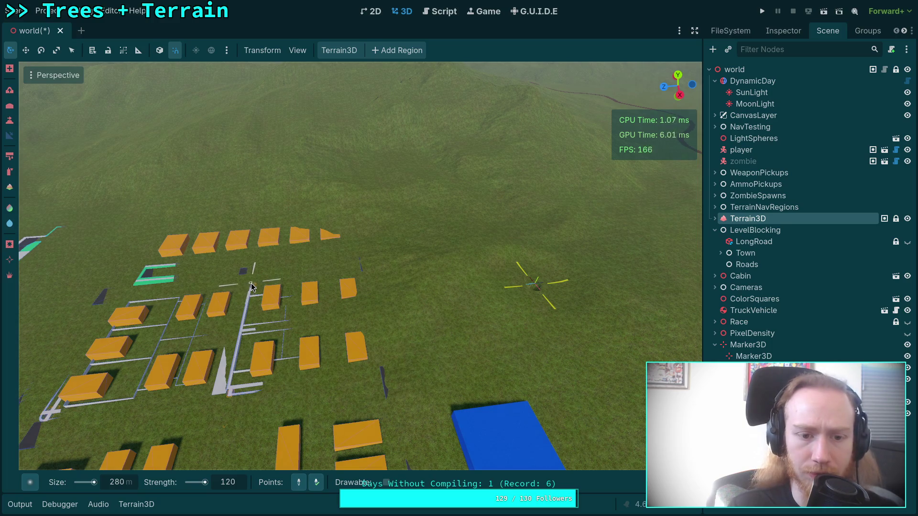
# Raise the ground beside the town with the height brush, then tilt back to an angled overview
pyautogui.scroll(-3, 277, 282)
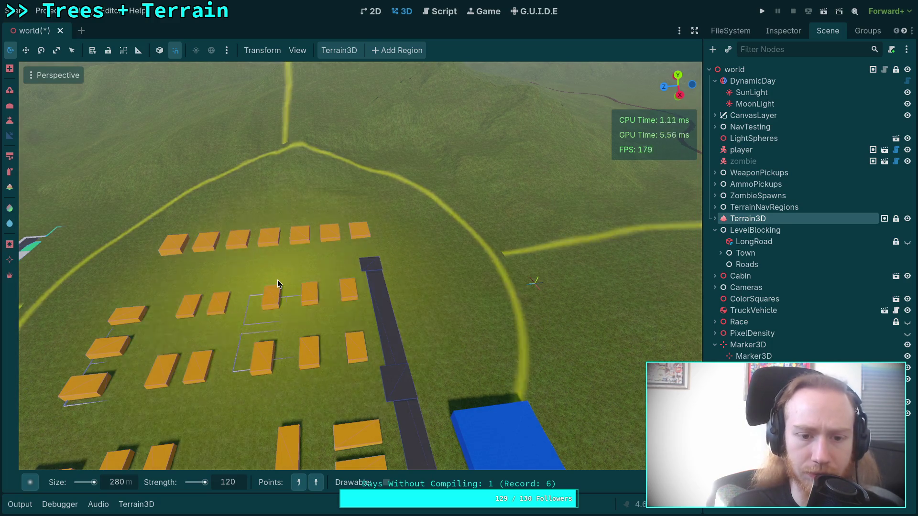
pyautogui.moveTo(449, 378); pyautogui.dragTo(492, 380)
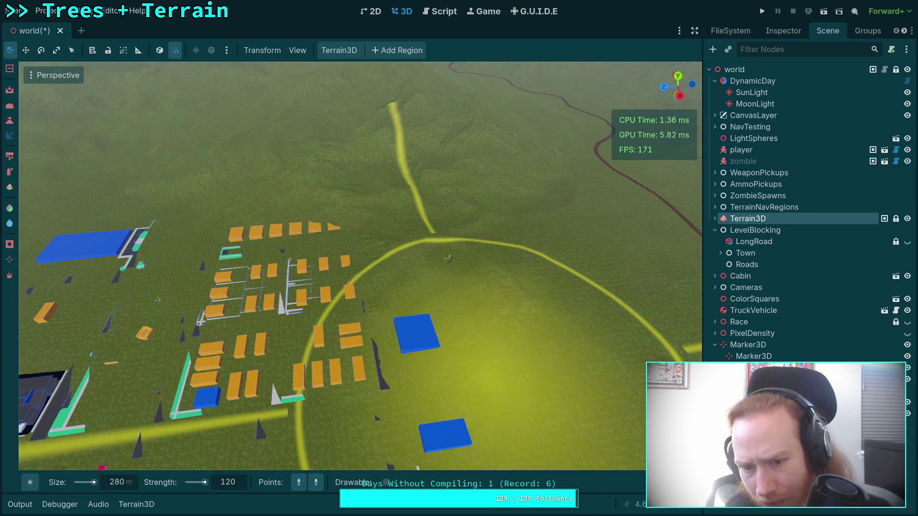
pyautogui.moveTo(496, 395); pyautogui.dragTo(496, 394)
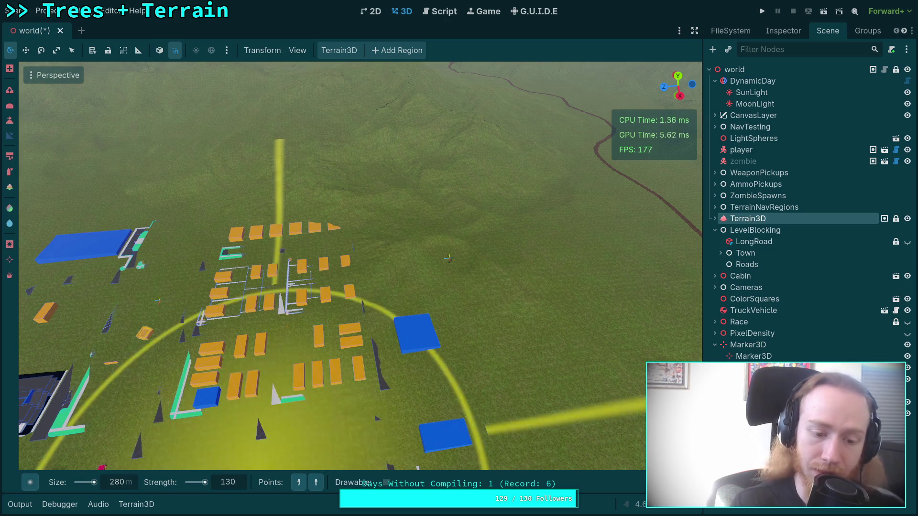
pyautogui.moveTo(245, 327)
pyautogui.mouseDown()
pyautogui.moveTo(320, 306)
pyautogui.moveTo(374, 304)
pyautogui.mouseUp()
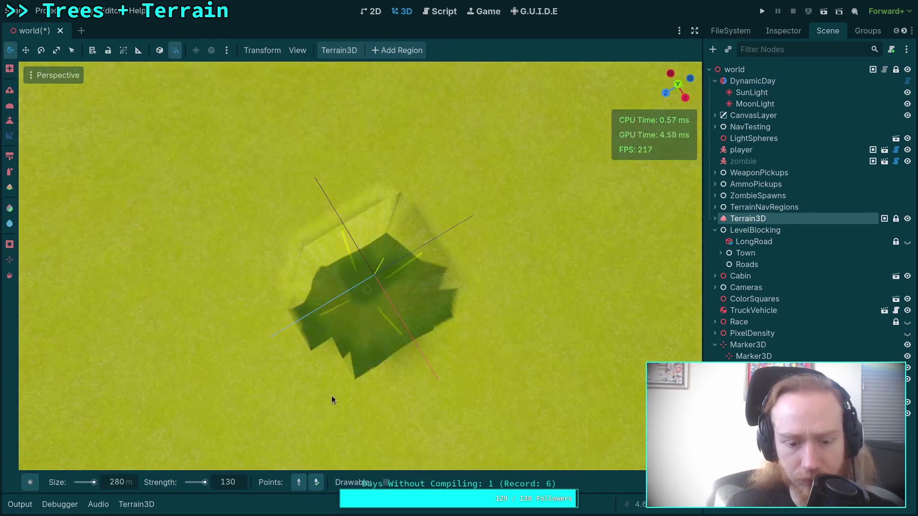
pyautogui.scroll(-5, 324, 447)
pyautogui.moveTo(323, 447); pyautogui.dragTo(180, 188)
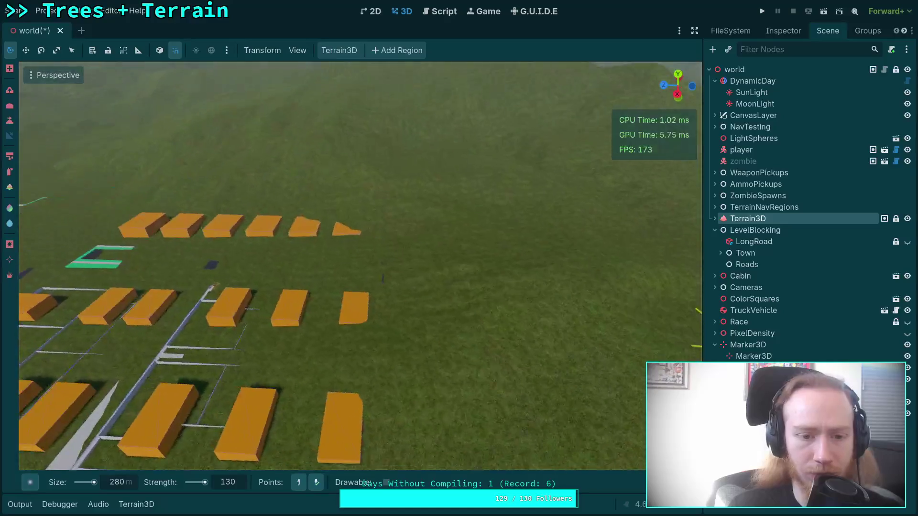
pyautogui.scroll(-5, 360, 266)
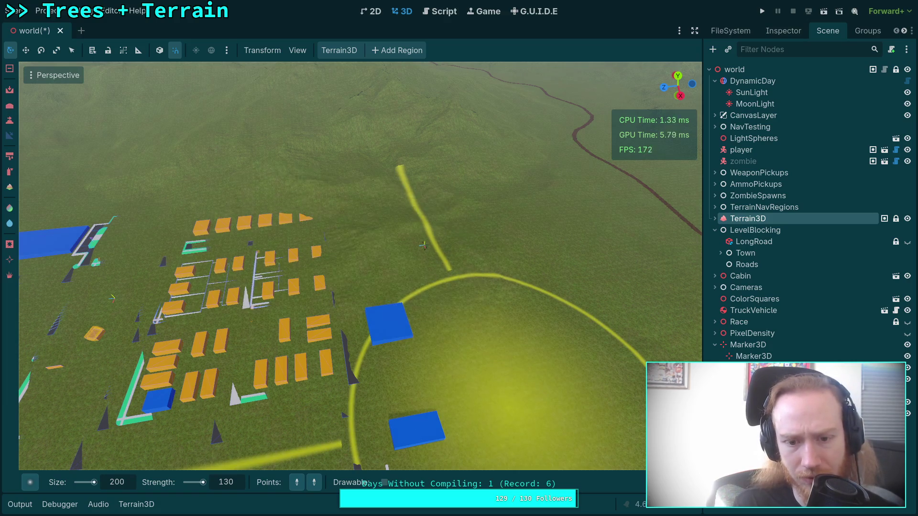
pyautogui.scroll(3, 423, 245)
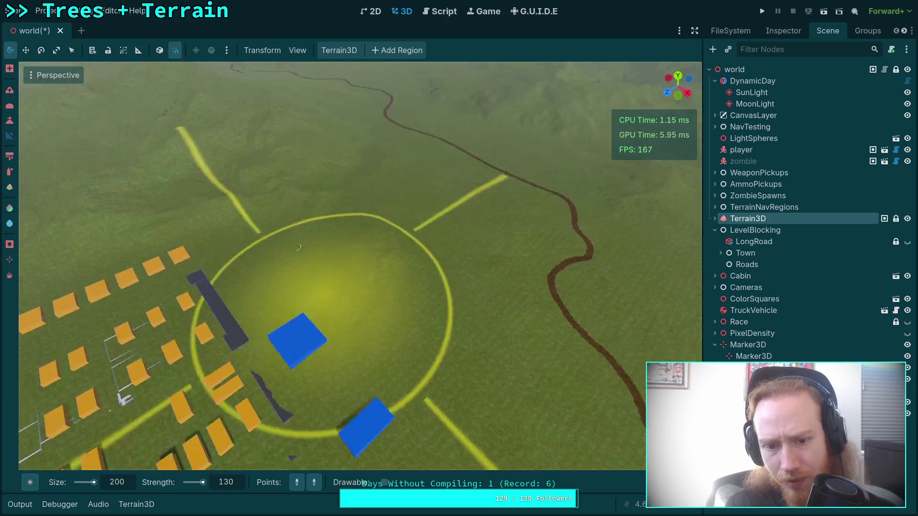
pyautogui.scroll(5, 358, 266)
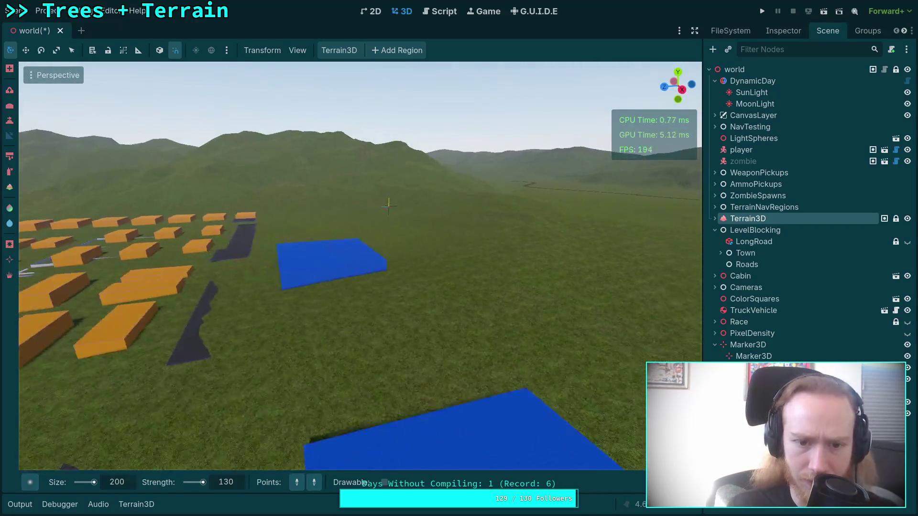
pyautogui.scroll(-6, 440, 307)
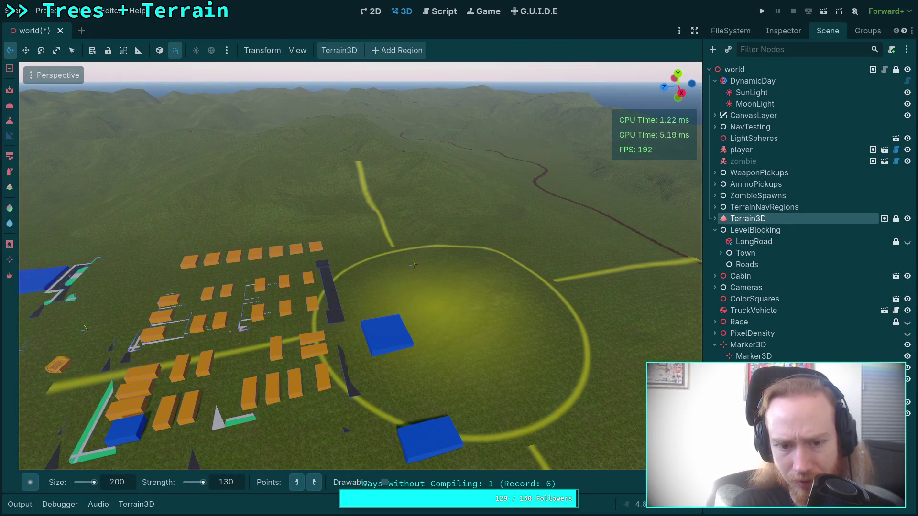
pyautogui.hotkey('ctrl', 'z')
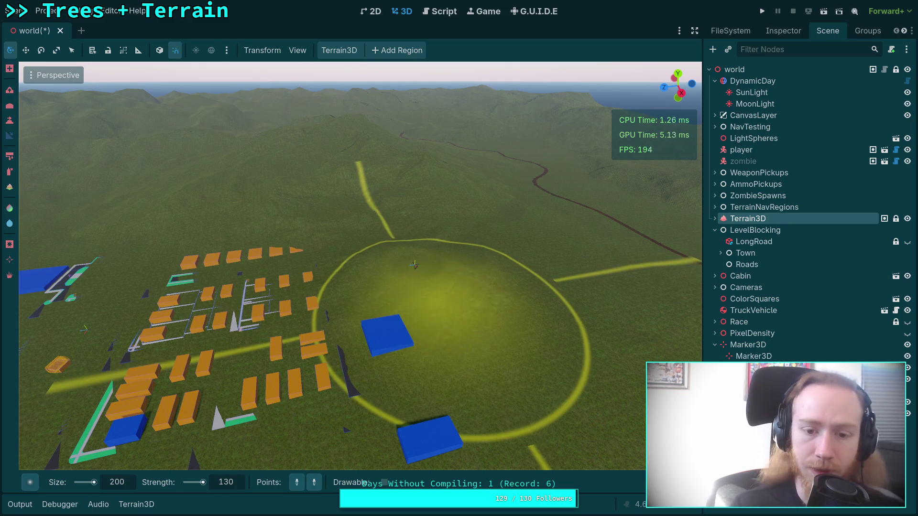
pyautogui.hotkey('ctrl', 'z')
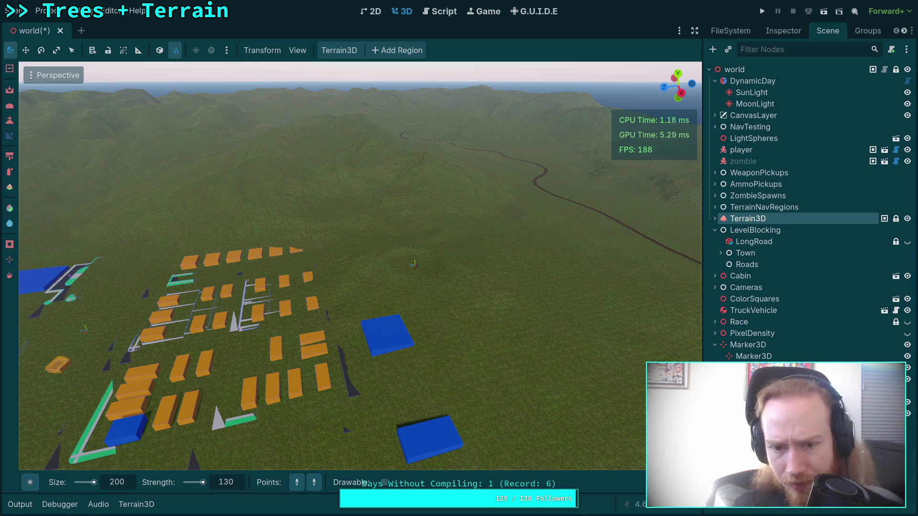
pyautogui.moveTo(414, 263)
pyautogui.mouseDown()
pyautogui.moveTo(471, 258)
pyautogui.moveTo(461, 205)
pyautogui.moveTo(420, 267)
pyautogui.moveTo(342, 248)
pyautogui.mouseUp()
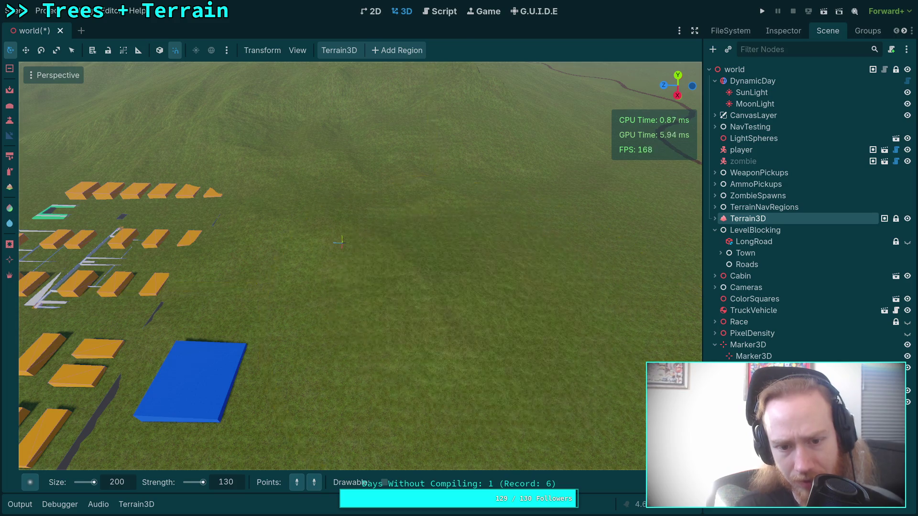
# Frame the parent Marker3D and drag it to a new spot
pyautogui.click(759, 348)
pyautogui.doubleClick(760, 351)
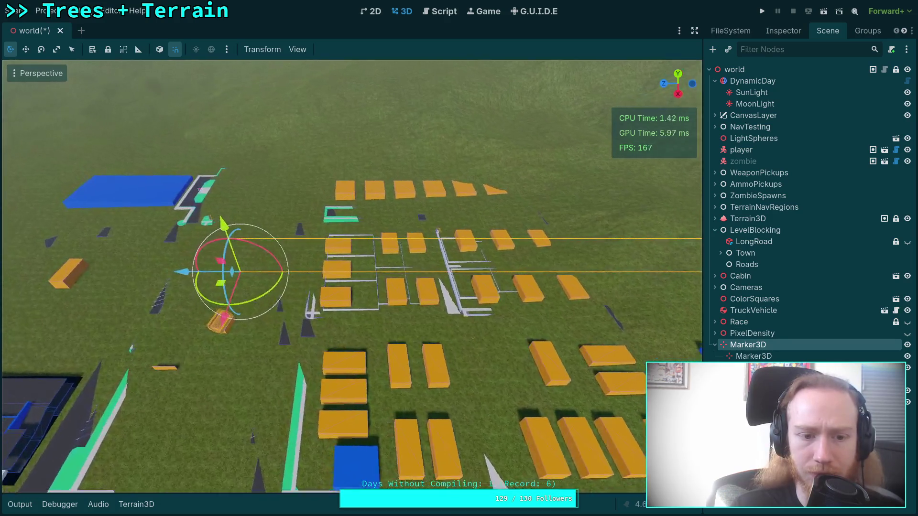
pyautogui.scroll(-5, 351, 276)
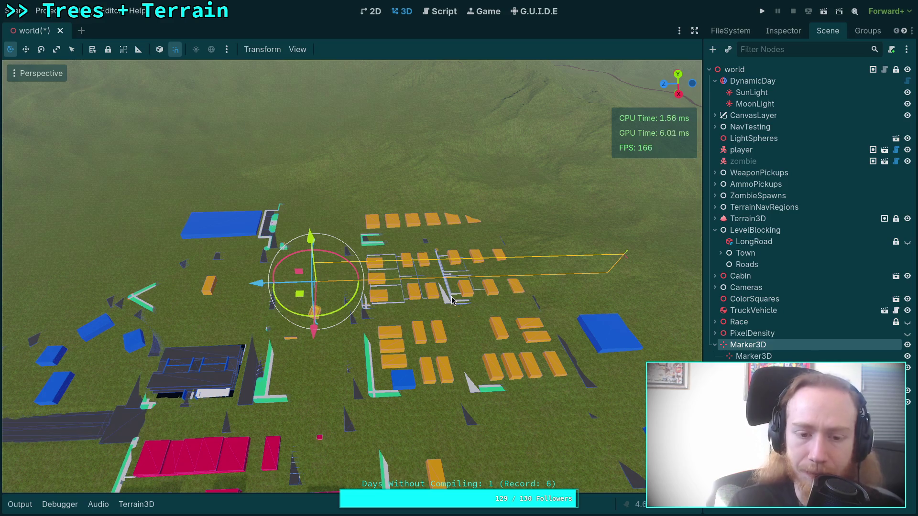
pyautogui.click(748, 357)
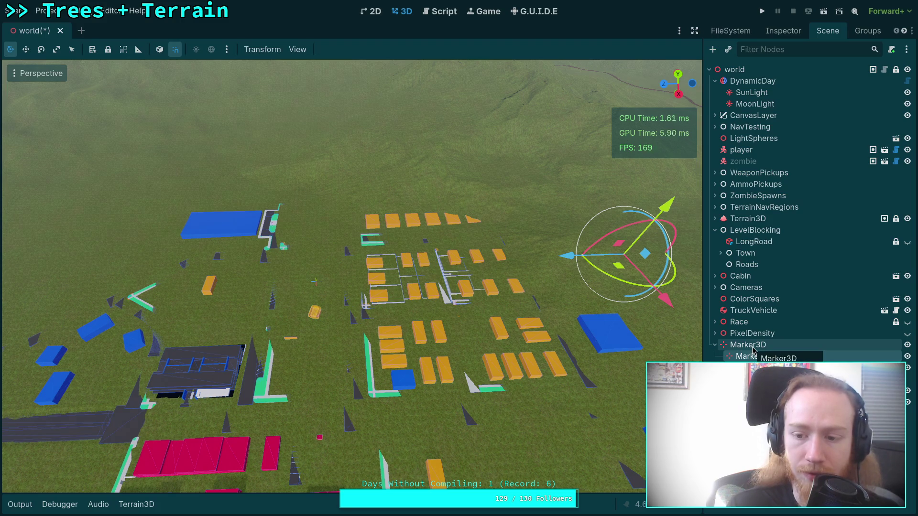
pyautogui.click(754, 346)
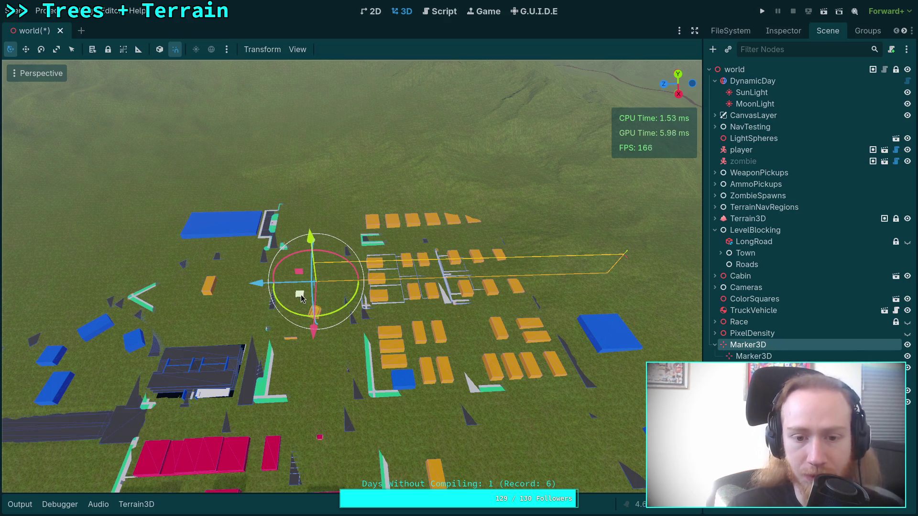
pyautogui.moveTo(301, 298)
pyautogui.mouseDown()
pyautogui.moveTo(324, 272)
pyautogui.moveTo(403, 243)
pyautogui.mouseUp()
# Move the child Marker3D across the ground, lower it, and place it over the town blocks
pyautogui.click(754, 356)
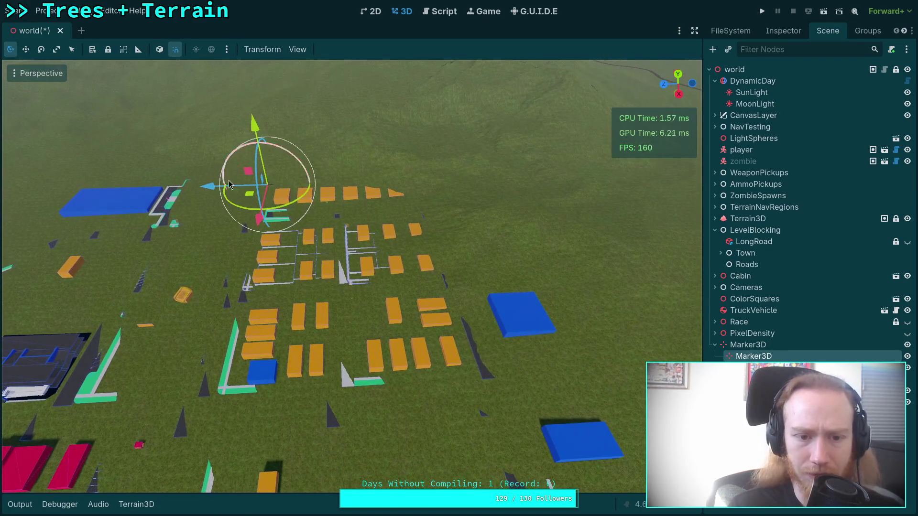
pyautogui.moveTo(249, 198); pyautogui.dragTo(327, 216)
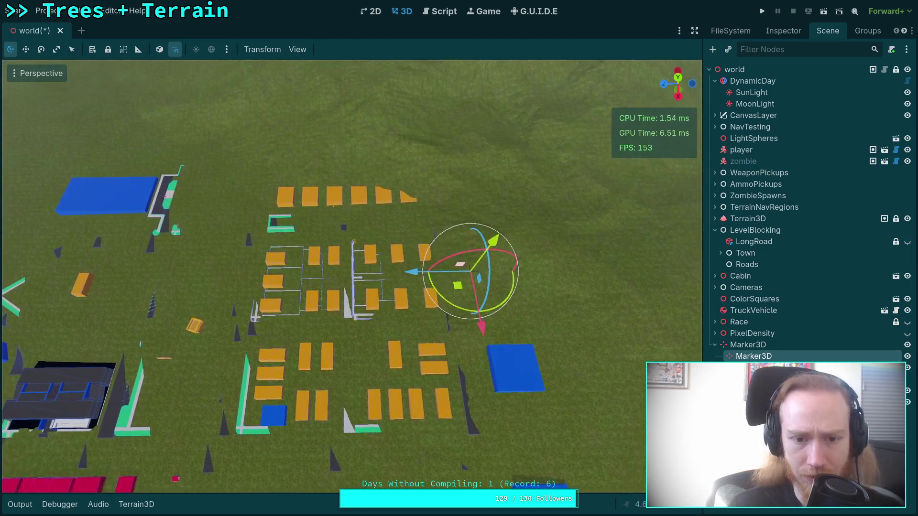
pyautogui.moveTo(371, 295)
pyautogui.mouseDown()
pyautogui.moveTo(492, 282)
pyautogui.moveTo(402, 272)
pyautogui.moveTo(423, 289)
pyautogui.mouseUp()
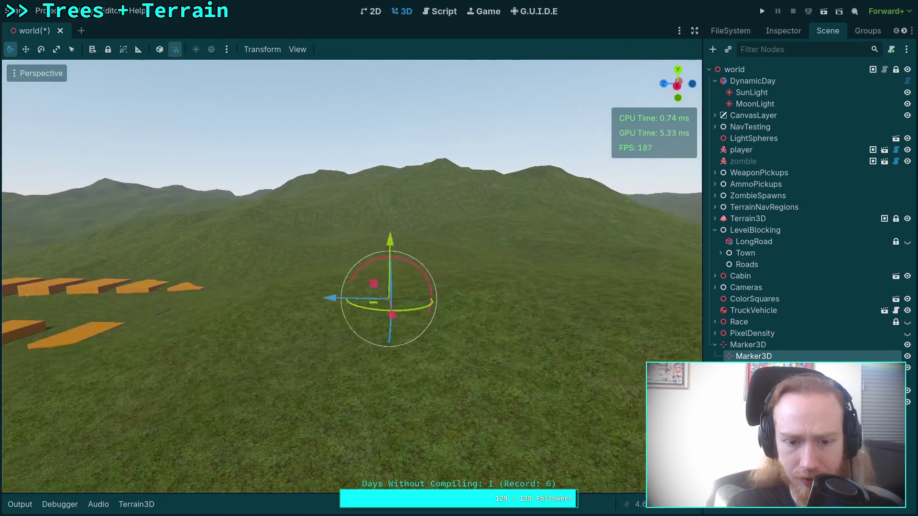
pyautogui.moveTo(210, 320); pyautogui.dragTo(220, 435)
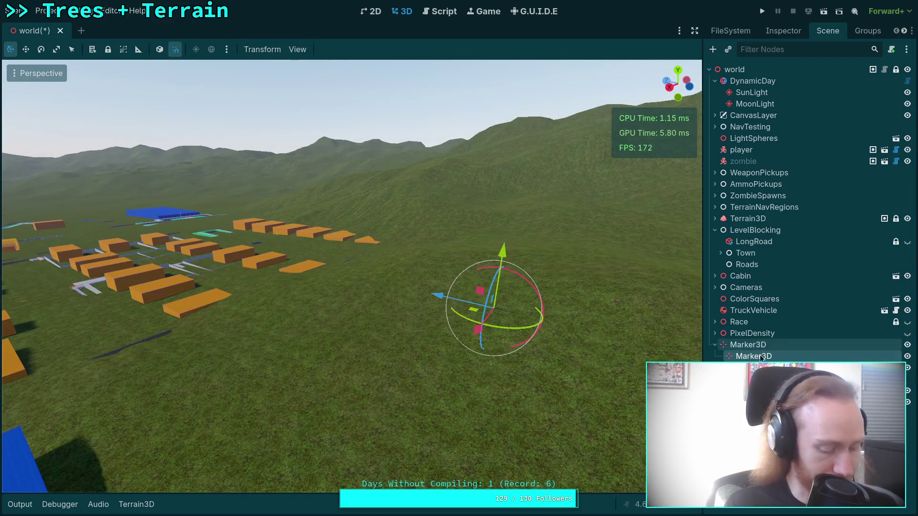
pyautogui.doubleClick(745, 357)
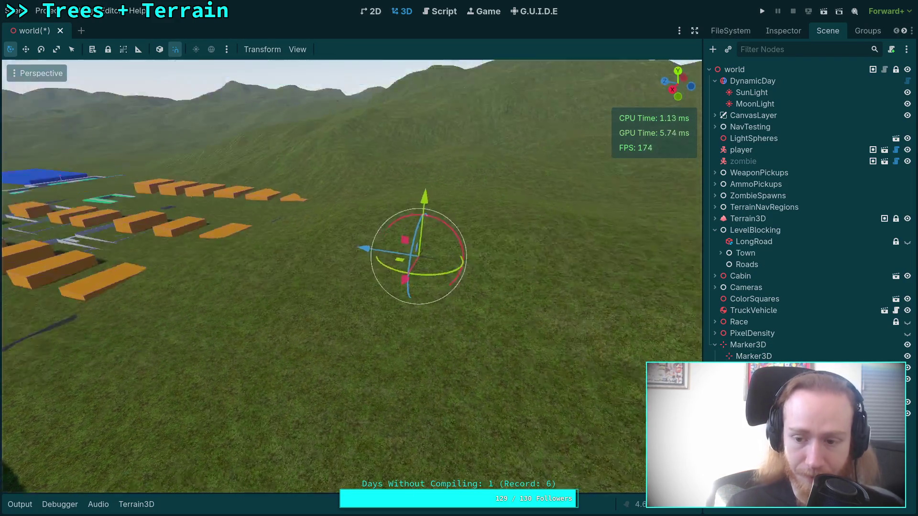
pyautogui.moveTo(464, 349); pyautogui.dragTo(456, 311)
# In the Inspector's Transform section, set Marker3D2's X position to 0 and Z to 42
pyautogui.click(782, 31)
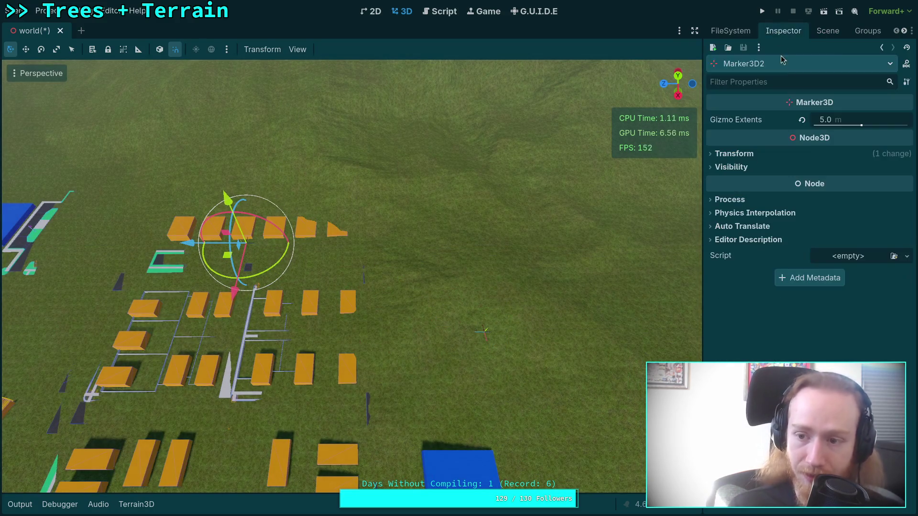
pyautogui.click(751, 154)
pyautogui.click(762, 183)
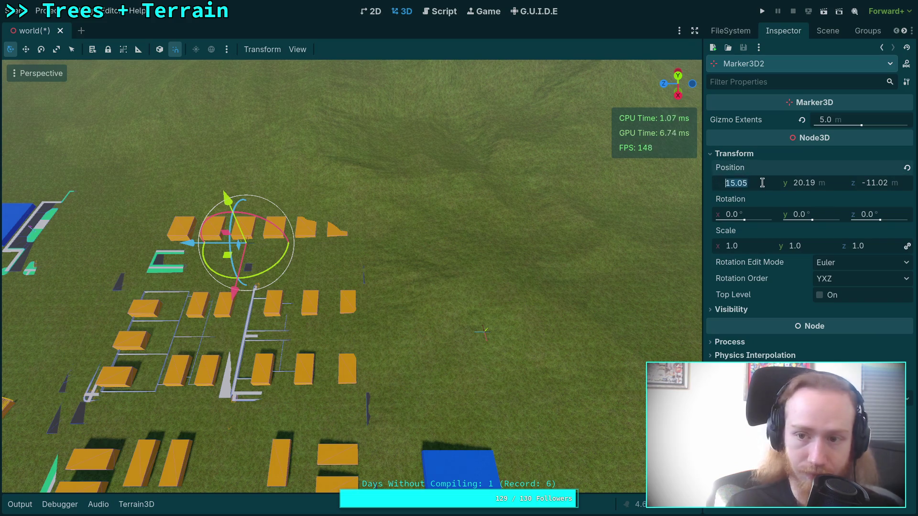
pyautogui.write('0')
pyautogui.click(887, 183)
pyautogui.write('0')
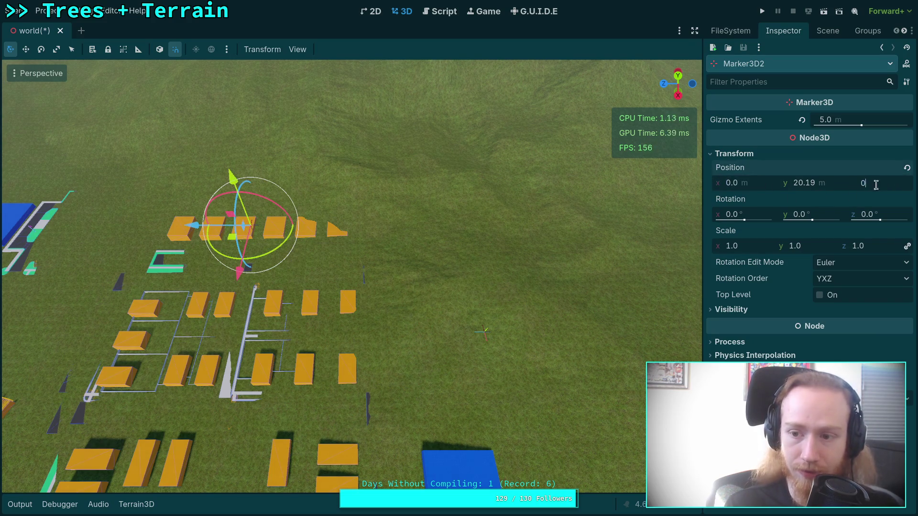
pyautogui.click(833, 182)
pyautogui.press('Tab')
pyautogui.write('42')
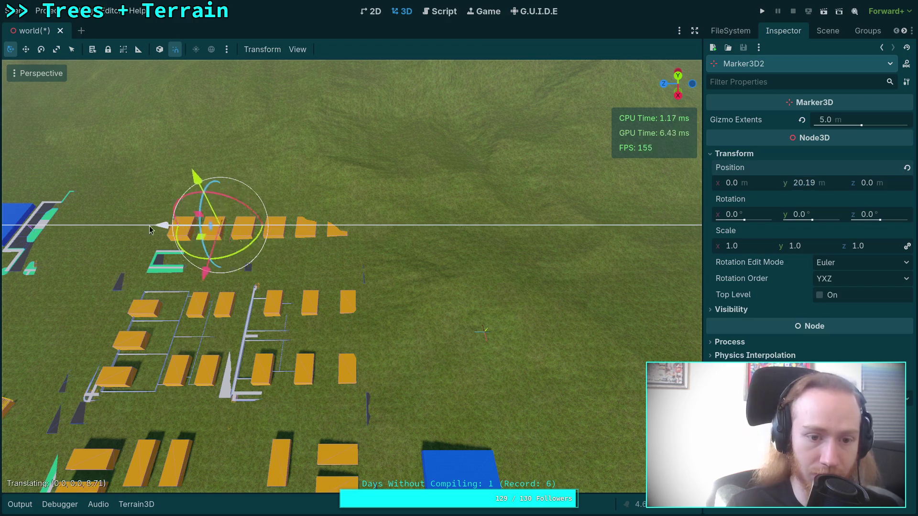
pyautogui.press('Return')
# Reselect the left marker from the Scene tree and begin editing its Z position in the Inspector
pyautogui.press('a')
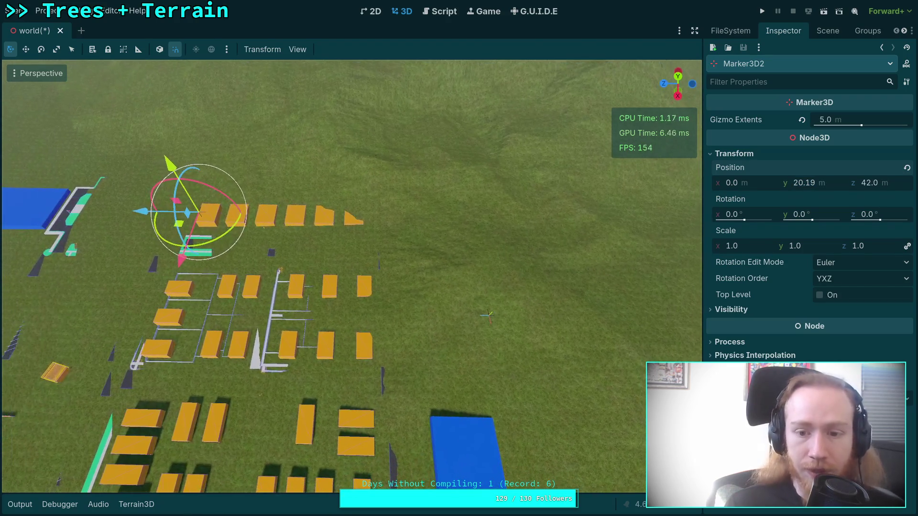
pyautogui.click(829, 32)
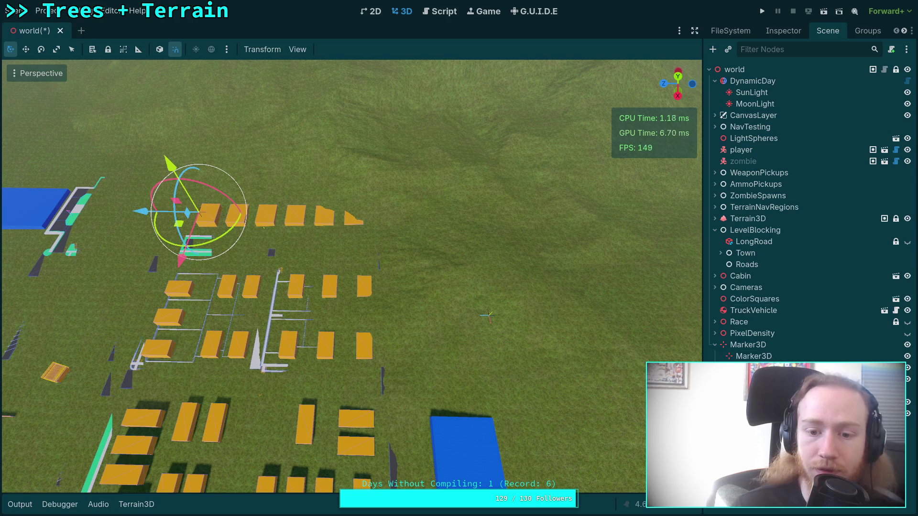
pyautogui.click(772, 357)
pyautogui.click(781, 32)
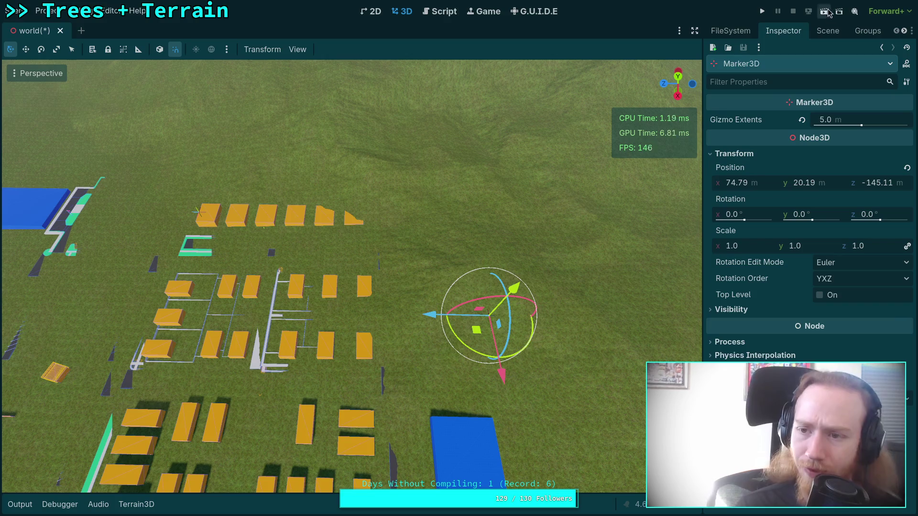
pyautogui.click(827, 31)
pyautogui.click(748, 344)
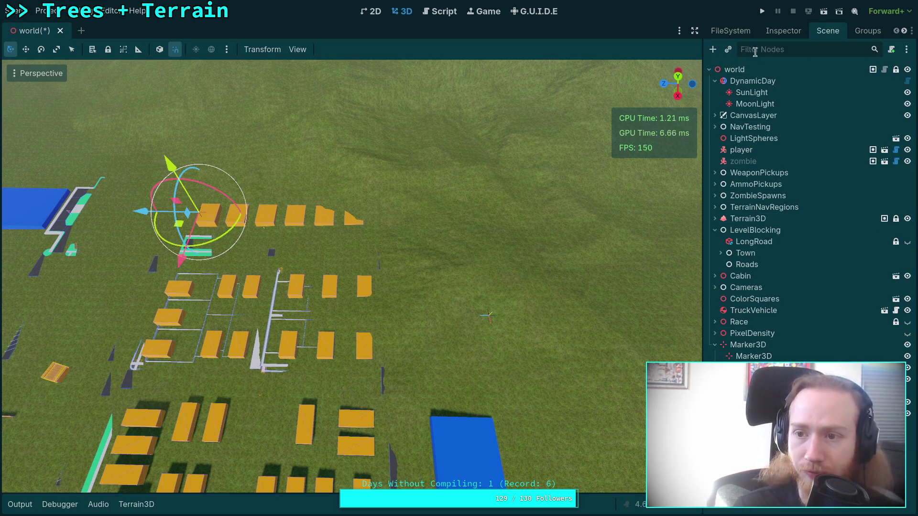
pyautogui.click(783, 31)
pyautogui.click(872, 182)
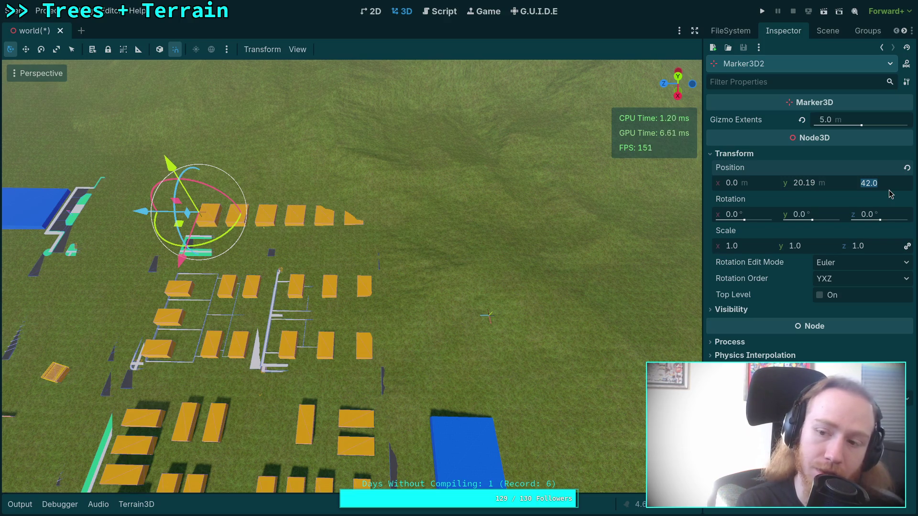
# Commit the marker's Z position of 50 and fly the view to face the orange blocks
pyautogui.press('Return')
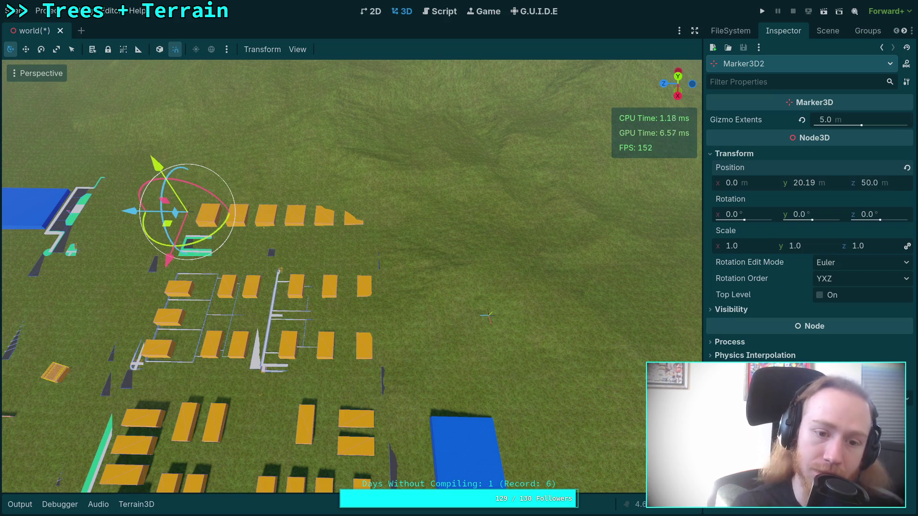
pyautogui.press('w')
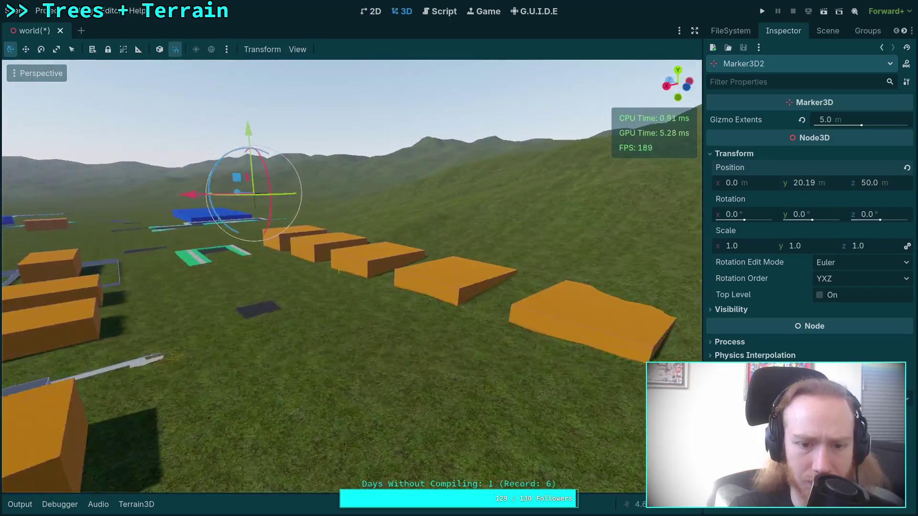
pyautogui.moveTo(338, 271); pyautogui.dragTo(417, 297)
pyautogui.press('a')
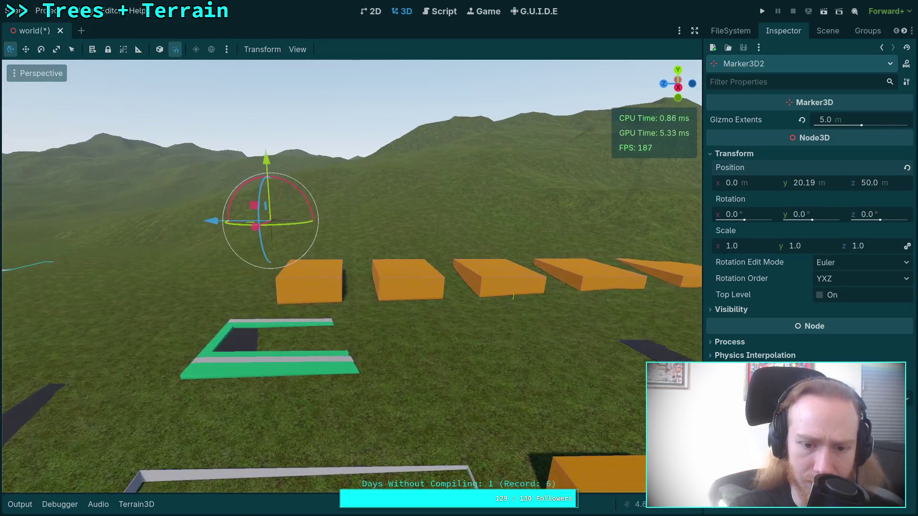
pyautogui.press('a')
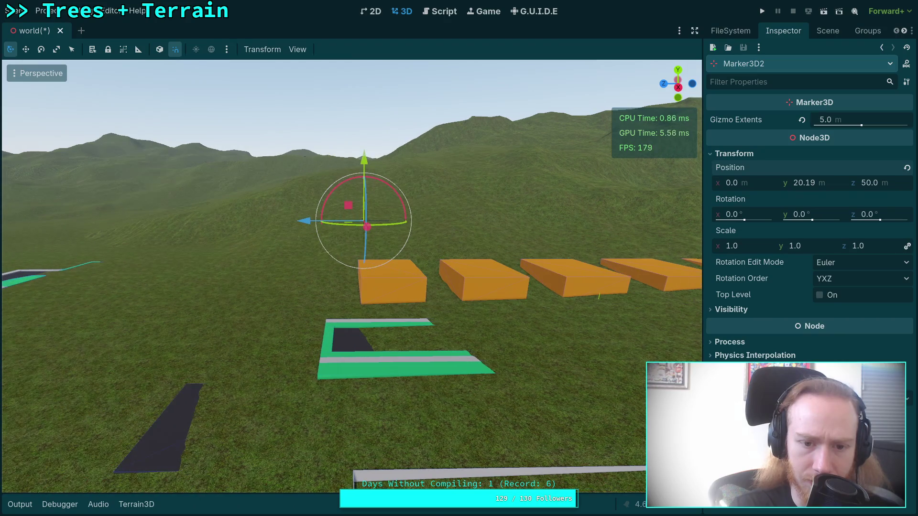
pyautogui.press('a')
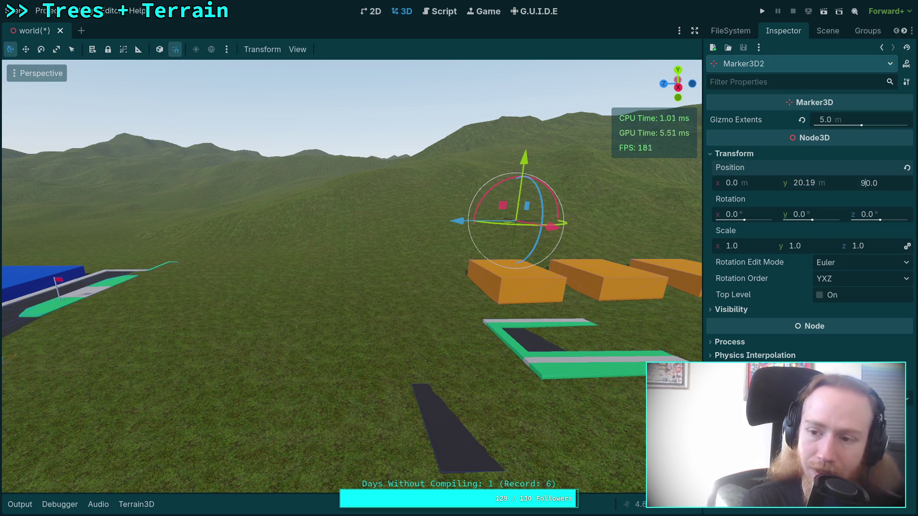
# Set the marker's Z to 80 then 100, and drag it down toward the ground
pyautogui.press('Return')
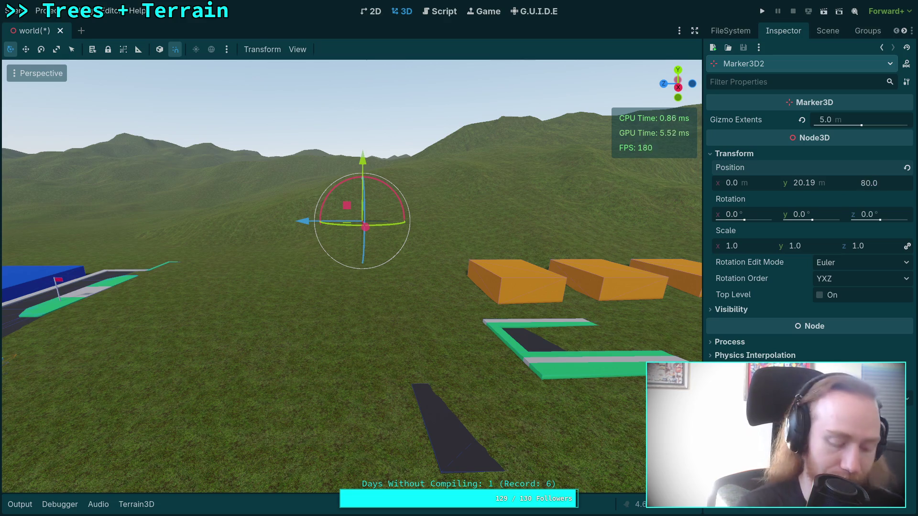
pyautogui.press('Return')
pyautogui.moveTo(253, 158); pyautogui.dragTo(253, 287)
pyautogui.scroll(5, 351, 275)
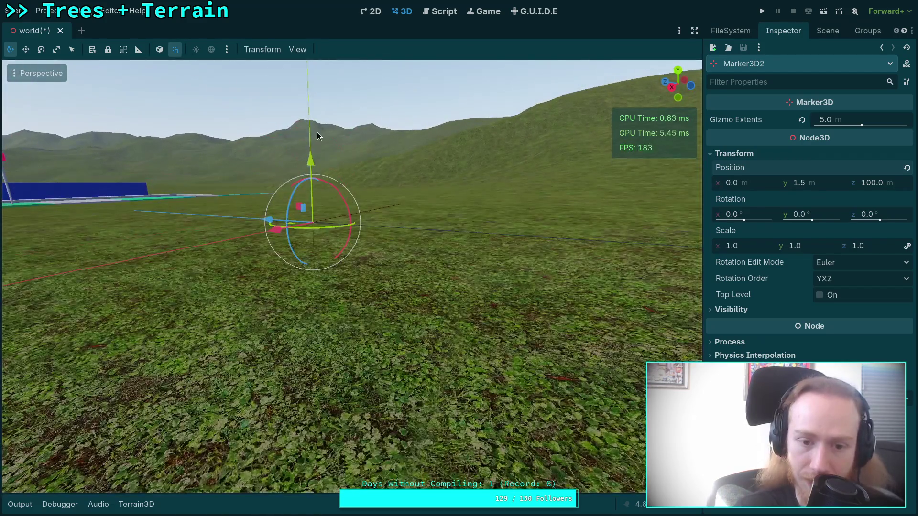
pyautogui.moveTo(311, 158)
pyautogui.mouseDown()
pyautogui.moveTo(311, 225)
pyautogui.moveTo(311, 216)
pyautogui.mouseUp()
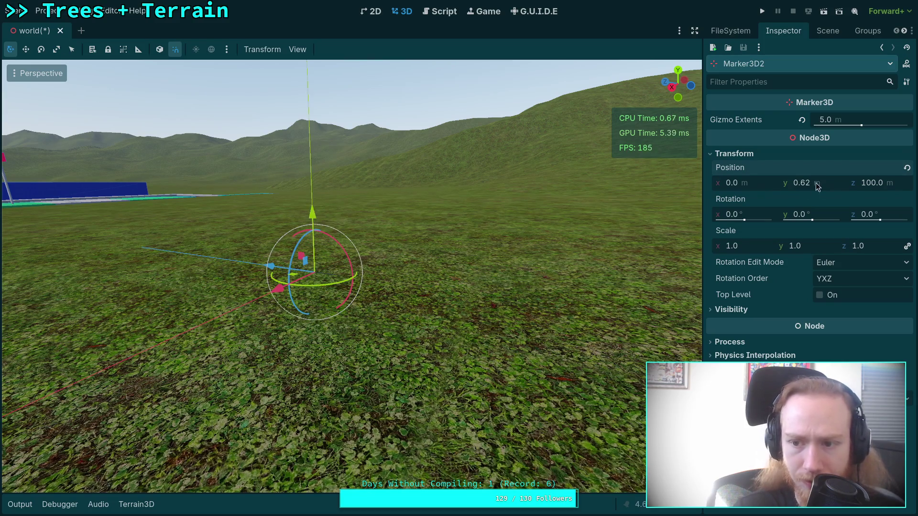
# Enter 0.6 as the marker's Y position and fly back up to view it
pyautogui.click(818, 183)
pyautogui.press('BackSpace')
pyautogui.press('Return')
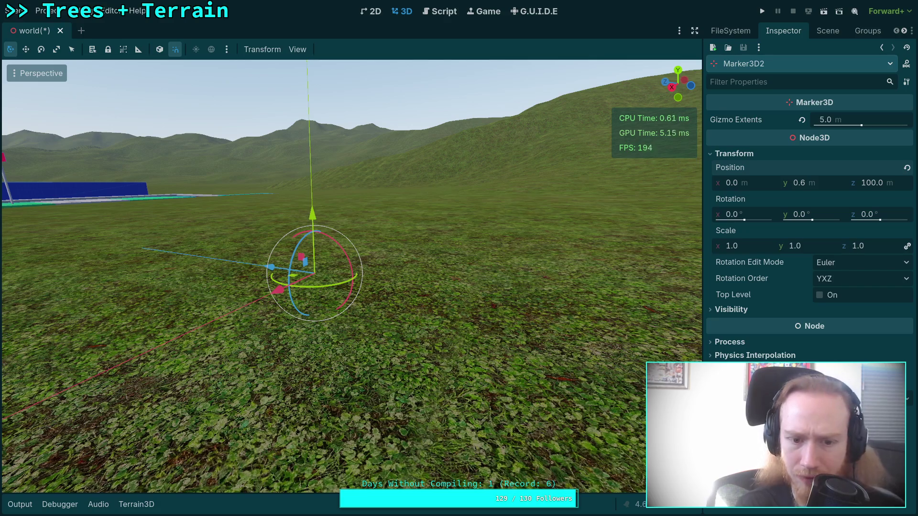
pyautogui.press('e')
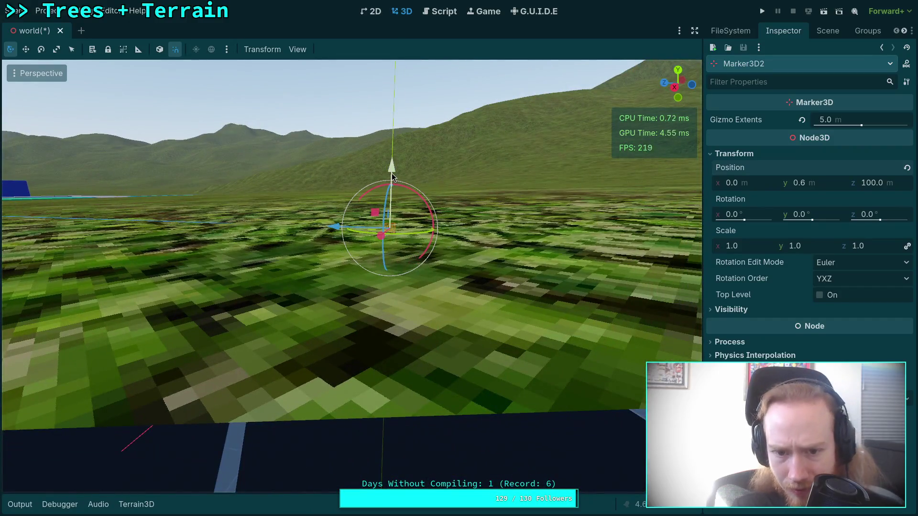
pyautogui.moveTo(392, 168); pyautogui.dragTo(393, 167)
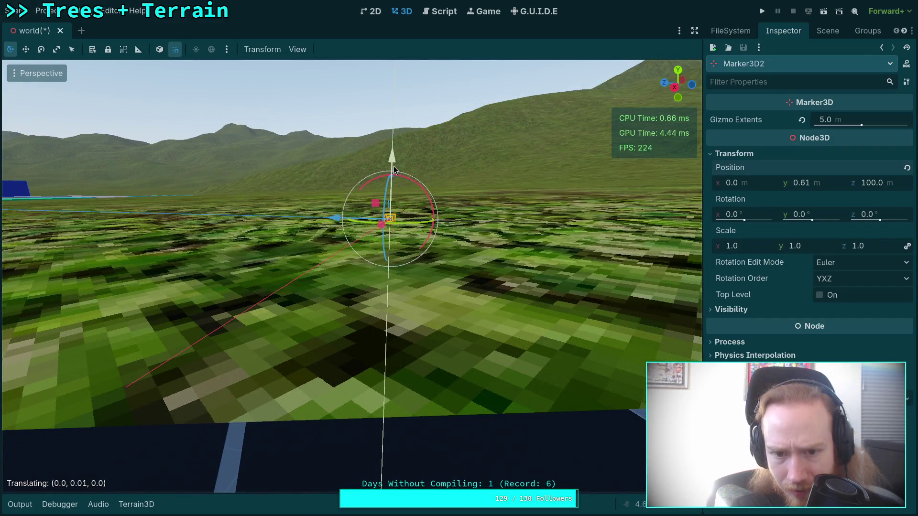
# Select the parent Marker3D in the Scene tree and fly toward the orange walls
pyautogui.press('w')
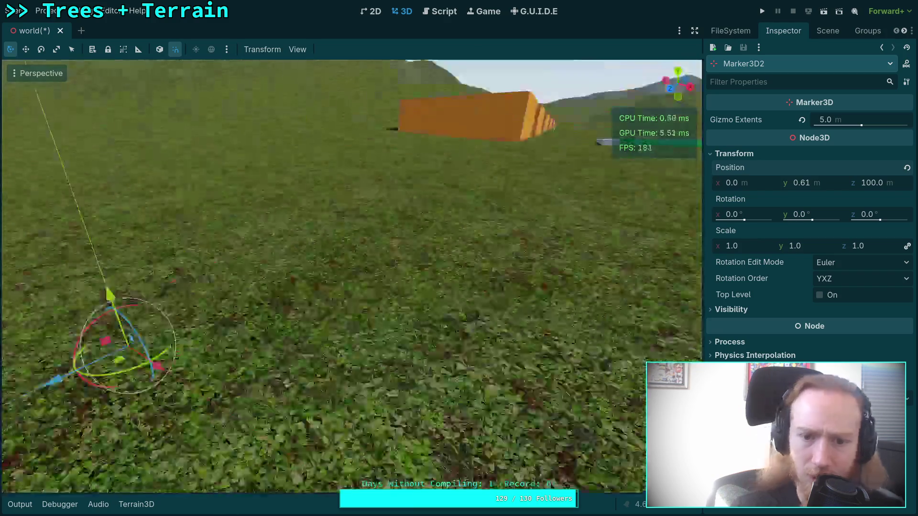
pyautogui.click(828, 30)
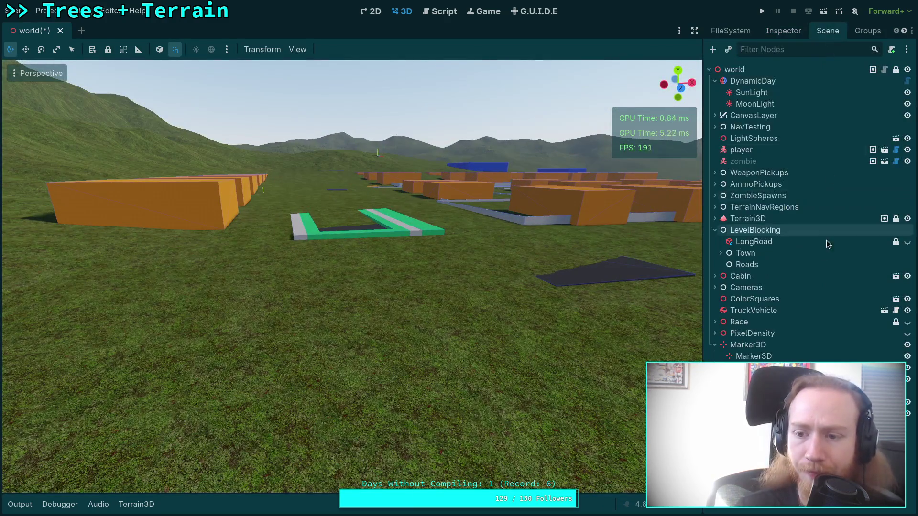
pyautogui.click(765, 356)
pyautogui.click(782, 344)
pyautogui.press('w')
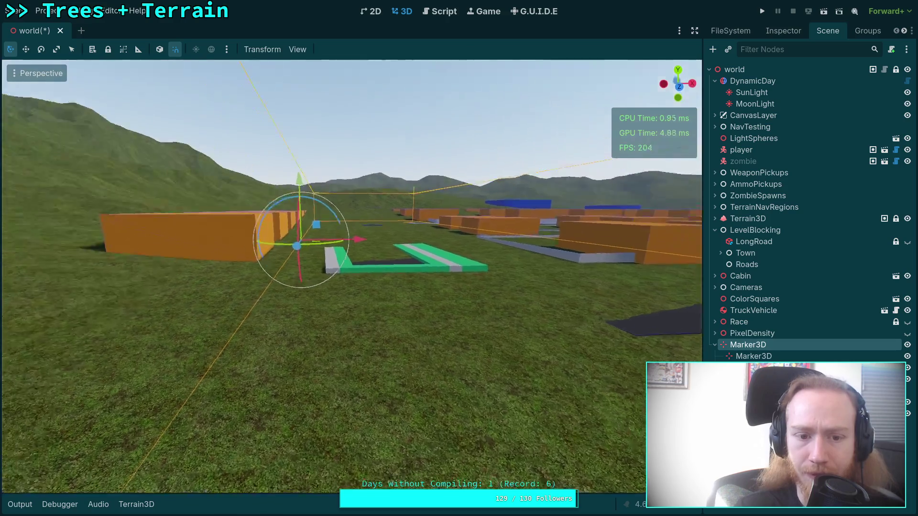
pyautogui.press('w')
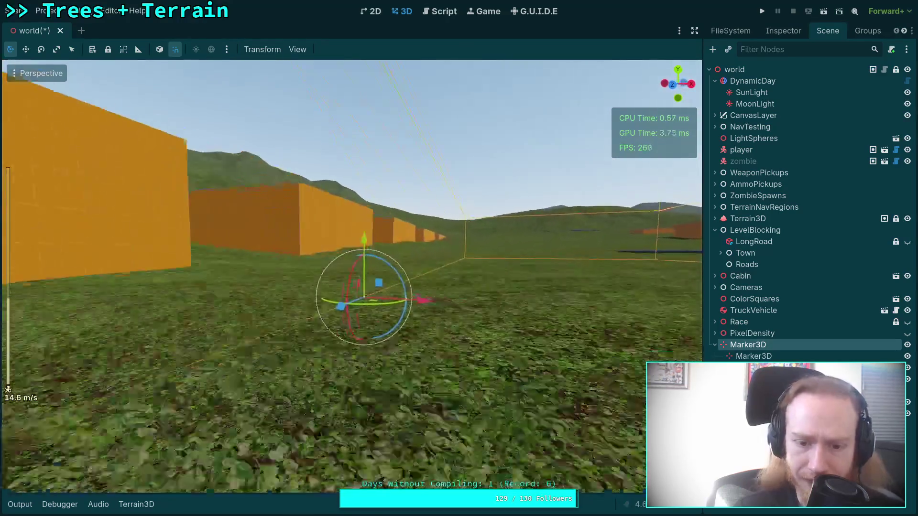
pyautogui.press('w')
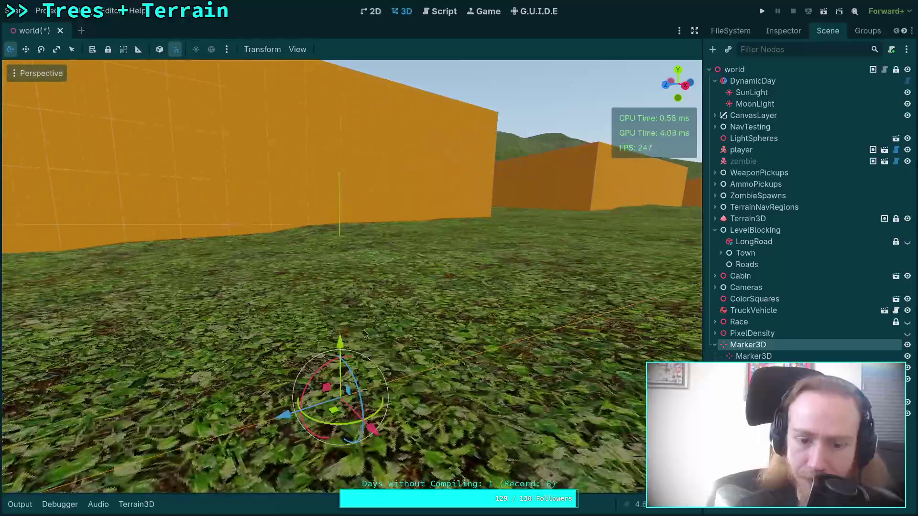
# Drag the marker up and then down along its vertical axis, cancelling the last move
pyautogui.moveTo(338, 340); pyautogui.dragTo(344, 175)
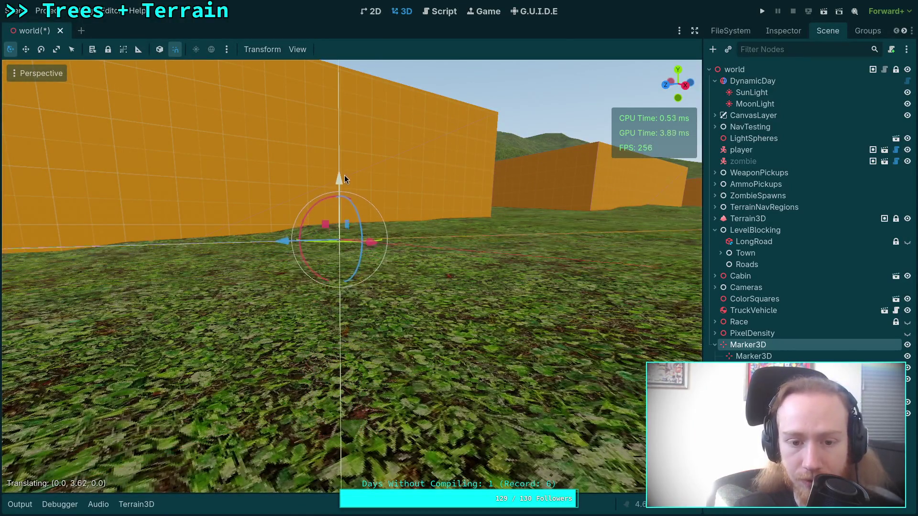
pyautogui.press('e')
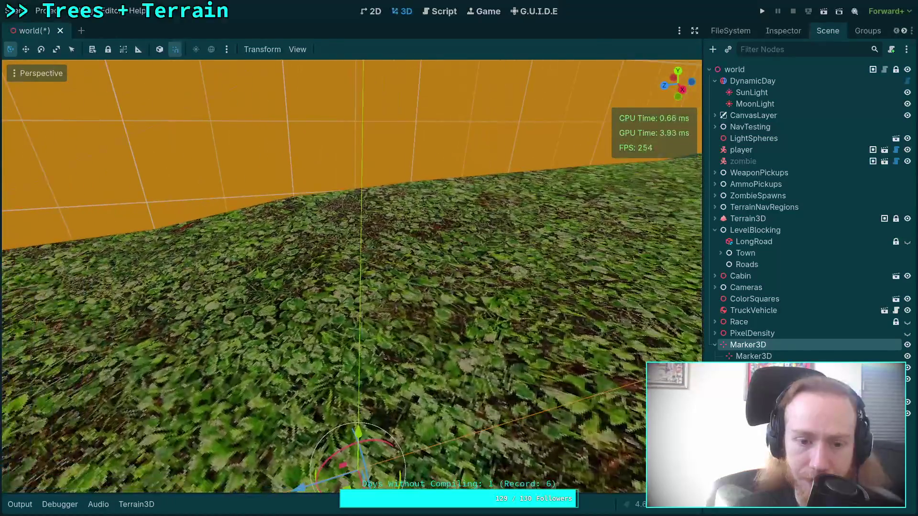
pyautogui.press('q')
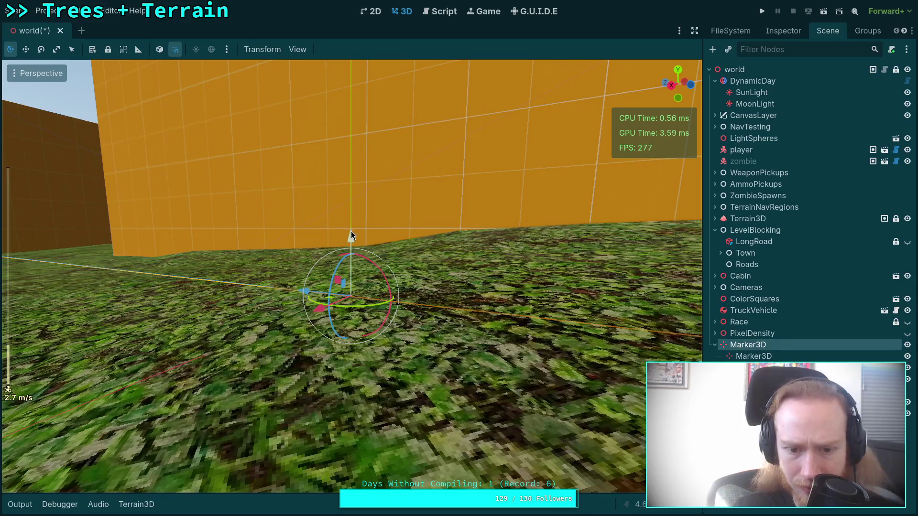
pyautogui.moveTo(351, 231)
pyautogui.mouseDown()
pyautogui.moveTo(347, 273)
pyautogui.moveTo(351, 217)
pyautogui.mouseUp()
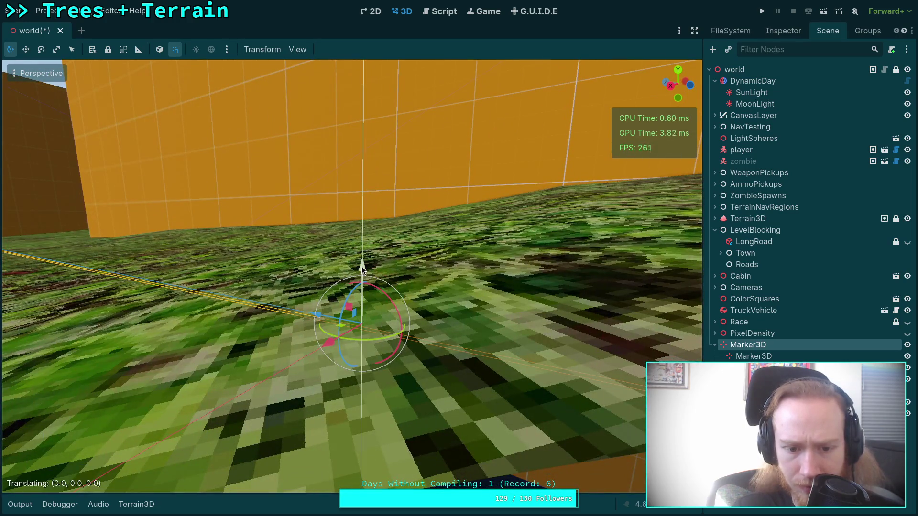
pyautogui.moveTo(362, 266)
pyautogui.mouseDown()
pyautogui.moveTo(361, 285)
pyautogui.moveTo(362, 245)
pyautogui.mouseUp()
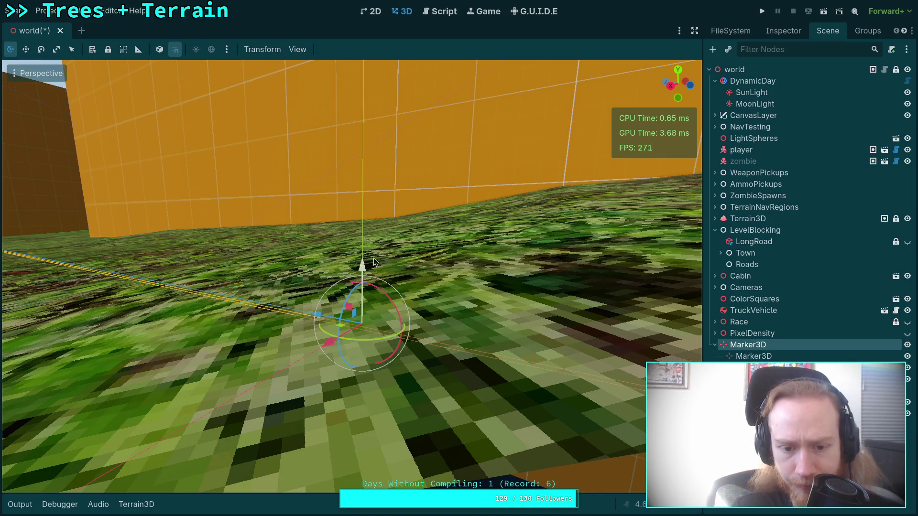
pyautogui.rightClick(361, 254)
pyautogui.press('s')
pyautogui.press('s')
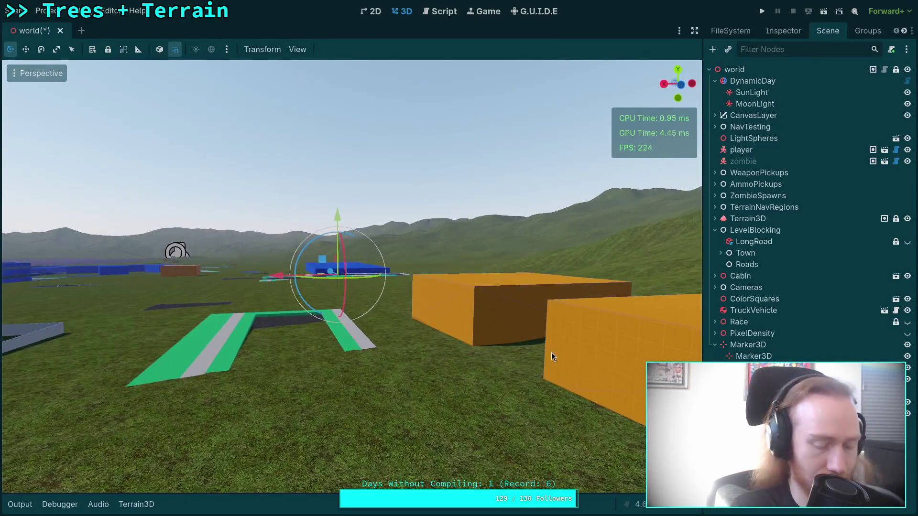
# Lower the marker below the ground to Y -3.09 and check its properties
pyautogui.scroll(-5, 496, 323)
pyautogui.scroll(4, 328, 276)
pyautogui.scroll(10, 328, 274)
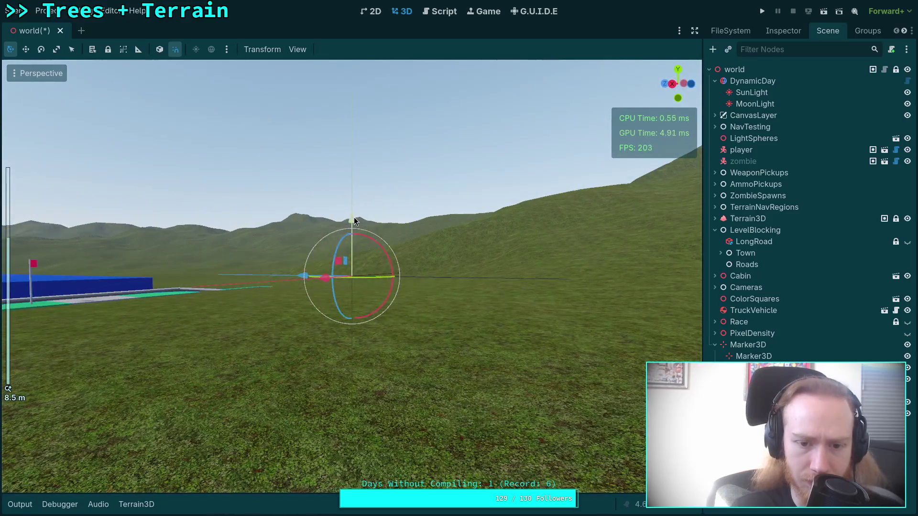
pyautogui.scroll(6, 354, 219)
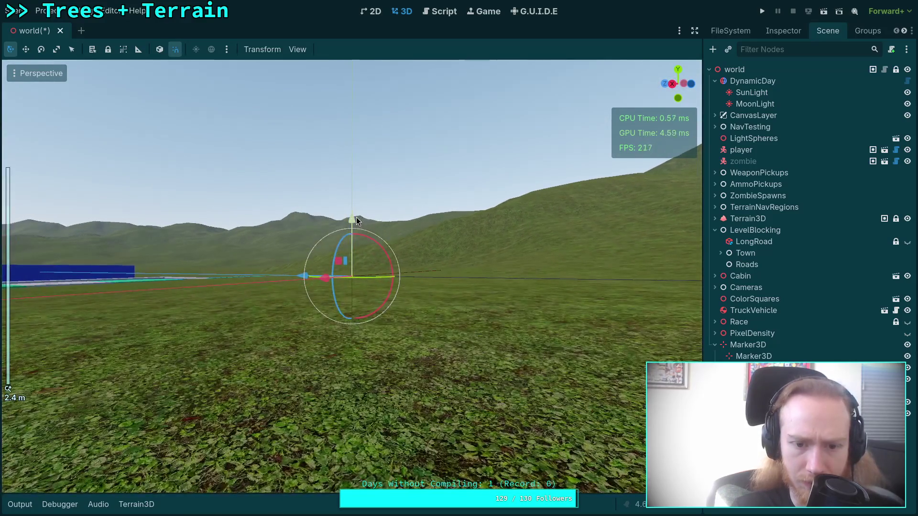
pyautogui.moveTo(356, 221)
pyautogui.mouseDown()
pyautogui.moveTo(360, 278)
pyautogui.moveTo(360, 208)
pyautogui.moveTo(359, 261)
pyautogui.moveTo(351, 226)
pyautogui.moveTo(366, 322)
pyautogui.moveTo(361, 300)
pyautogui.mouseUp()
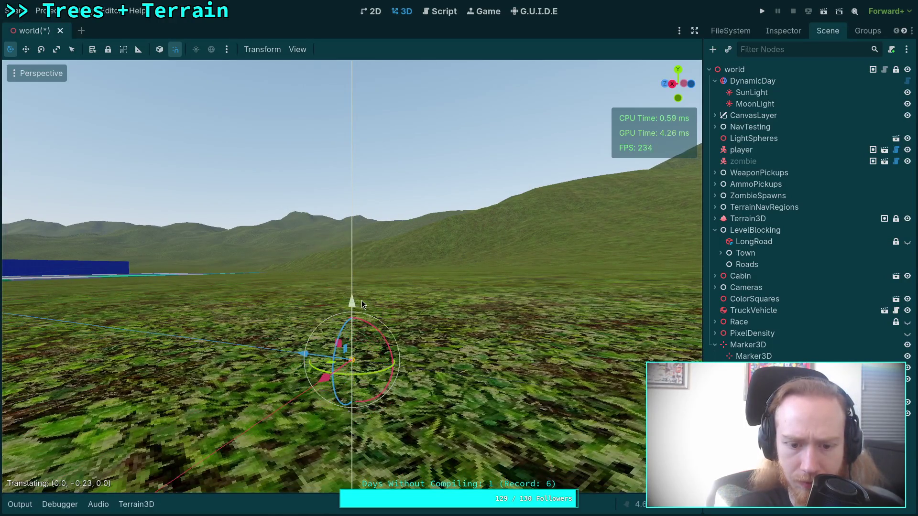
pyautogui.scroll(-2, 400, 246)
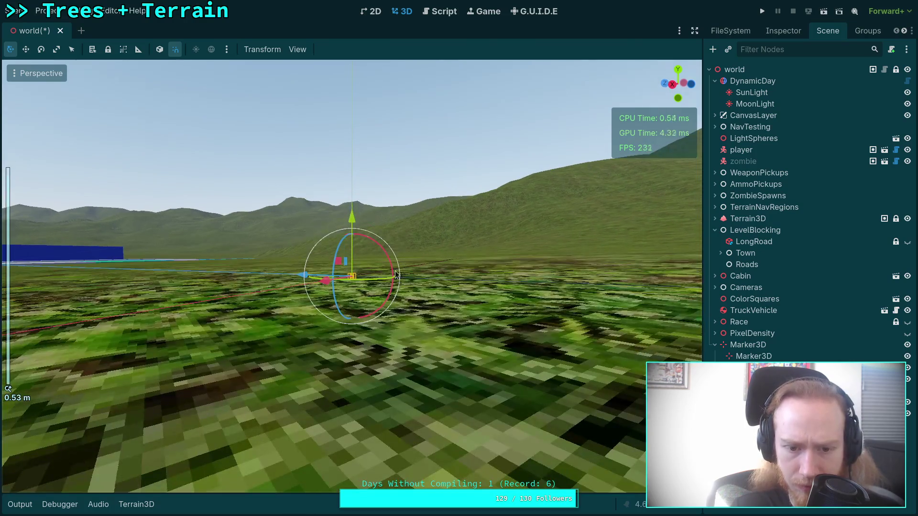
pyautogui.moveTo(352, 217)
pyautogui.mouseDown()
pyautogui.moveTo(352, 231)
pyautogui.moveTo(353, 218)
pyautogui.moveTo(438, 320)
pyautogui.mouseUp()
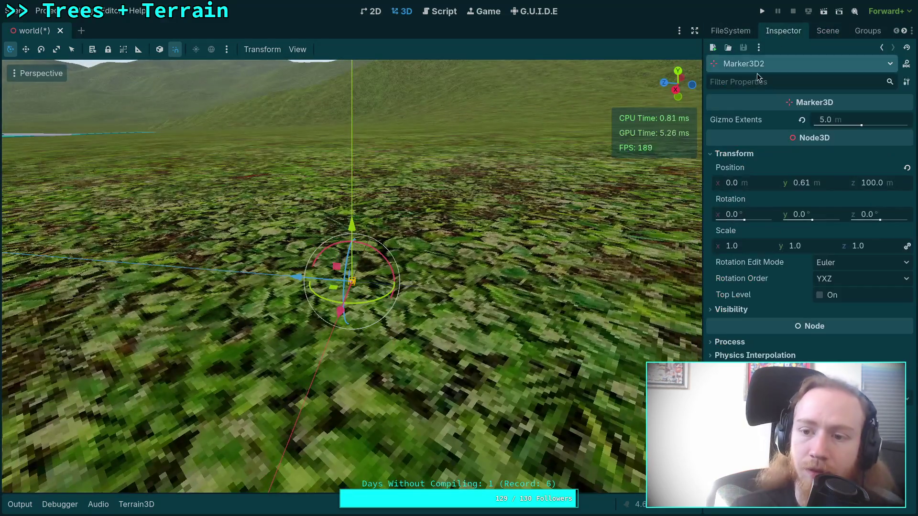
pyautogui.click(783, 31)
# Fly back above the town, focus the Marker3D from the Scene tree, and look across the hills
pyautogui.press('s')
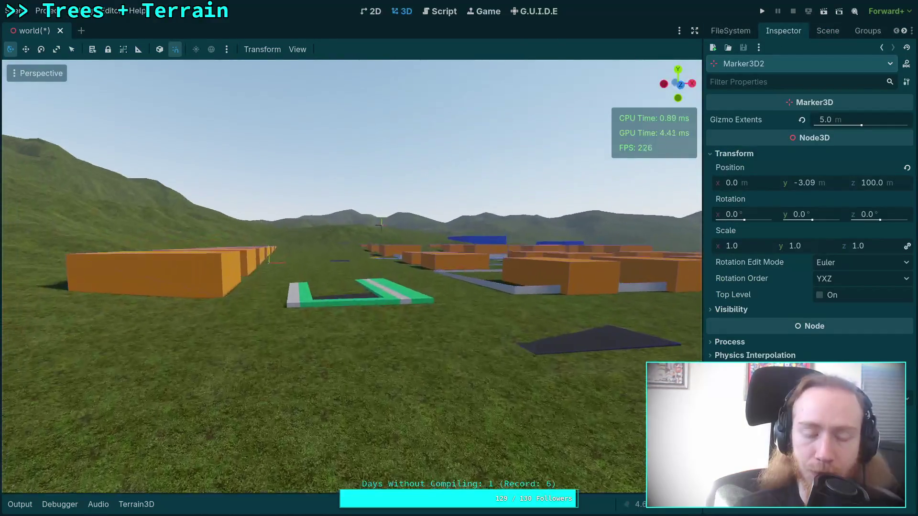
pyautogui.press('e')
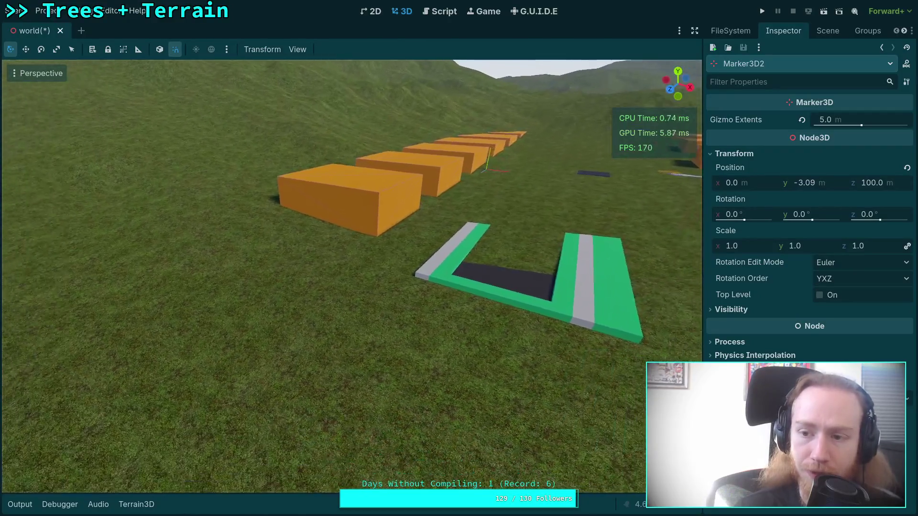
pyautogui.scroll(2, 351, 274)
pyautogui.press('s')
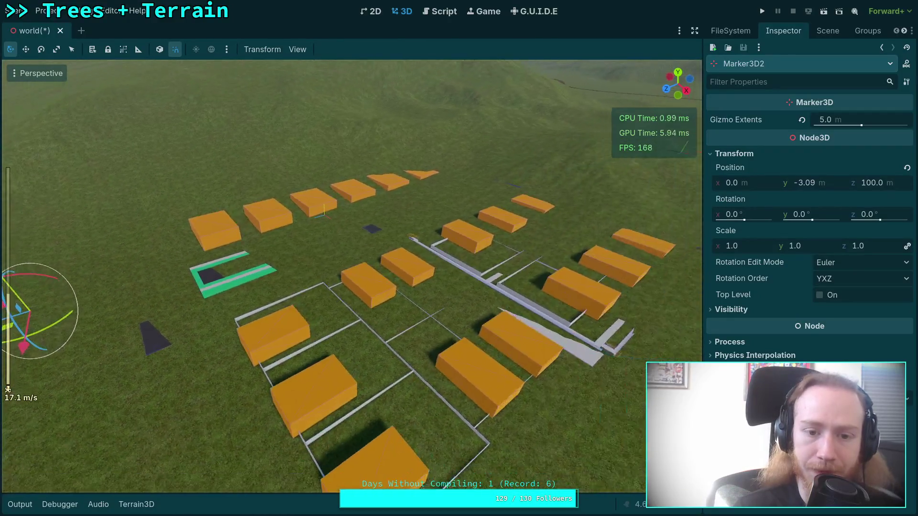
pyautogui.click(827, 31)
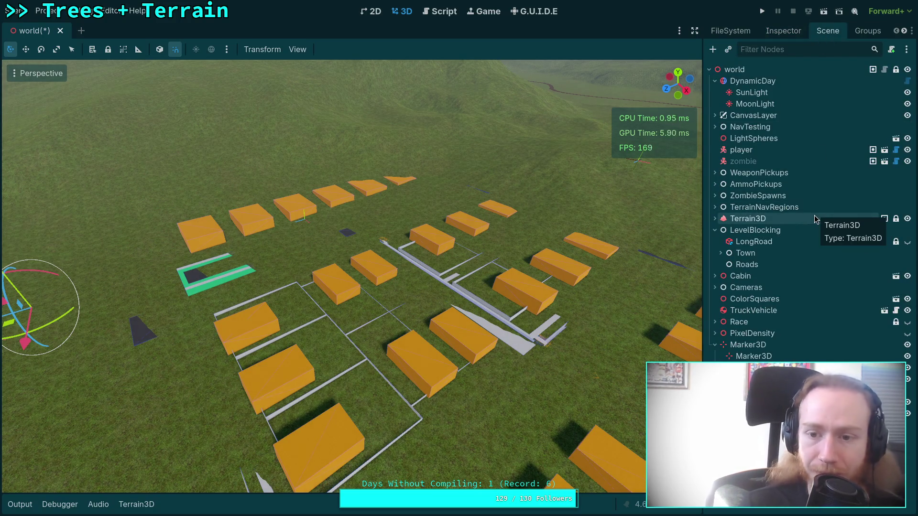
pyautogui.doubleClick(781, 356)
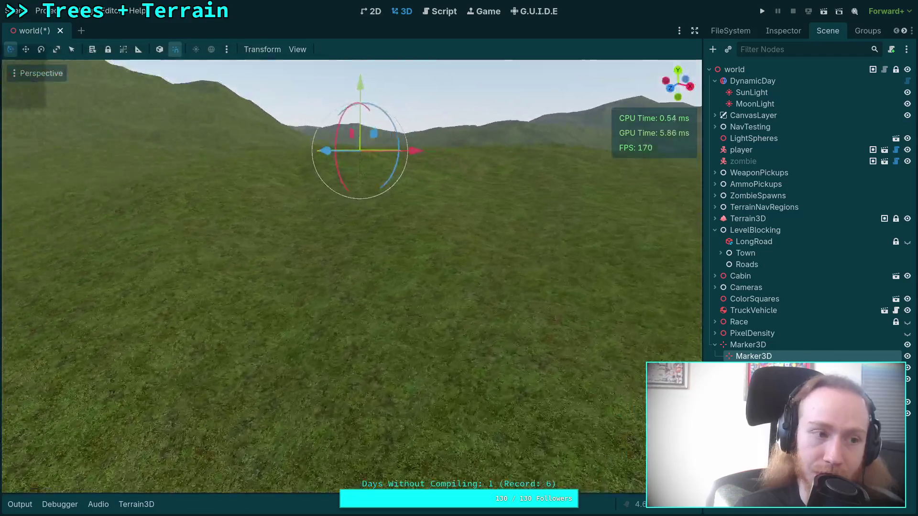
pyautogui.moveTo(331, 310); pyautogui.dragTo(331, 310)
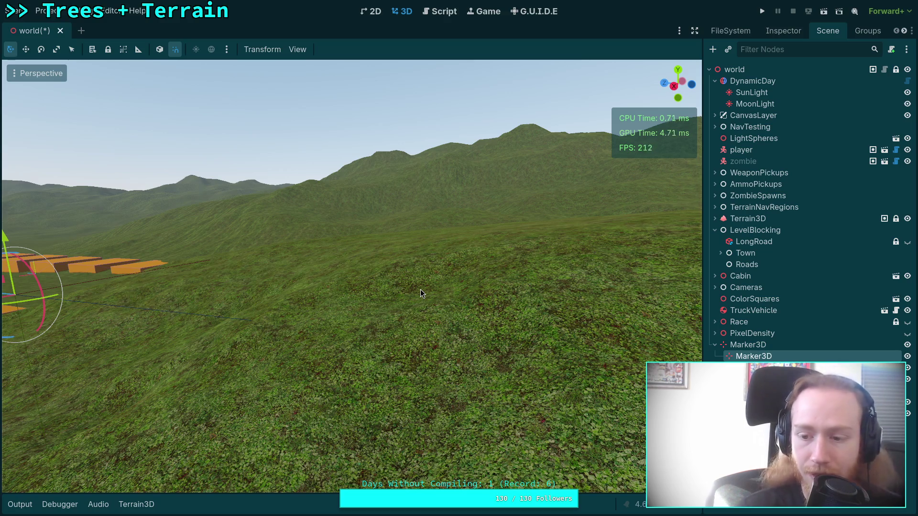
# Frame the marker, drag it down to Y 17.33, and round its position to X 74.8, Z -145.0
pyautogui.click(782, 31)
pyautogui.press('f')
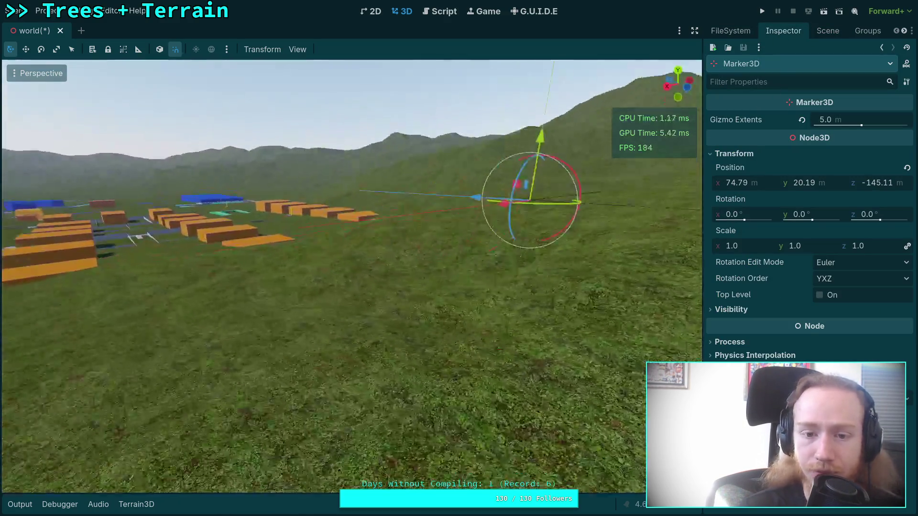
pyautogui.moveTo(303, 160); pyautogui.dragTo(295, 328)
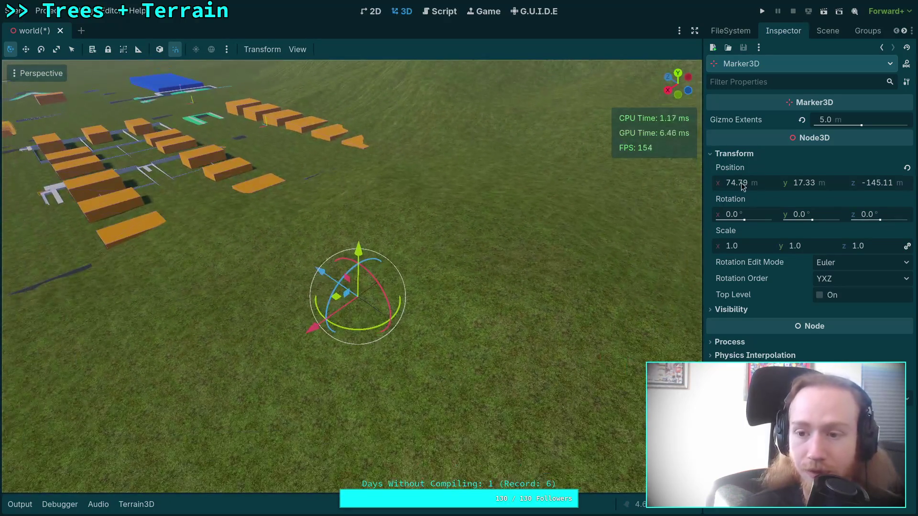
pyautogui.moveTo(735, 183); pyautogui.dragTo(754, 186)
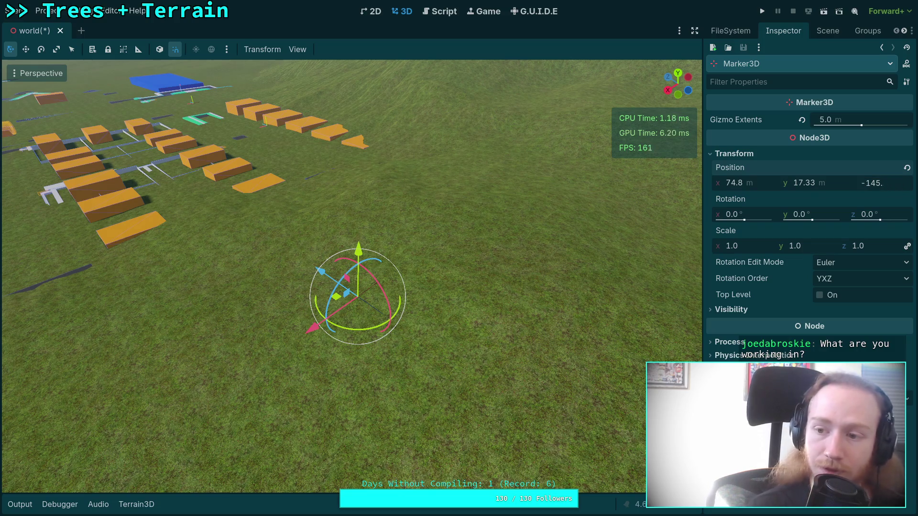
pyautogui.press('Return')
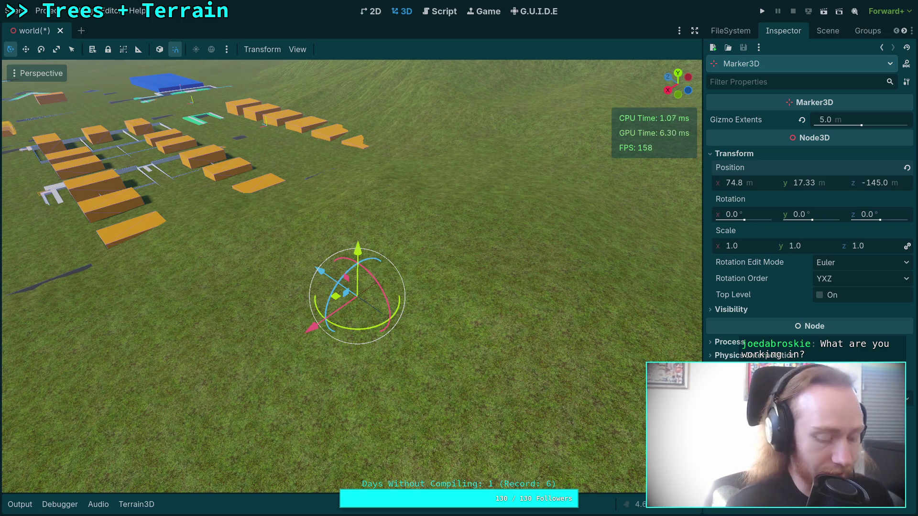
pyautogui.press('super+4')
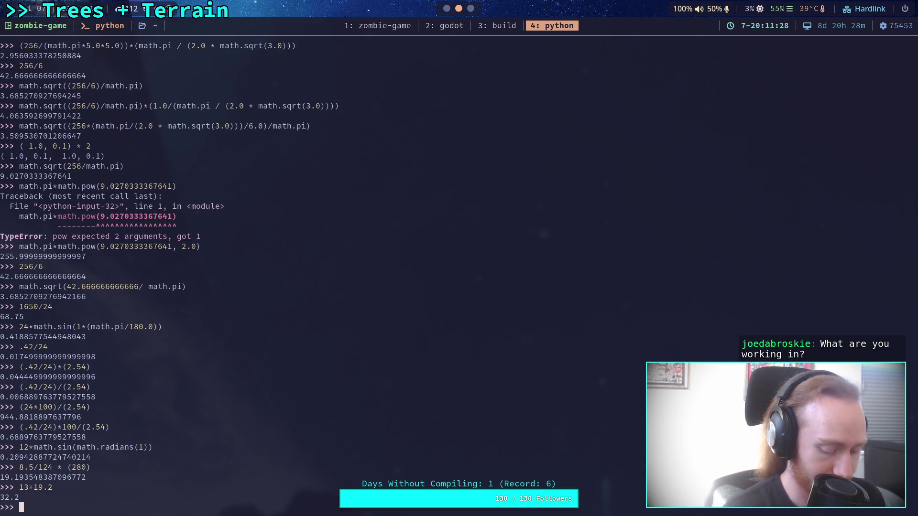
# Check that math.dist exists and read its help(math.dist) text, then leave the pager
pyautogui.write('math.dist')
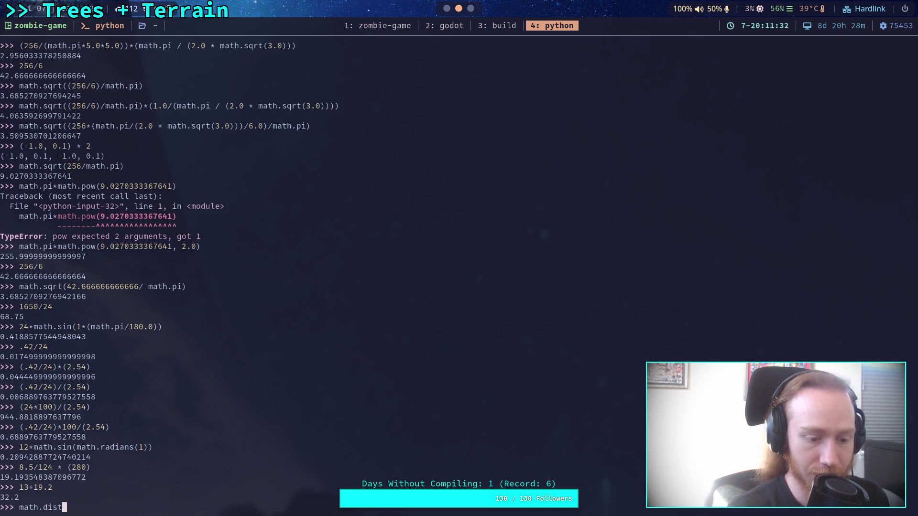
pyautogui.press('Return')
pyautogui.write('math.')
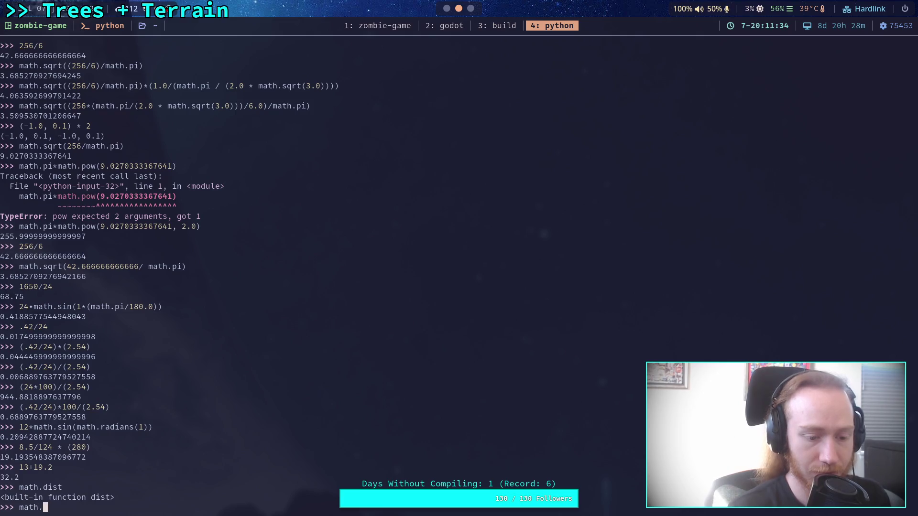
pyautogui.press('BackSpace')
pyautogui.press('BackSpace')
pyautogui.press('BackSpace')
pyautogui.write('he')
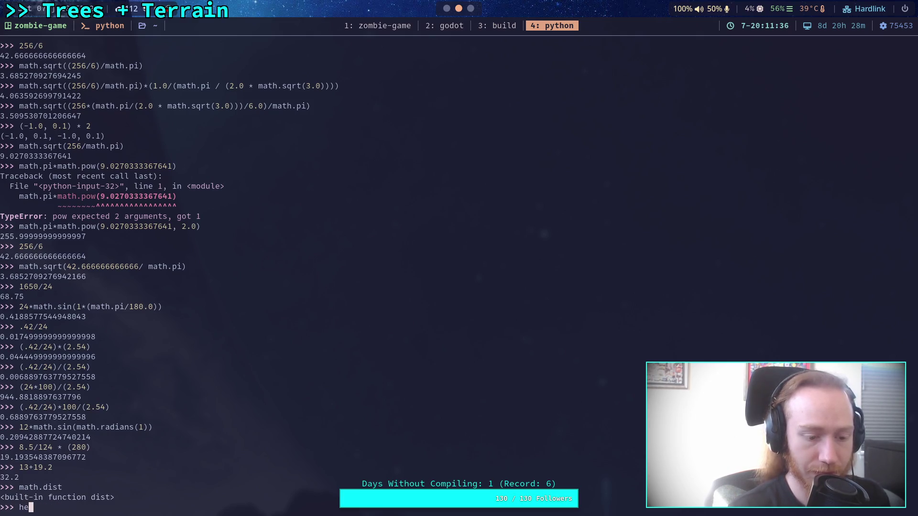
pyautogui.write('lp(math.dist)(')
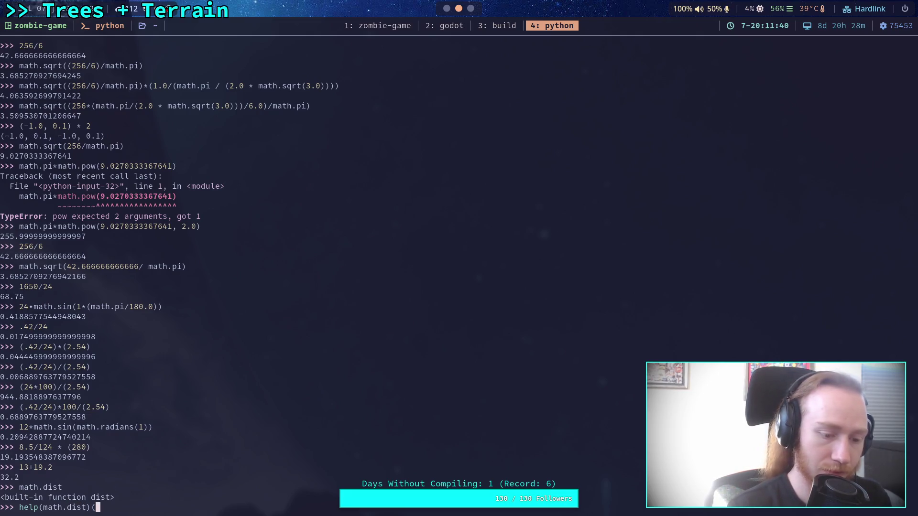
pyautogui.press('Return')
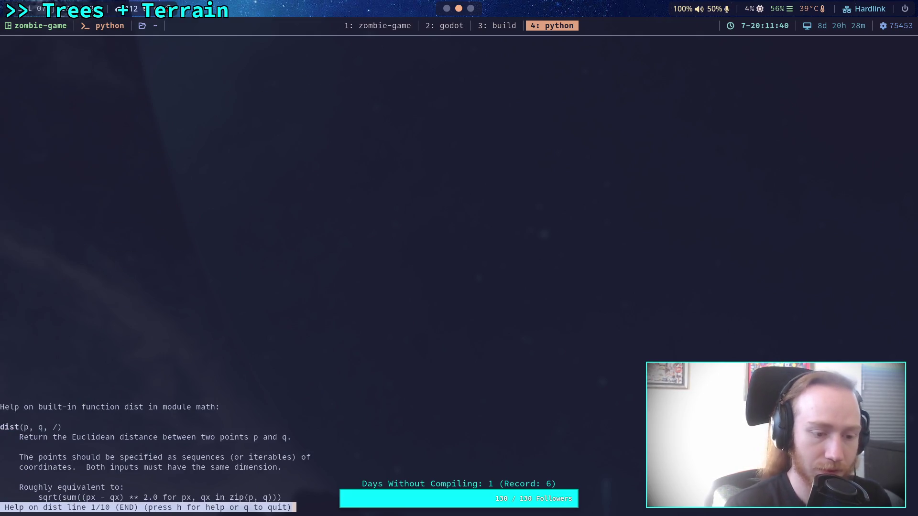
pyautogui.press('g')
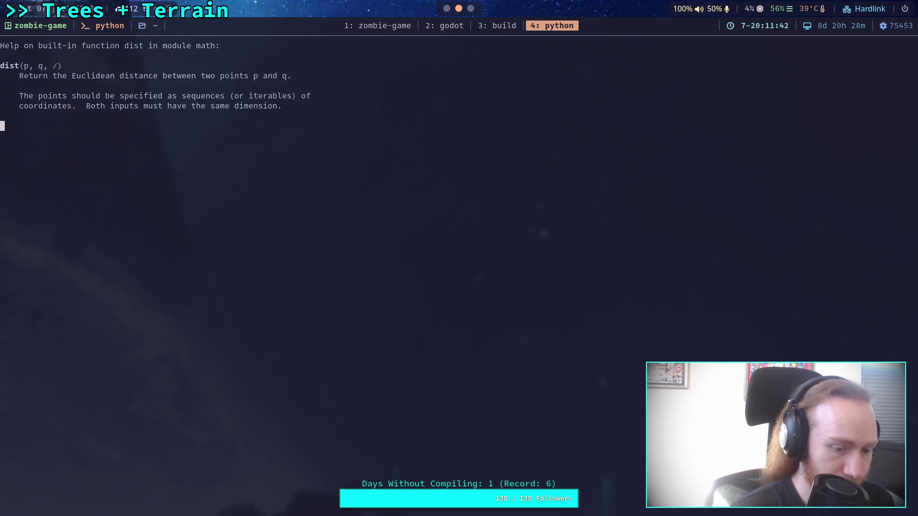
pyautogui.press('q')
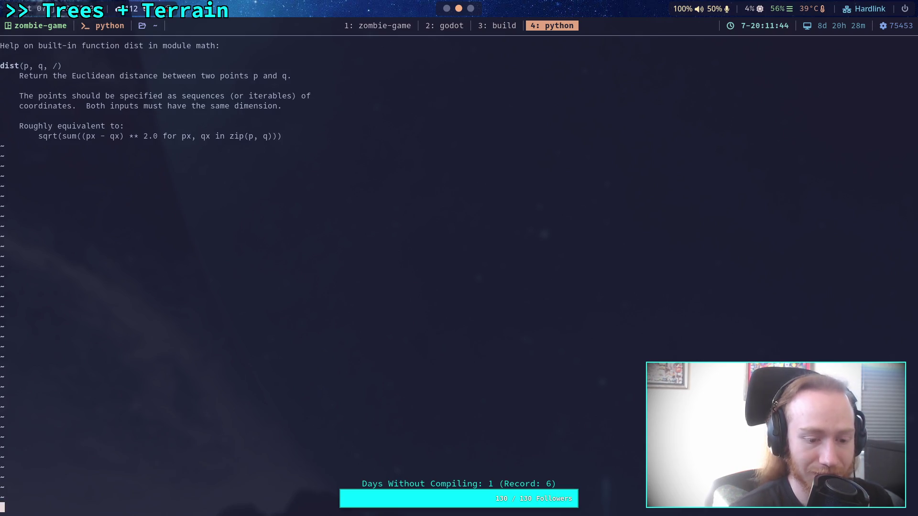
pyautogui.press('q')
pyautogui.press('q')
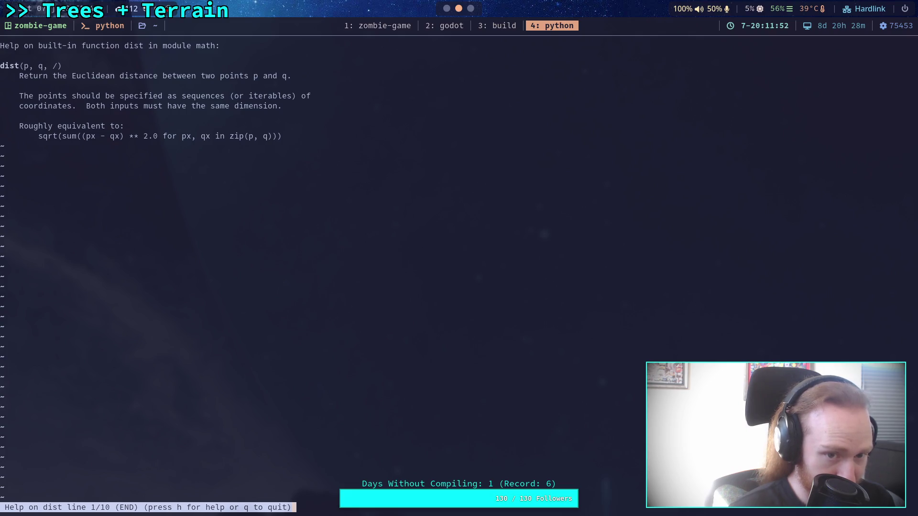
pyautogui.press('Escape')
pyautogui.press('Escape')
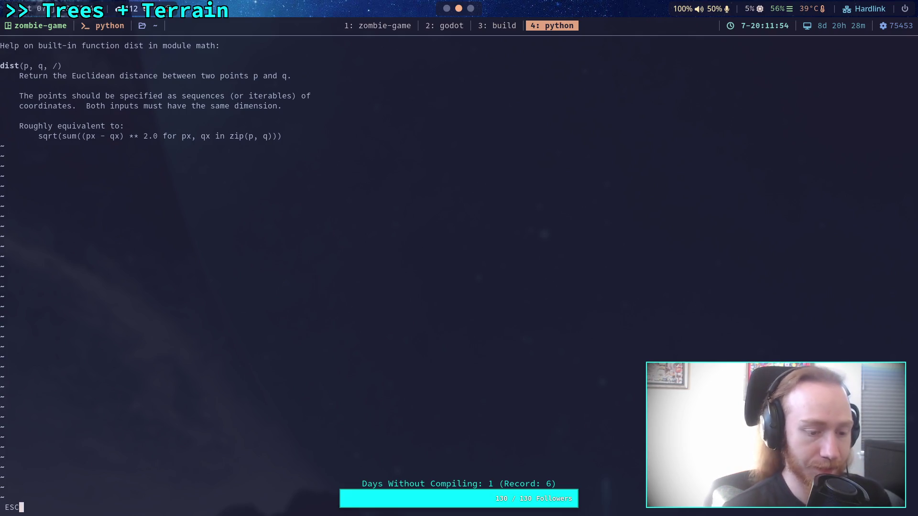
# Compute math.dist((0,0),(74.8,145)) = 163.16 and 3.09% of it (5.04)
pyautogui.write('q')
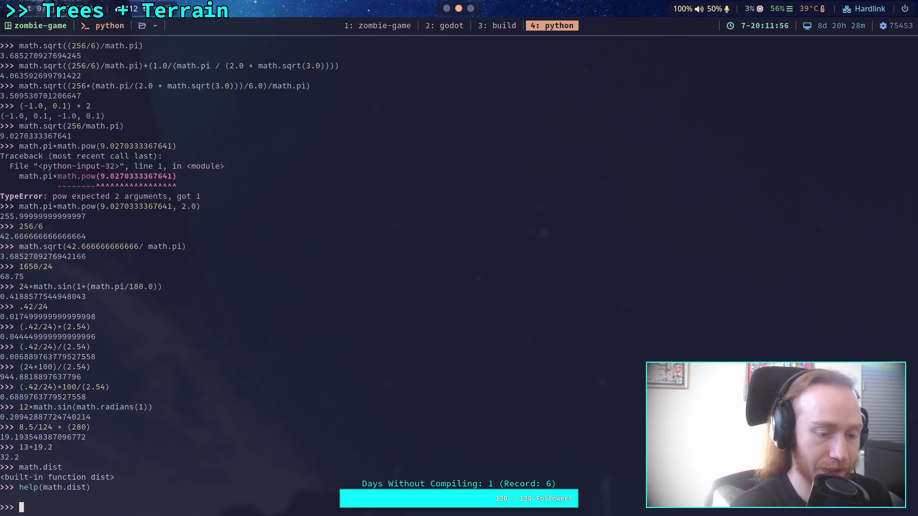
pyautogui.write('th.dist((0,0),(')
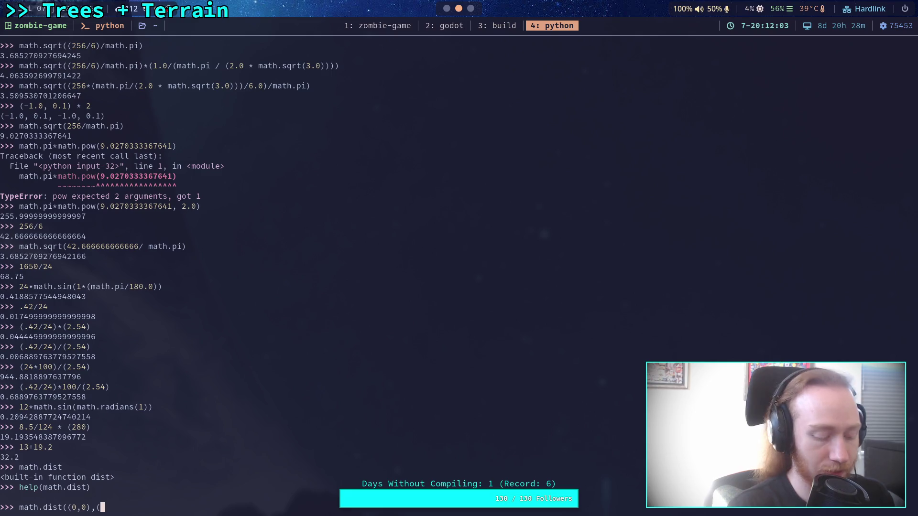
pyautogui.press('super+2')
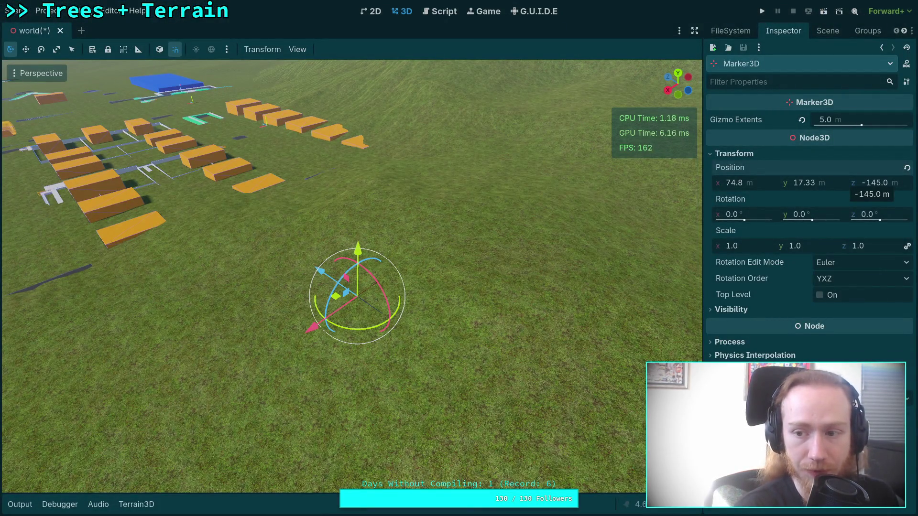
pyautogui.press('super+4')
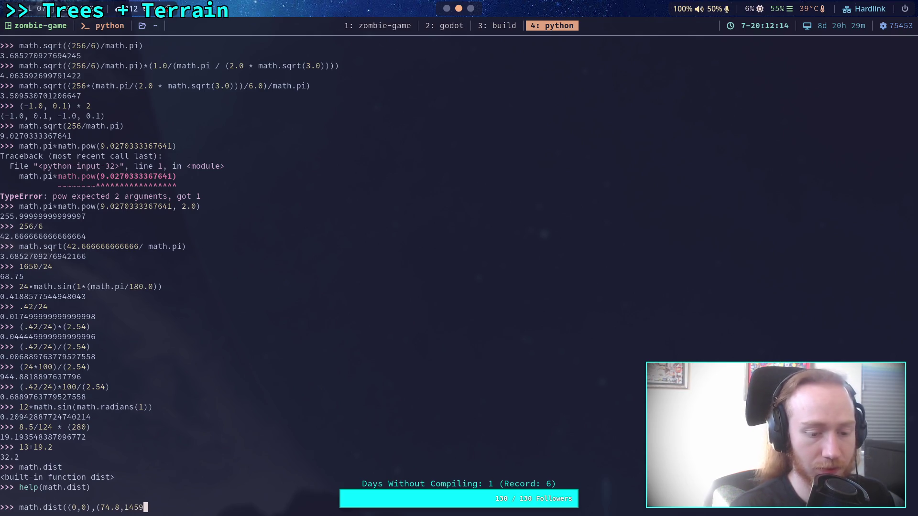
pyautogui.write('))')
pyautogui.press('Return')
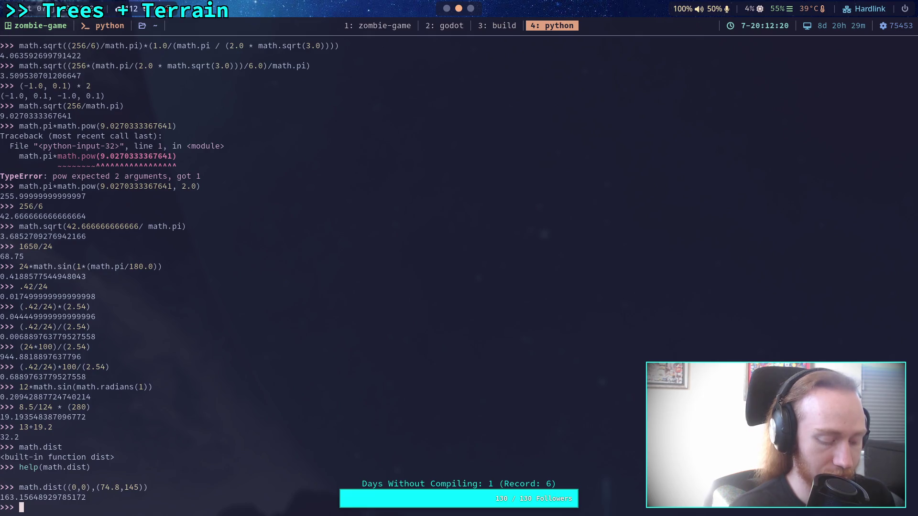
pyautogui.write('2.09')
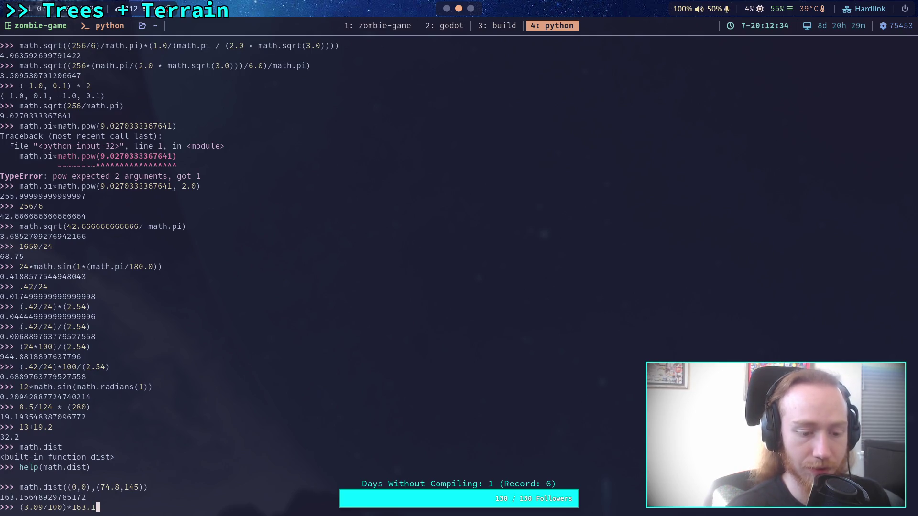
pyautogui.write('6')
pyautogui.press('Return')
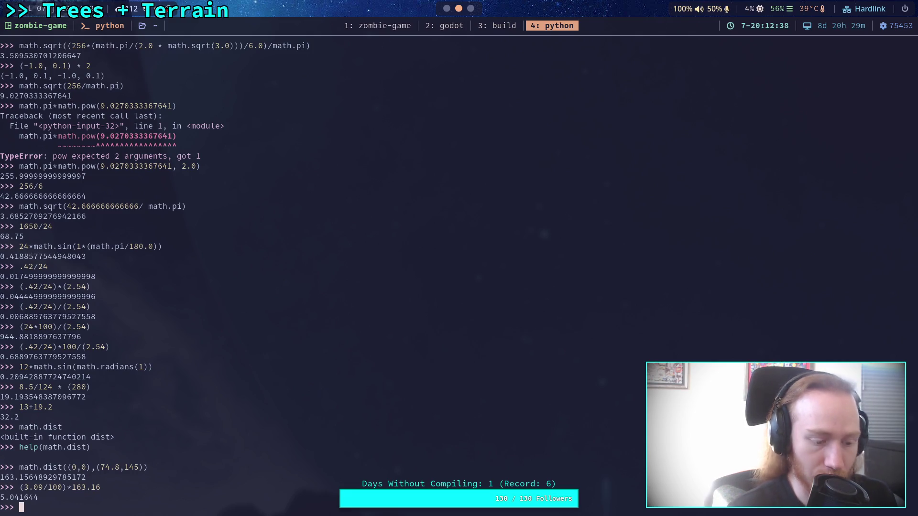
pyautogui.press('super+2')
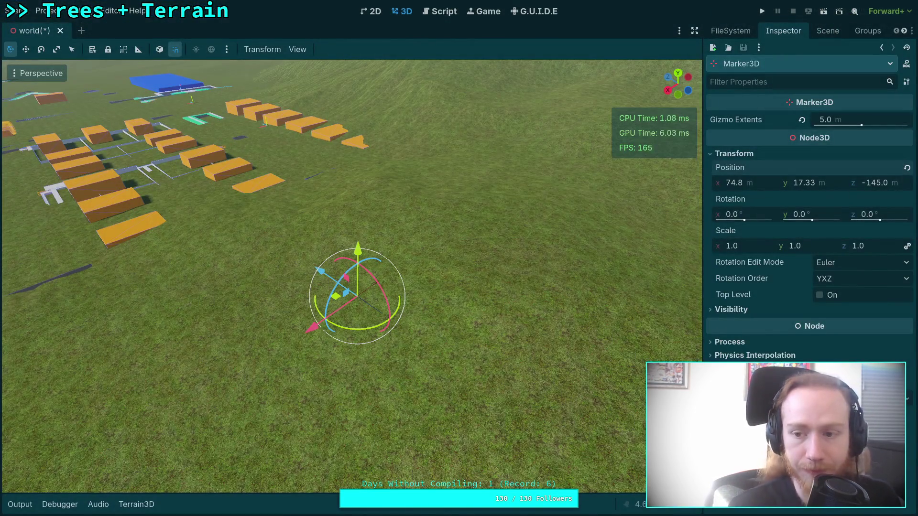
# Lower the child marker slightly onto the slope, to about Y 16 m
pyautogui.click(829, 188)
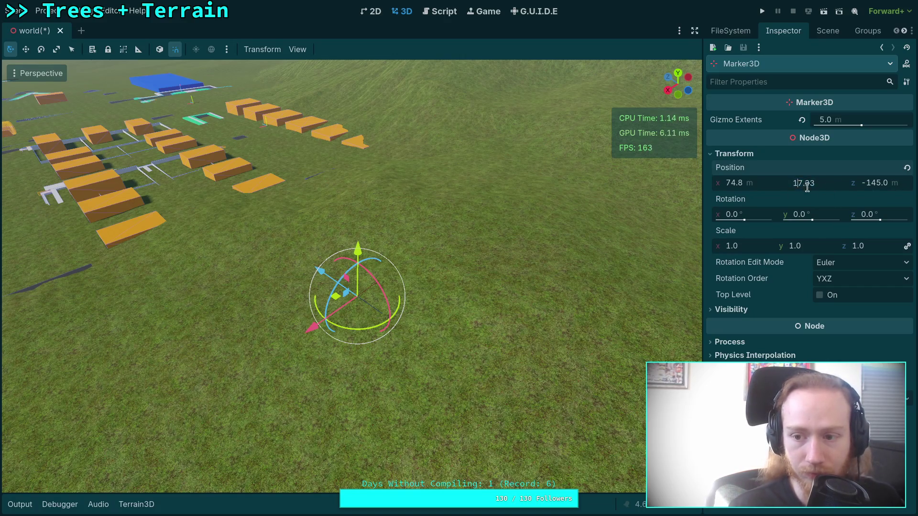
pyautogui.write('5.9')
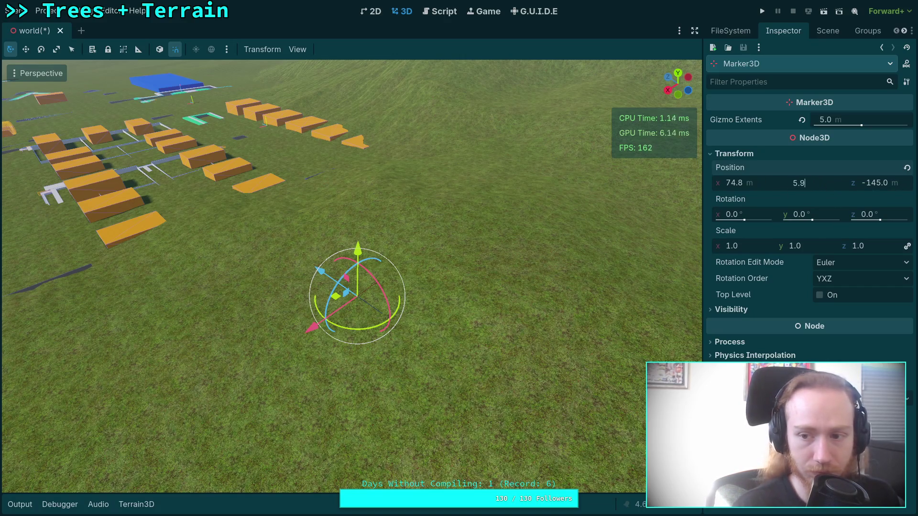
pyautogui.press('Return')
pyautogui.hotkey('ctrl', 'z')
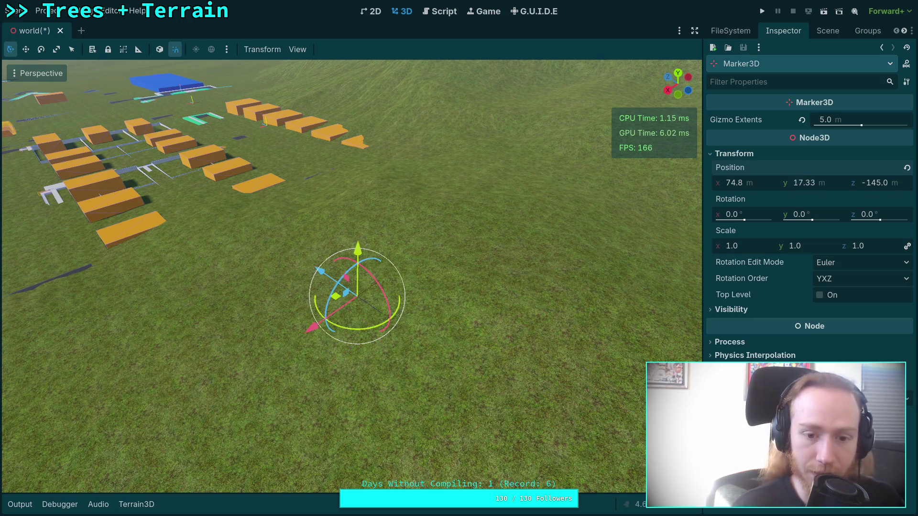
pyautogui.scroll(5, 352, 276)
pyautogui.scroll(-4, 359, 258)
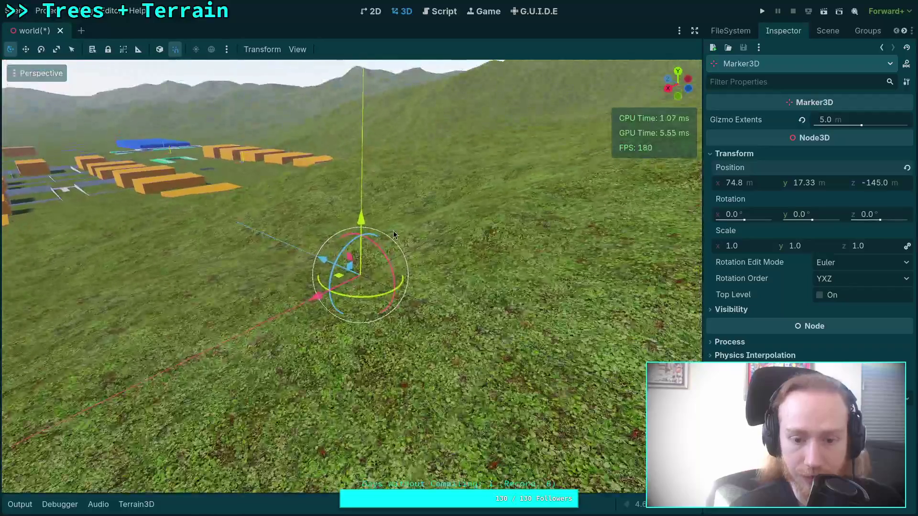
pyautogui.moveTo(359, 260); pyautogui.dragTo(378, 313)
pyautogui.scroll(-5, 378, 313)
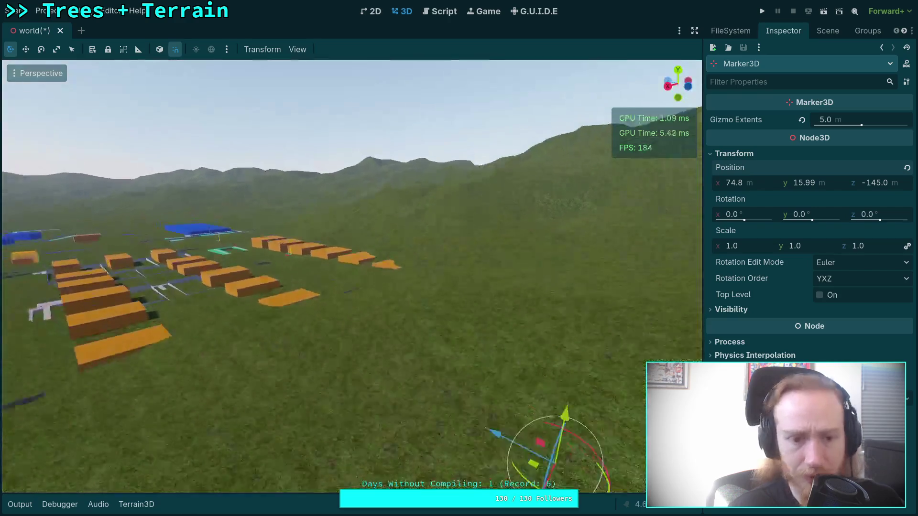
# Select the parent Marker3D and show its position, Y 16.77, in the Inspector
pyautogui.click(827, 30)
pyautogui.scroll(3, 417, 300)
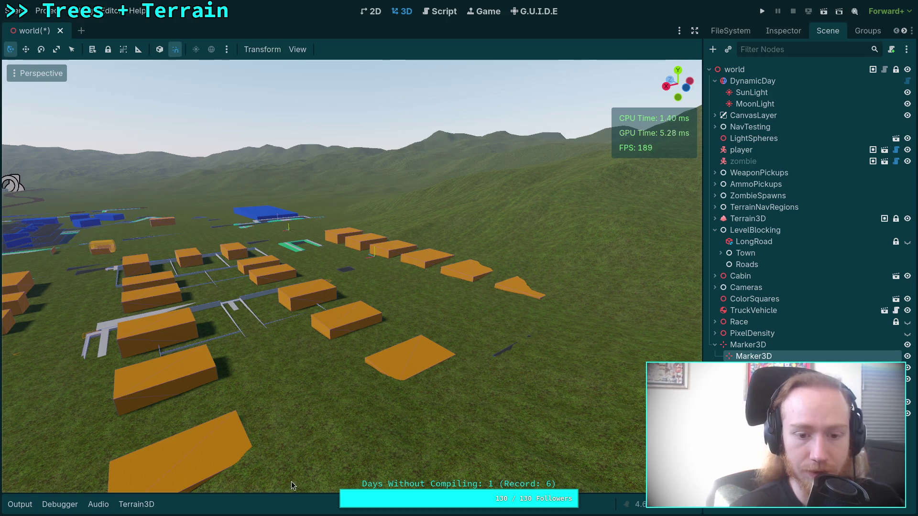
pyautogui.click(770, 345)
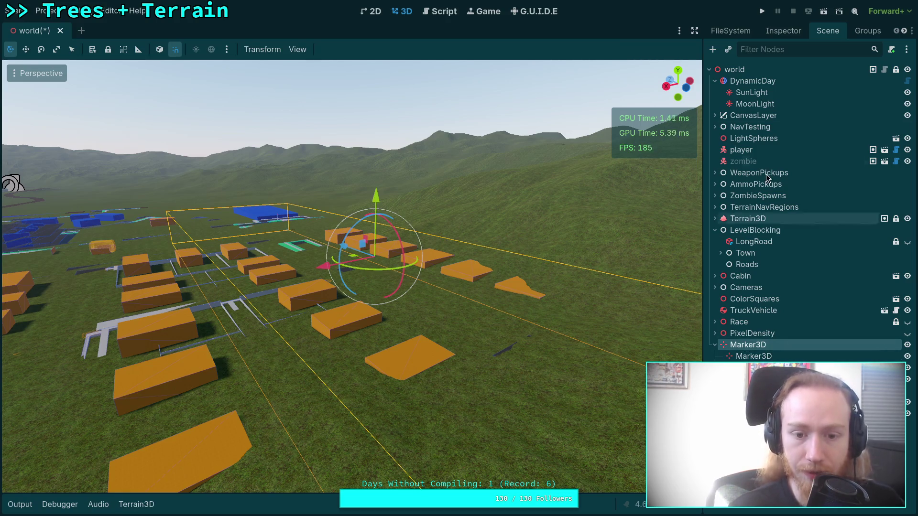
pyautogui.click(785, 31)
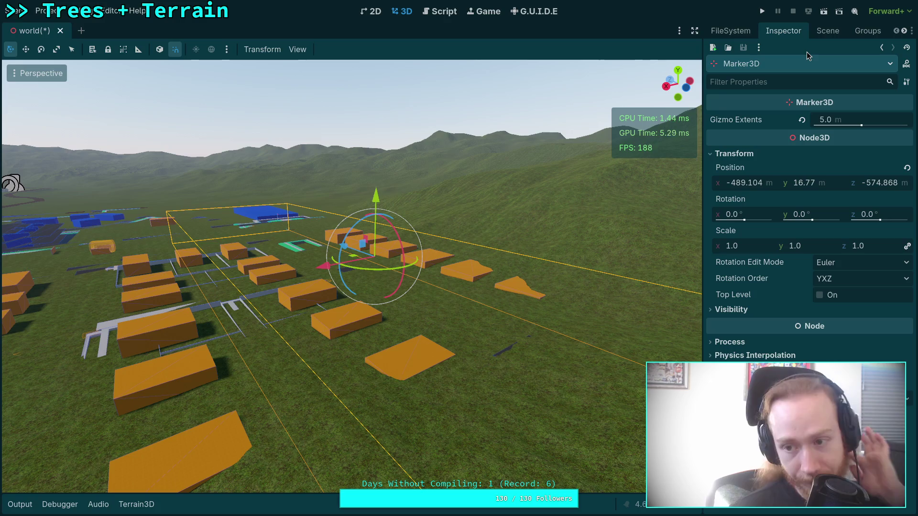
pyautogui.press('super+4')
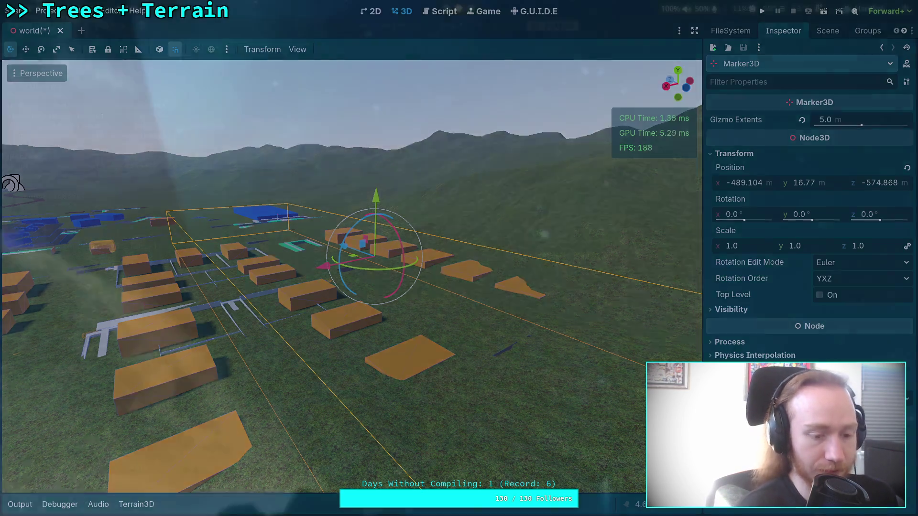
# Evaluate (3.09/100)*163.16+16.77 in the Python REPL, giving 21.811644
pyautogui.press('Up')
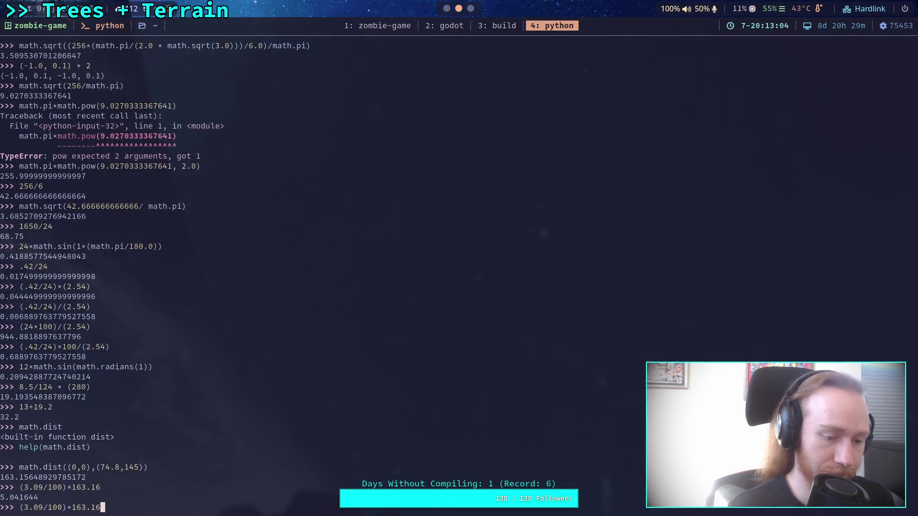
pyautogui.write('+16p')
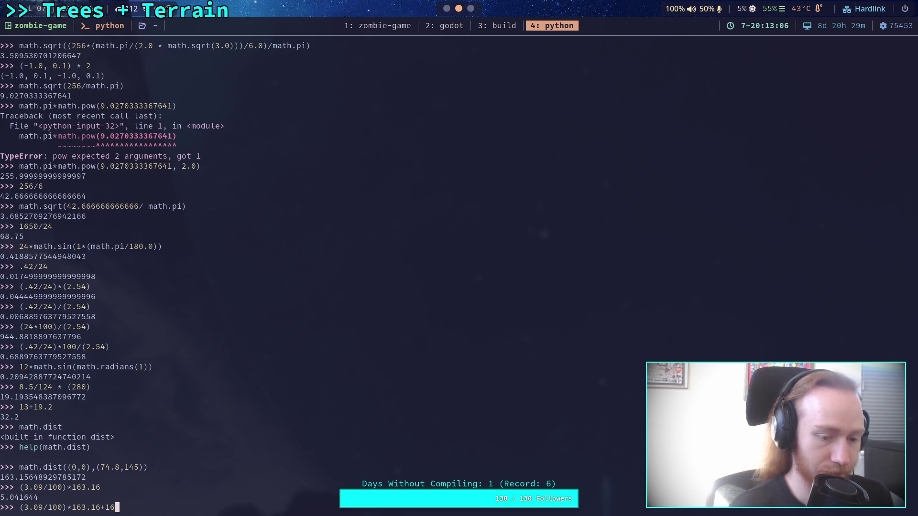
pyautogui.press('BackSpace')
pyautogui.write('.77')
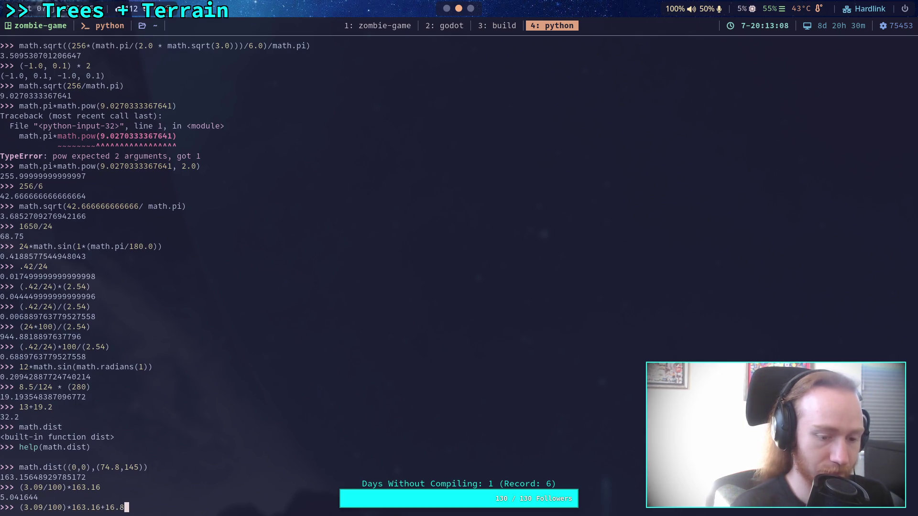
pyautogui.press('Return')
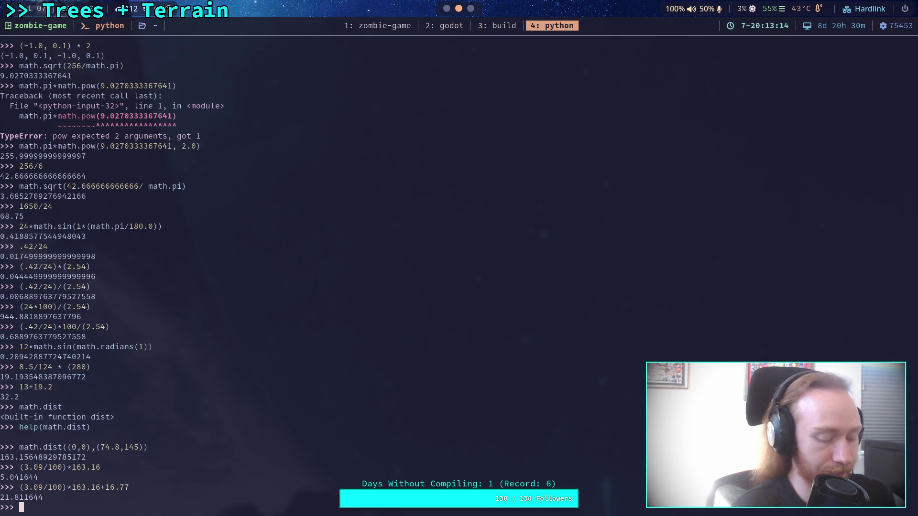
pyautogui.press('super+2')
# Select Terrain3D and set the Height brush to height 21.8 and size 5
pyautogui.click(828, 31)
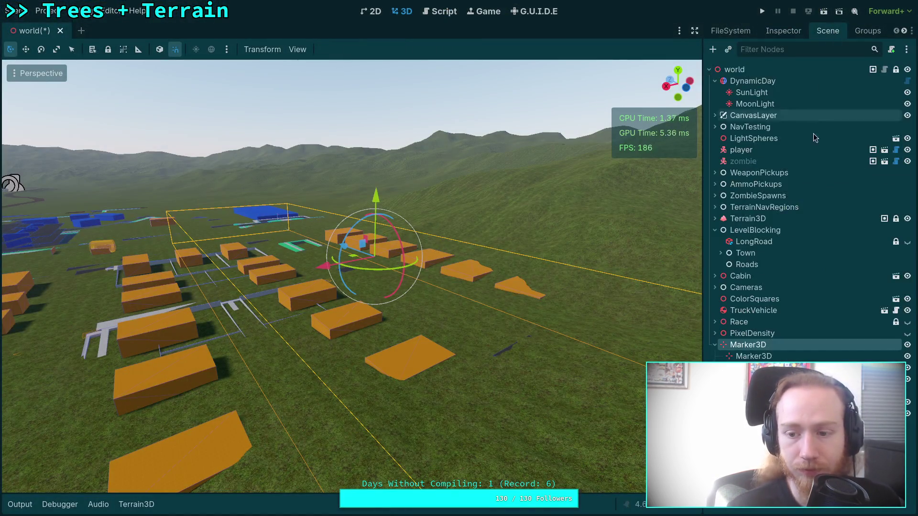
pyautogui.click(751, 219)
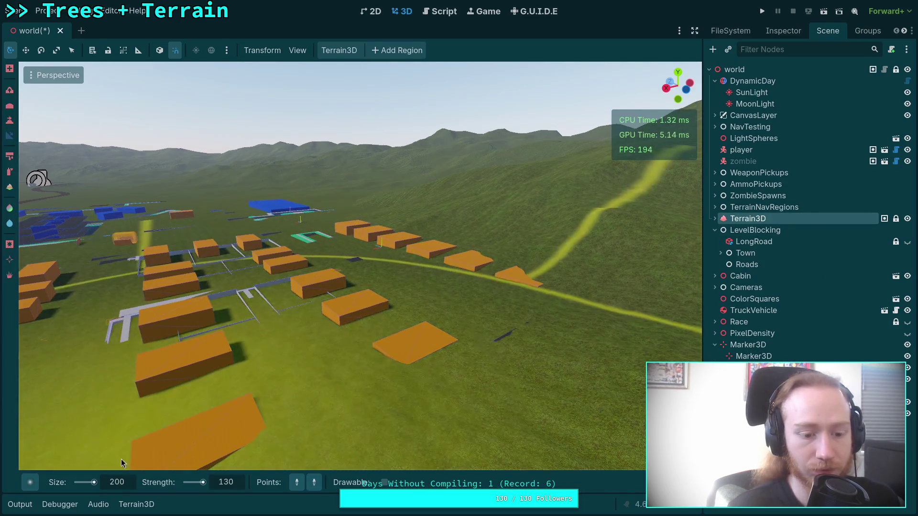
pyautogui.click(11, 119)
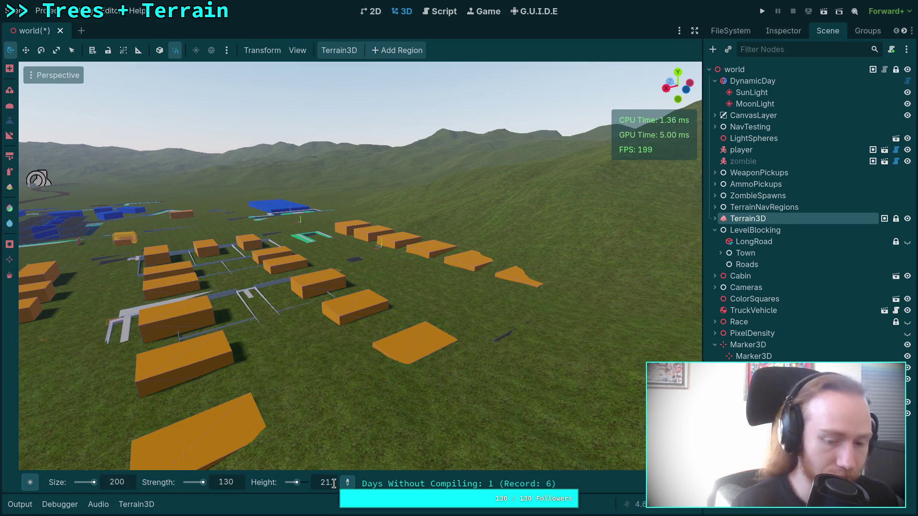
pyautogui.press('Return')
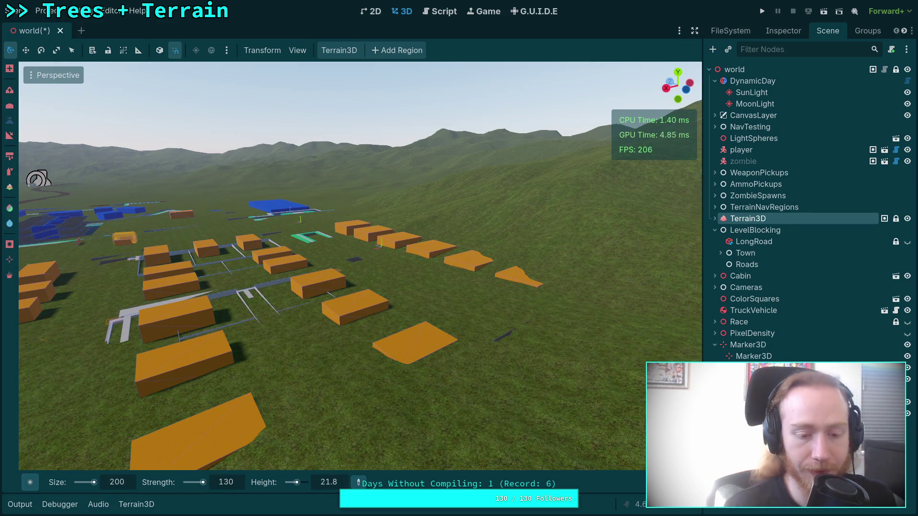
pyautogui.click(122, 483)
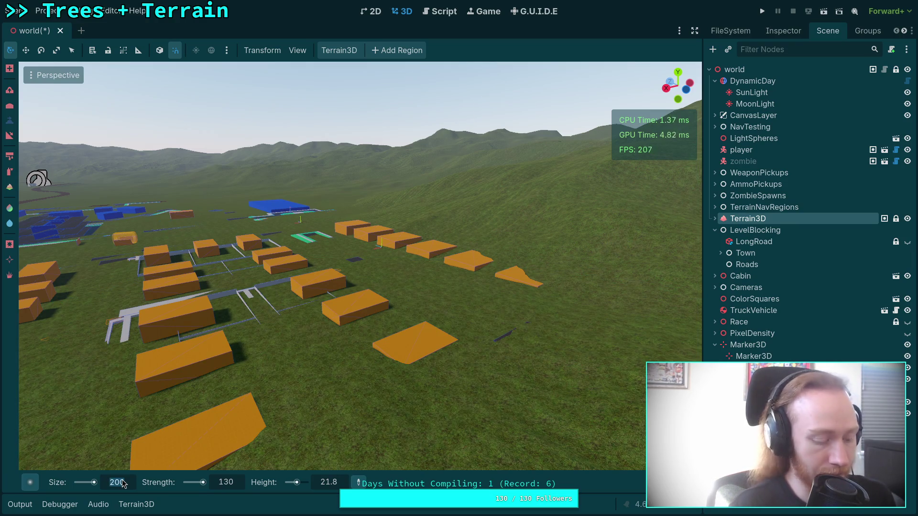
pyautogui.write('5')
pyautogui.press('Return')
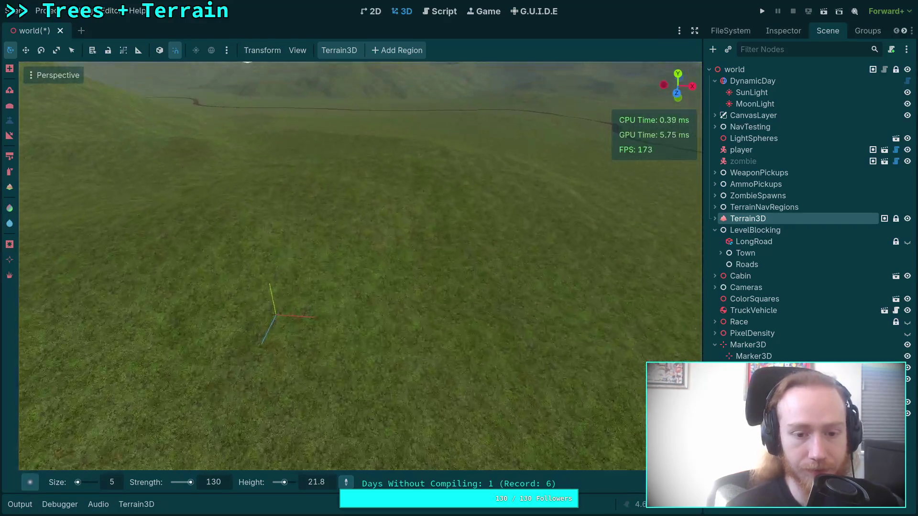
# Frame the ground around the marker from top and perspective views, then deselect Terrain3D
pyautogui.press('w')
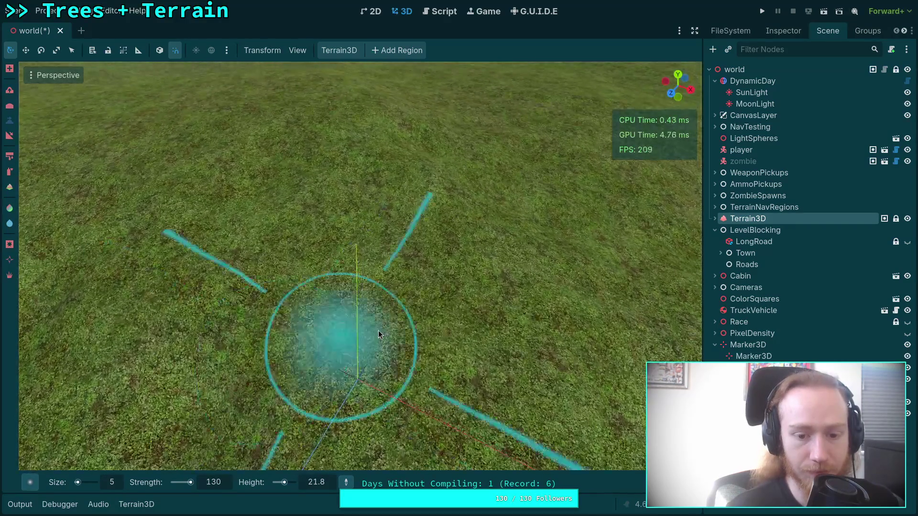
pyautogui.press('KP_7')
pyautogui.scroll(-3, 424, 330)
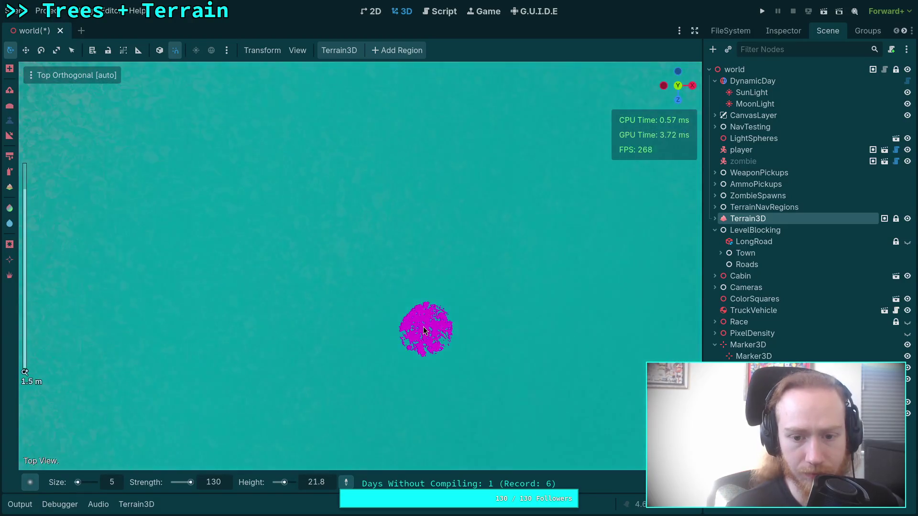
pyautogui.scroll(-10, 424, 329)
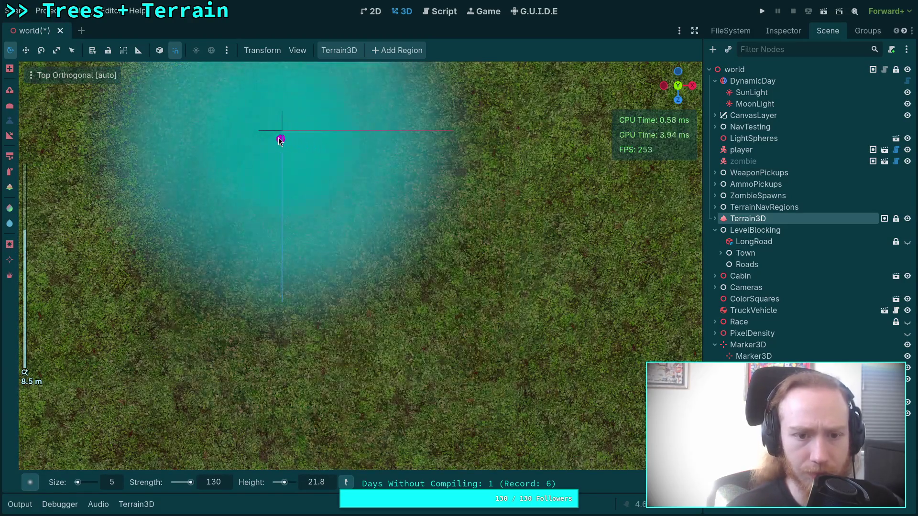
pyautogui.scroll(9, 295, 158)
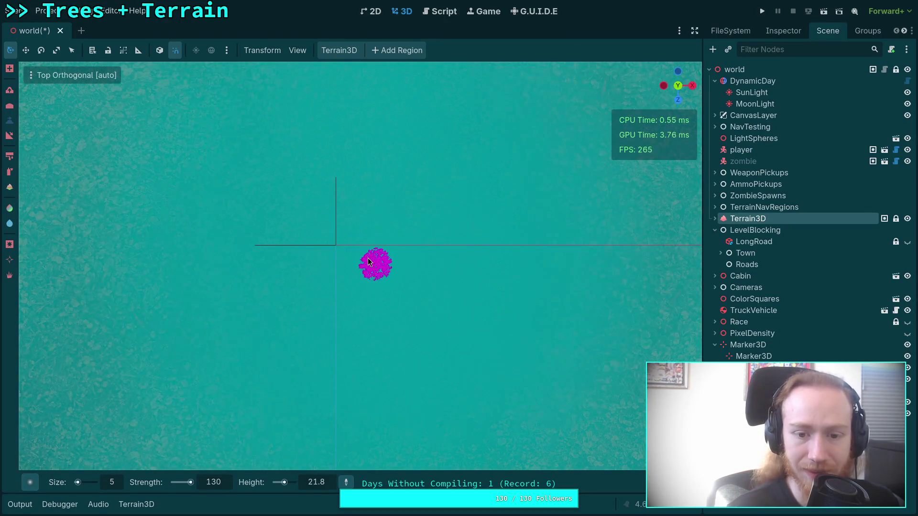
pyautogui.press('KP_5')
pyautogui.scroll(5, 350, 301)
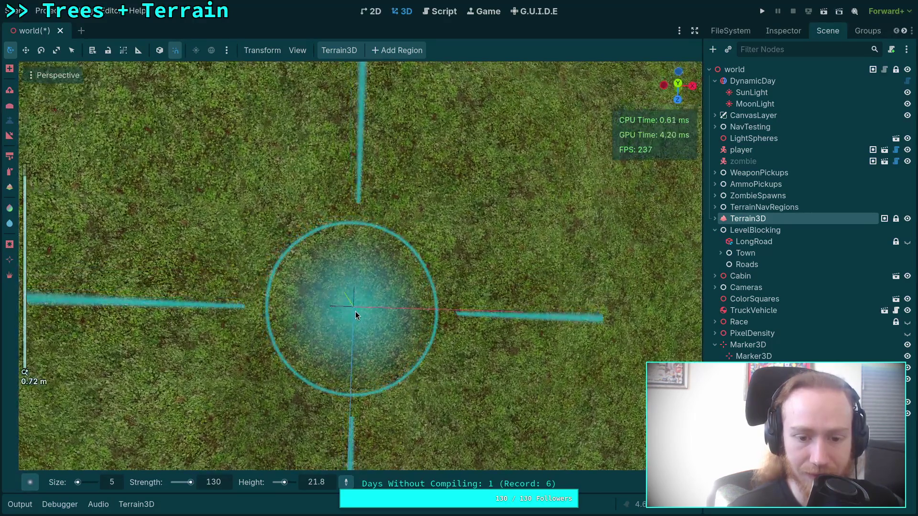
pyautogui.moveTo(354, 311)
pyautogui.mouseDown()
pyautogui.moveTo(337, 143)
pyautogui.moveTo(389, 322)
pyautogui.mouseUp()
pyautogui.scroll(-2, 389, 321)
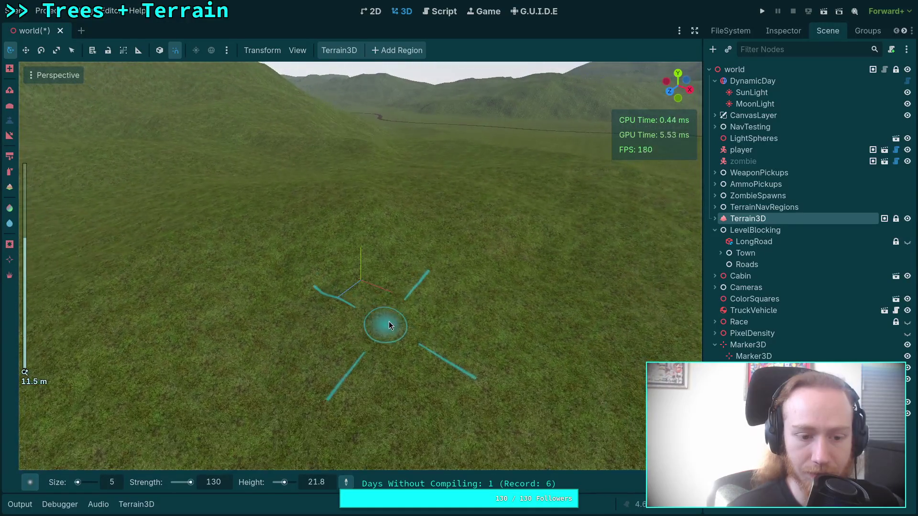
pyautogui.click(444, 345)
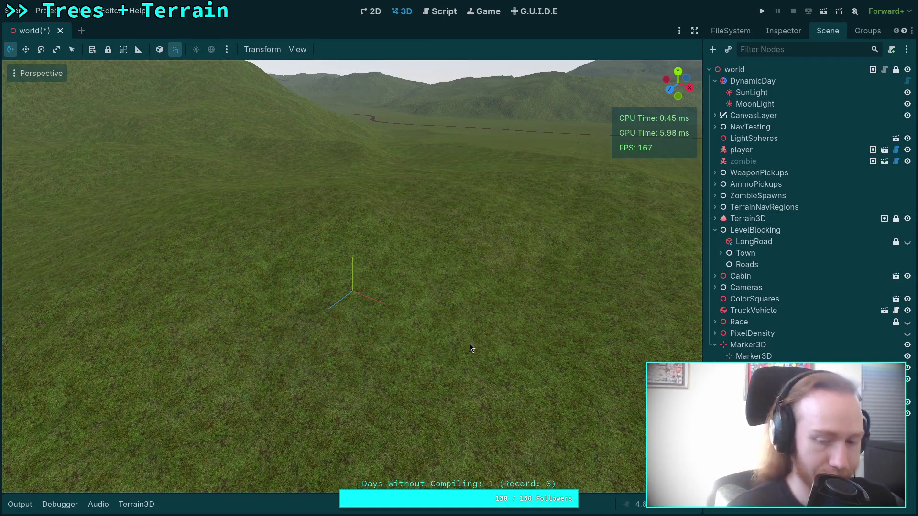
# Centre the view on the child Marker3D, then reselect Terrain3D over the marker spot
pyautogui.click(753, 356)
pyautogui.press('f')
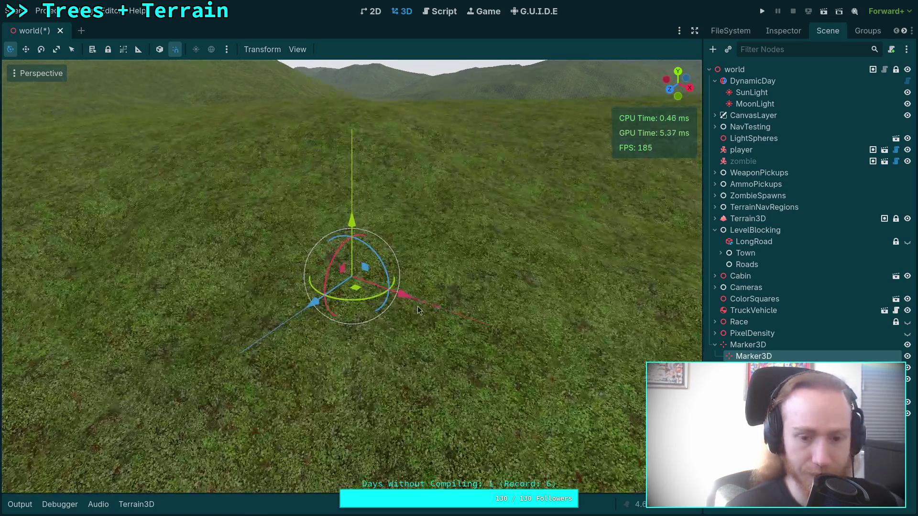
pyautogui.moveTo(417, 306); pyautogui.dragTo(416, 327)
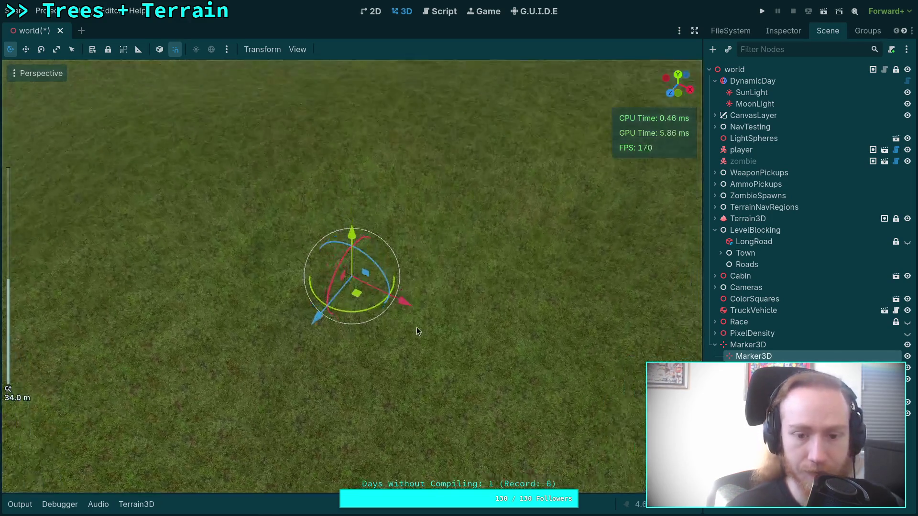
pyautogui.click(746, 207)
pyautogui.click(788, 216)
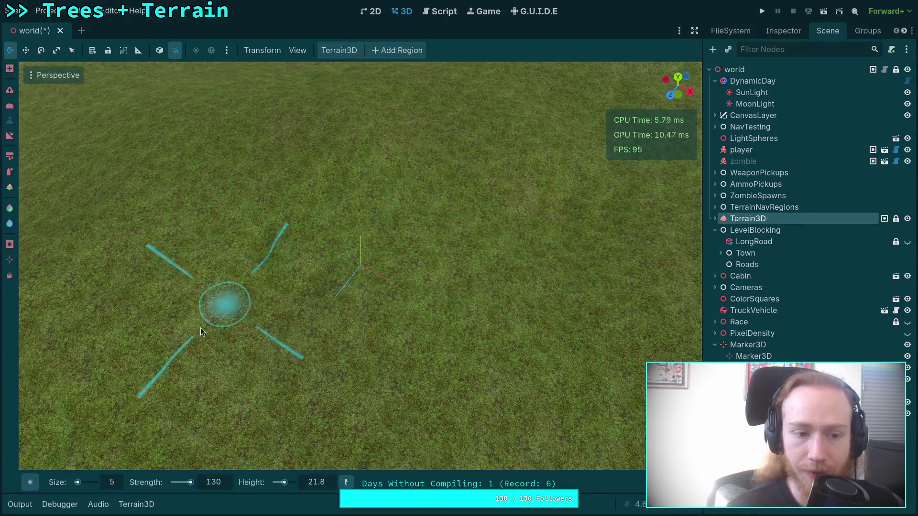
pyautogui.moveTo(312, 327)
pyautogui.mouseDown()
pyautogui.moveTo(332, 160)
pyautogui.moveTo(363, 268)
pyautogui.mouseUp()
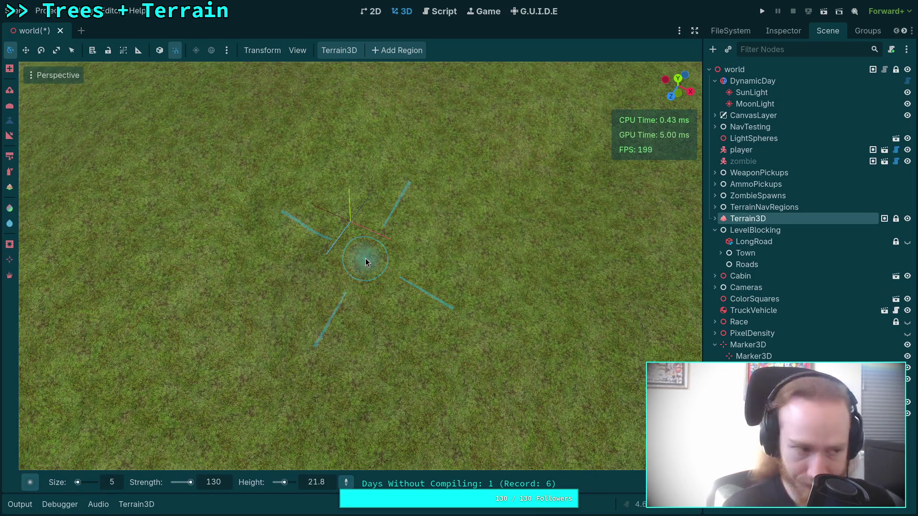
pyautogui.moveTo(365, 258)
pyautogui.mouseDown()
pyautogui.moveTo(347, 230)
pyautogui.moveTo(346, 242)
pyautogui.mouseUp()
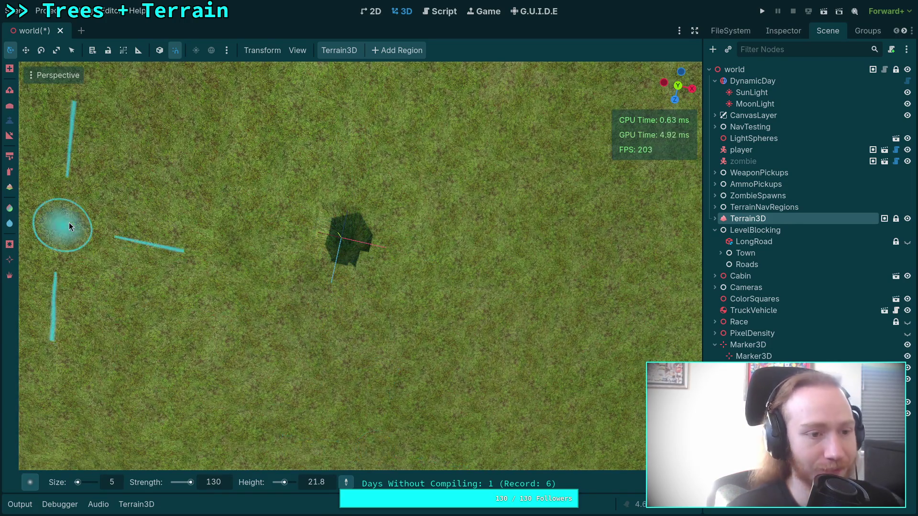
# Switch the terrain brush to the Slope tool with size 200
pyautogui.click(9, 135)
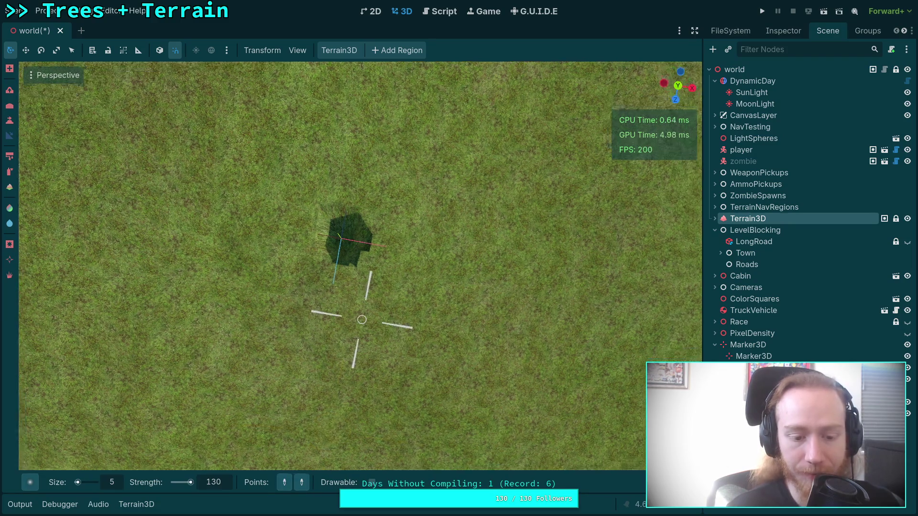
pyautogui.scroll(3, 362, 320)
pyautogui.write('2')
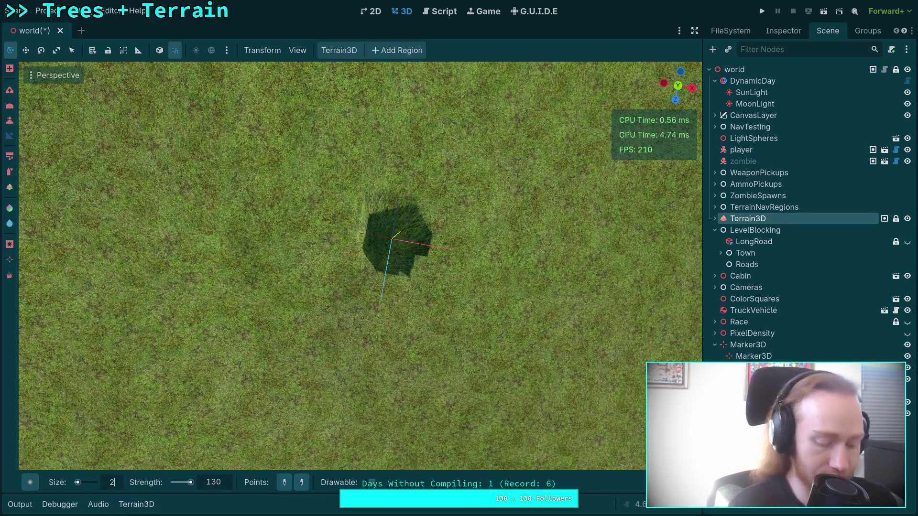
pyautogui.write('00')
pyautogui.press('Return')
pyautogui.scroll(2, 343, 335)
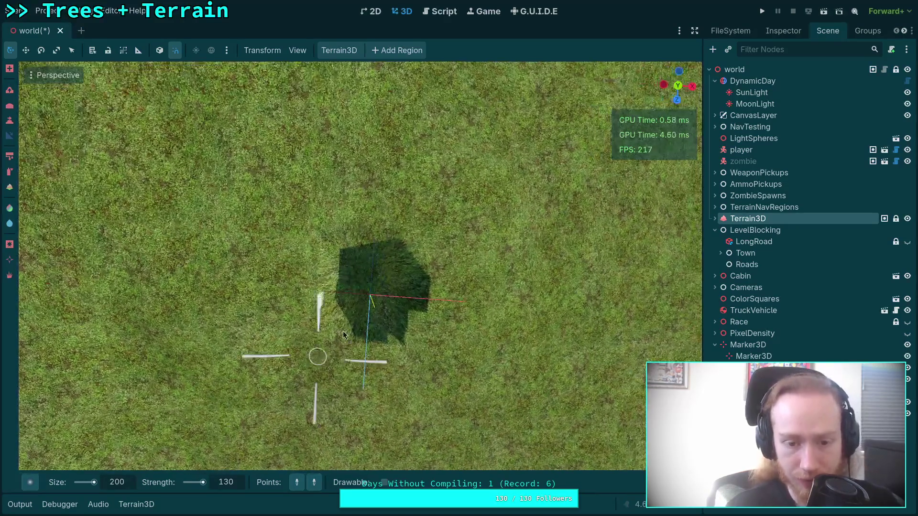
pyautogui.press('f')
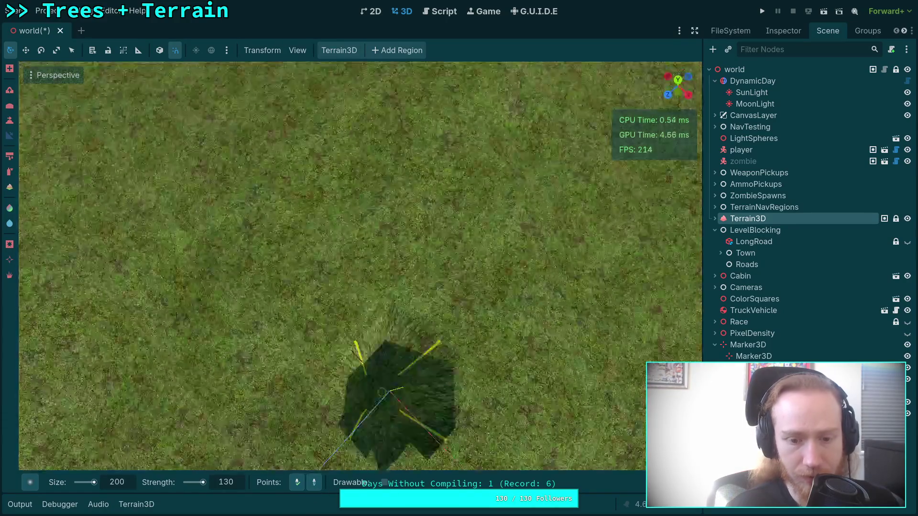
# Fly the camera over and around the town to survey it from above
pyautogui.scroll(3, 360, 265)
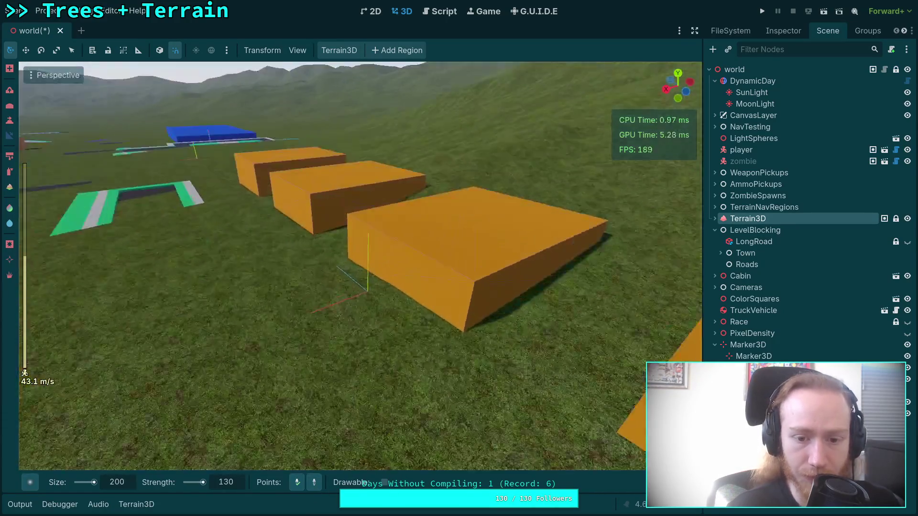
pyautogui.press('w')
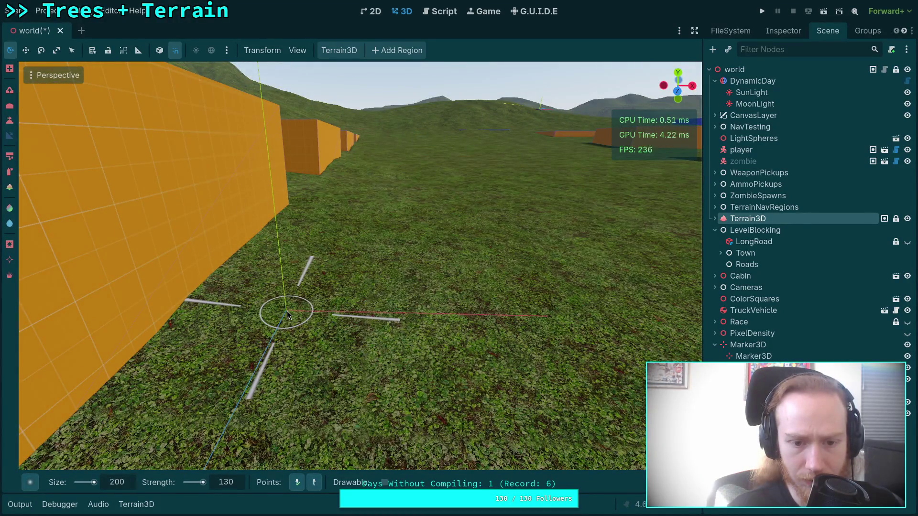
pyautogui.press('s')
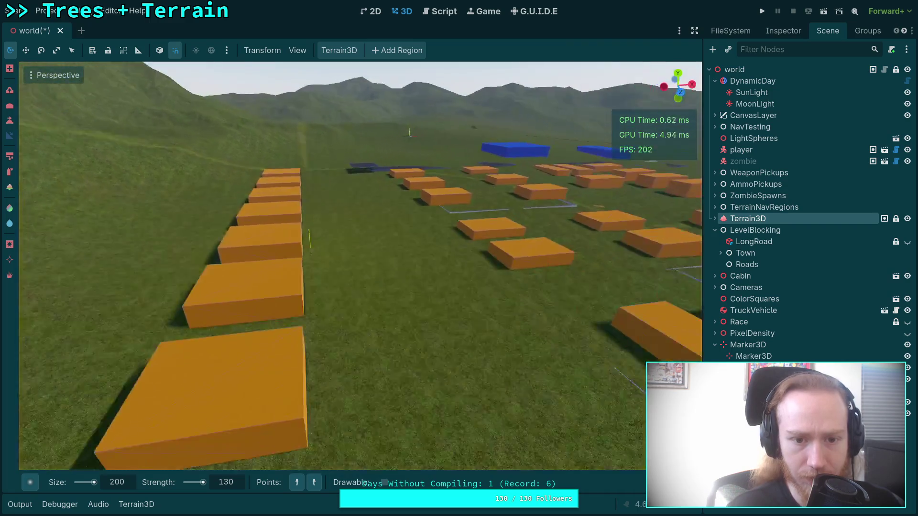
pyautogui.press('s')
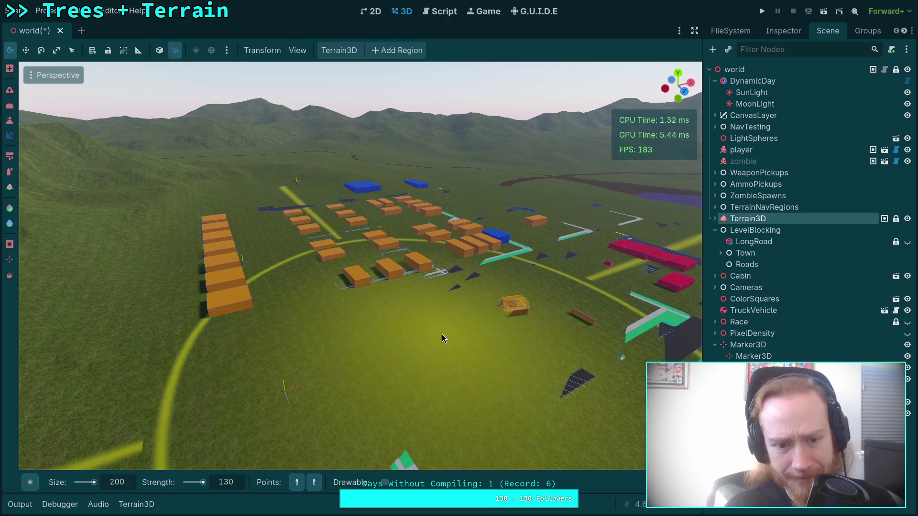
pyautogui.press('w')
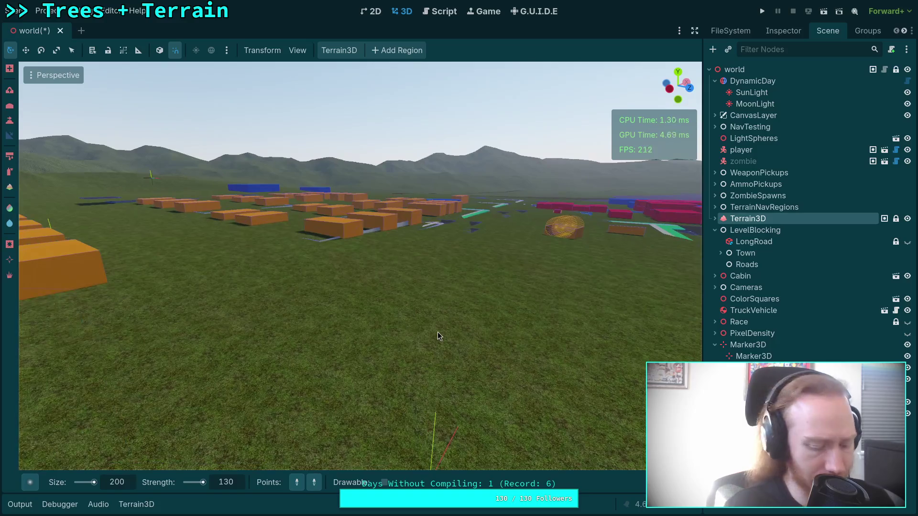
pyautogui.press('ctrl')
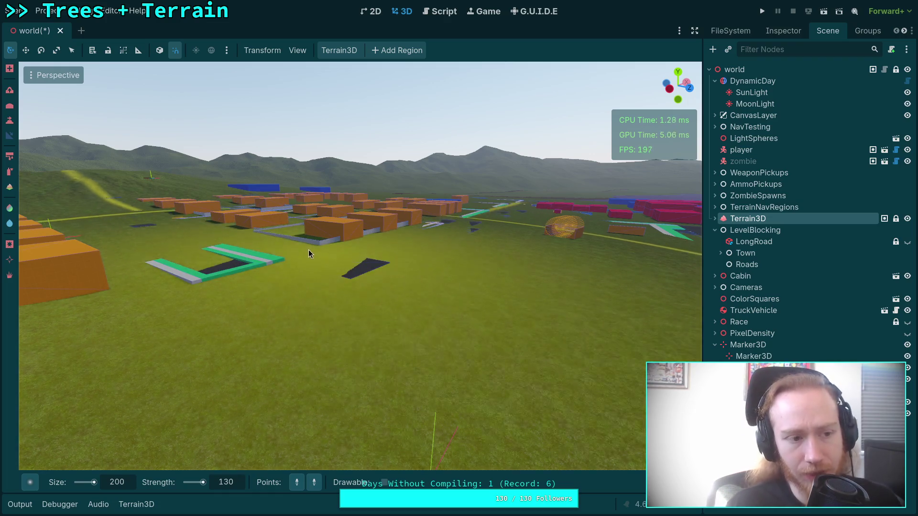
pyautogui.moveTo(309, 250); pyautogui.dragTo(233, 320)
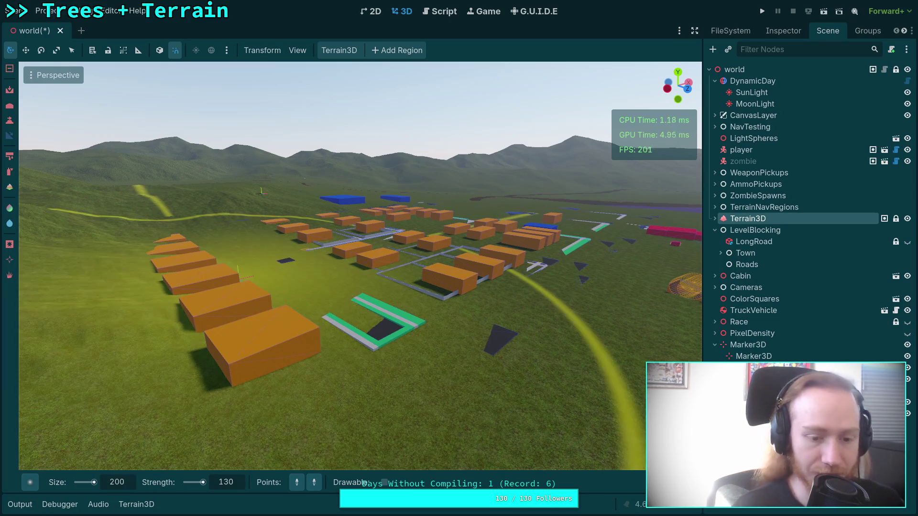
pyautogui.press('Return')
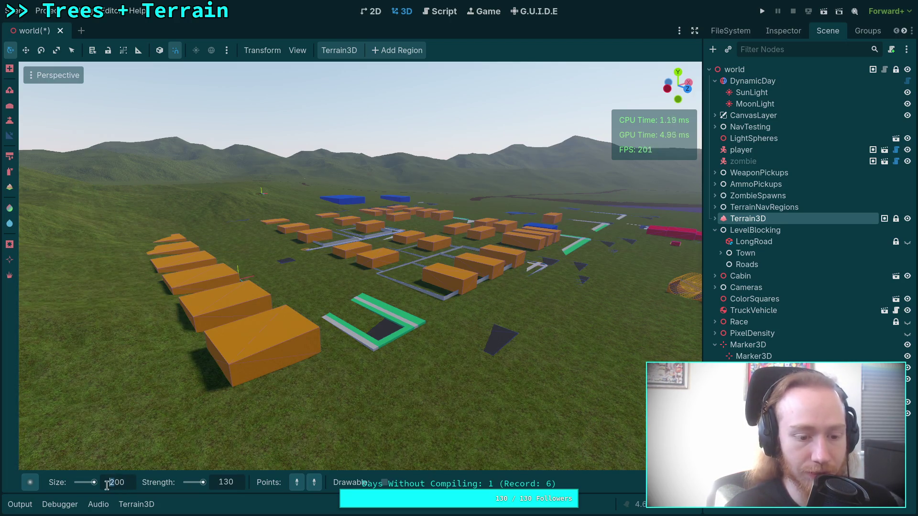
pyautogui.write('100')
# Set the brush to size 100 and strength 110, and pick the Raise tool
pyautogui.press('Return')
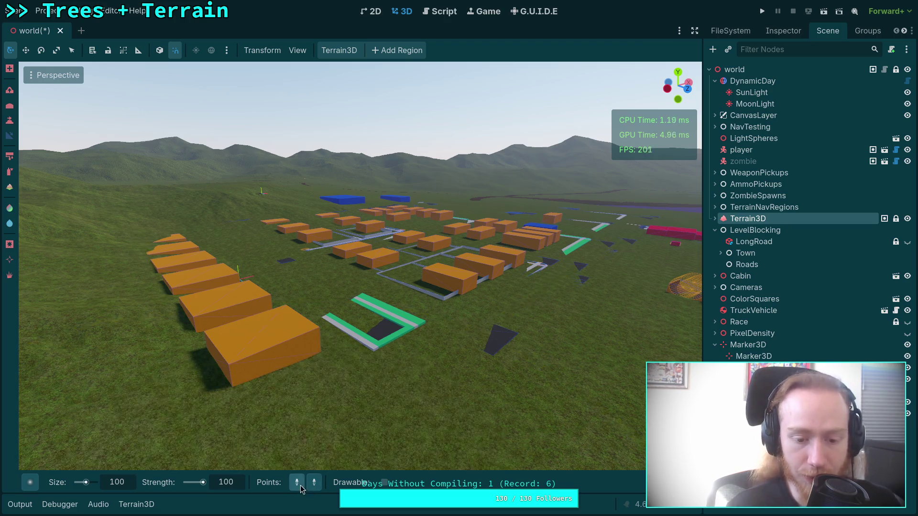
pyautogui.scroll(5, 359, 267)
pyautogui.scroll(10, 292, 333)
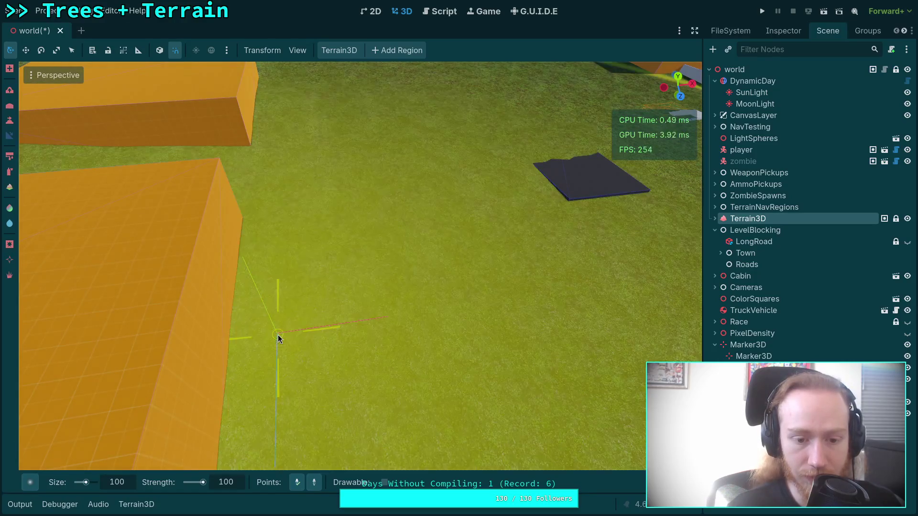
pyautogui.scroll(-10, 280, 338)
pyautogui.scroll(10, 359, 268)
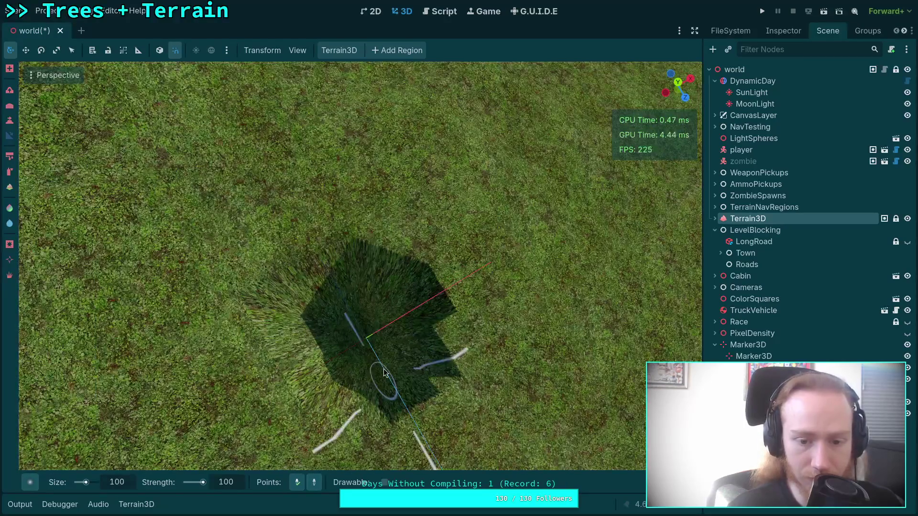
pyautogui.scroll(-5, 366, 343)
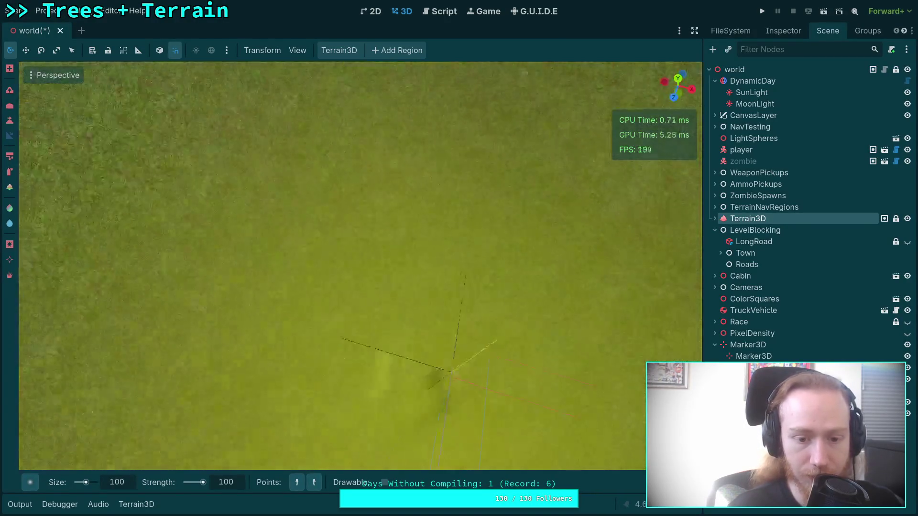
pyautogui.press('ctrl')
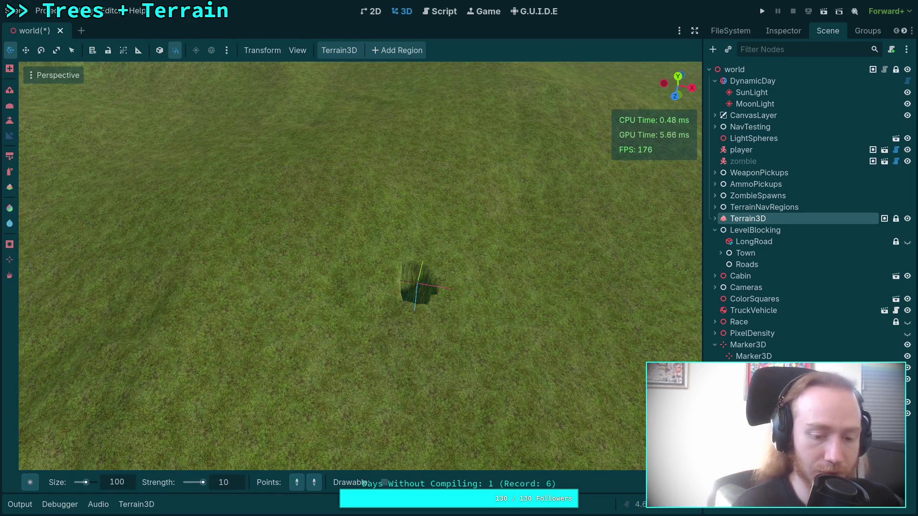
pyautogui.write('1')
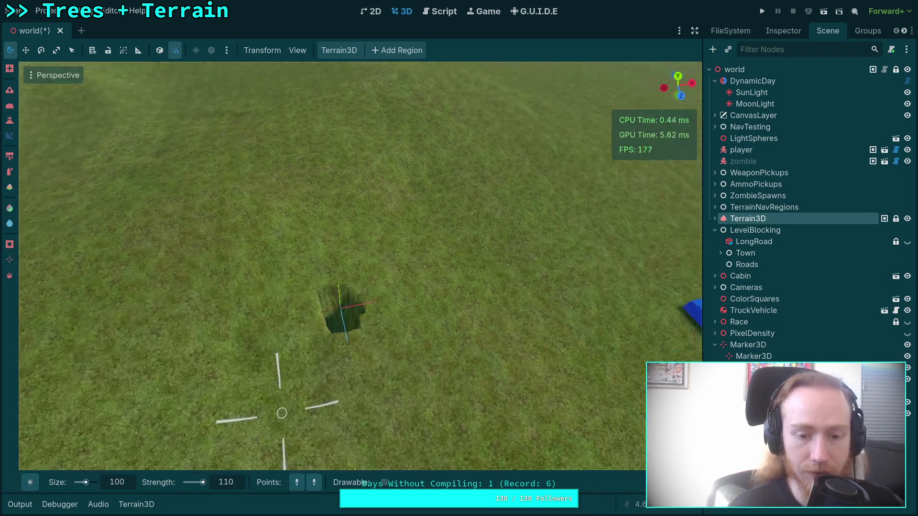
pyautogui.scroll(3, 335, 363)
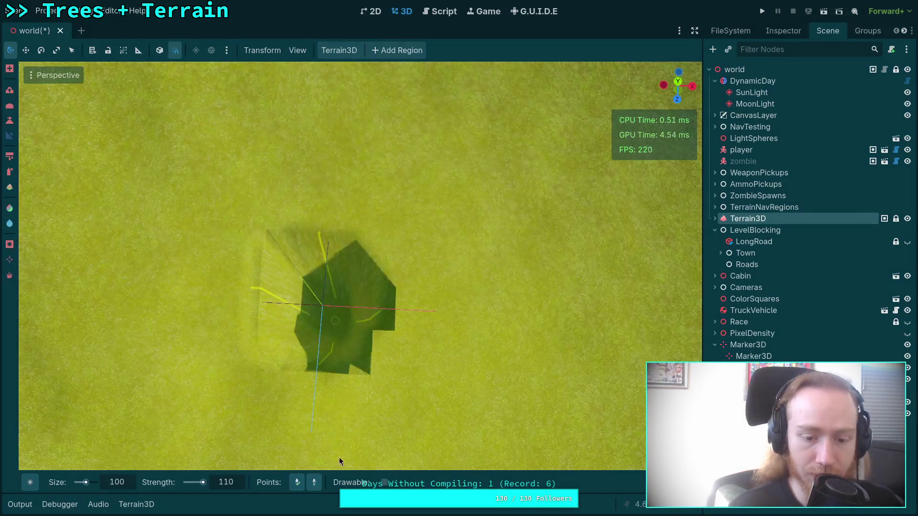
pyautogui.scroll(-5, 339, 457)
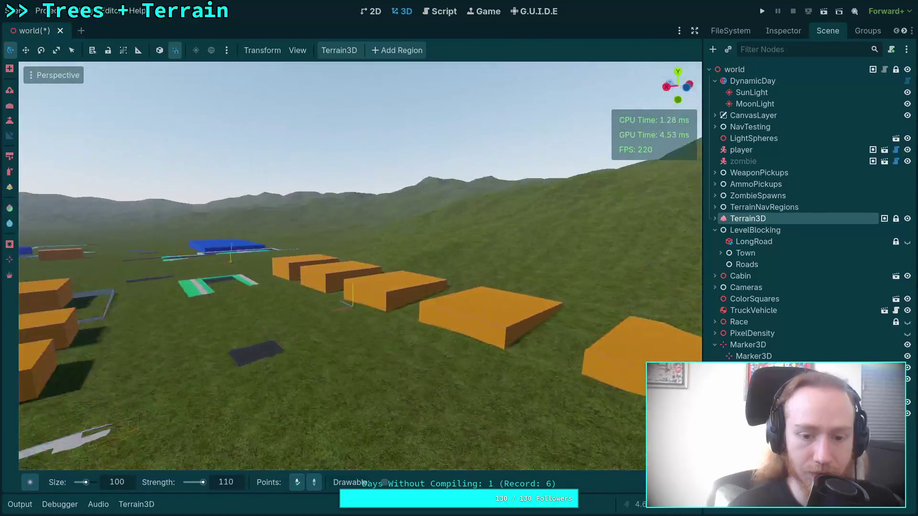
pyautogui.scroll(5, 362, 402)
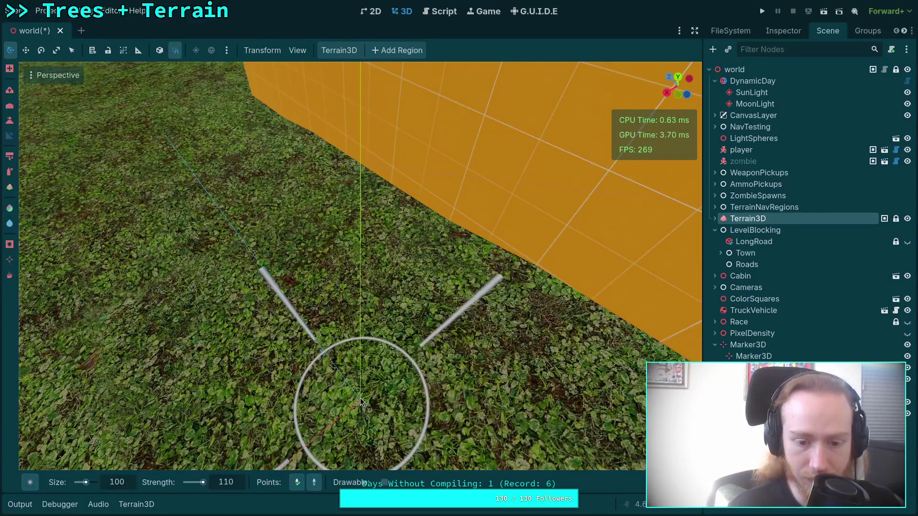
pyautogui.scroll(-5, 363, 397)
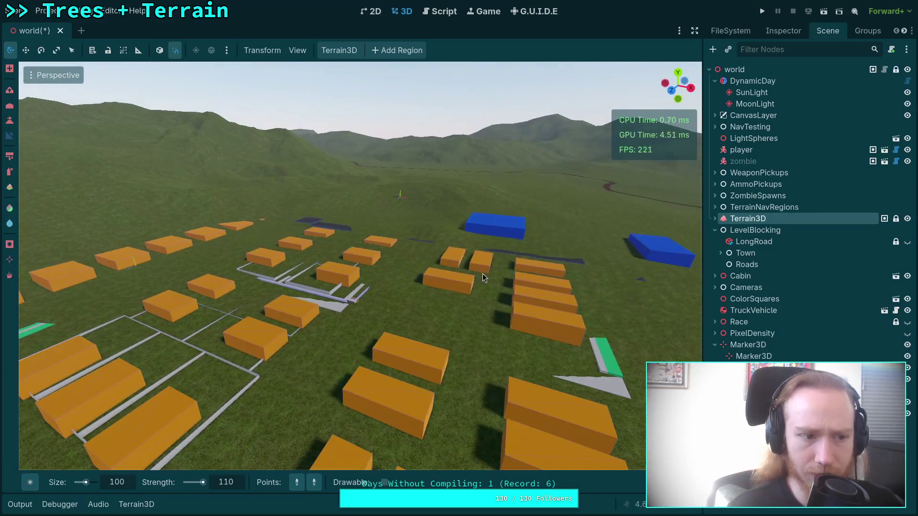
pyautogui.press('e')
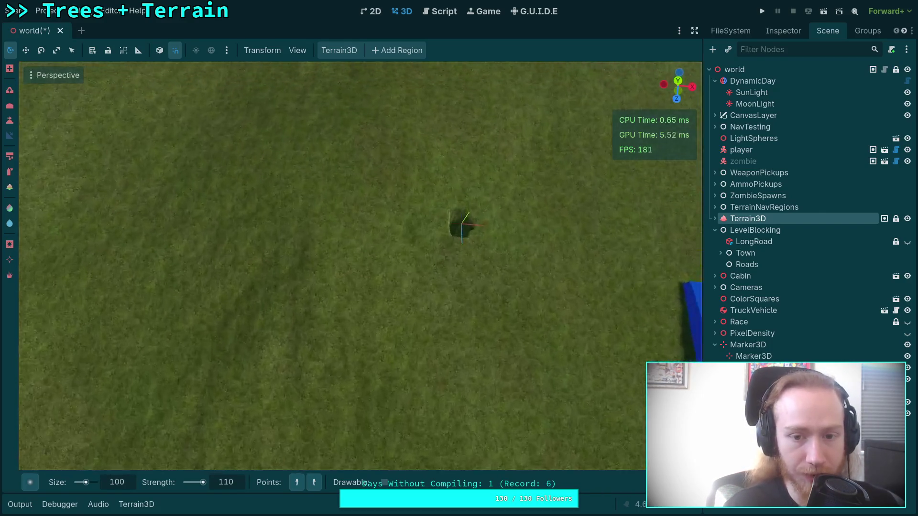
# Fill the dark pit beside the gizmo and select the child Marker3D
pyautogui.click(473, 251)
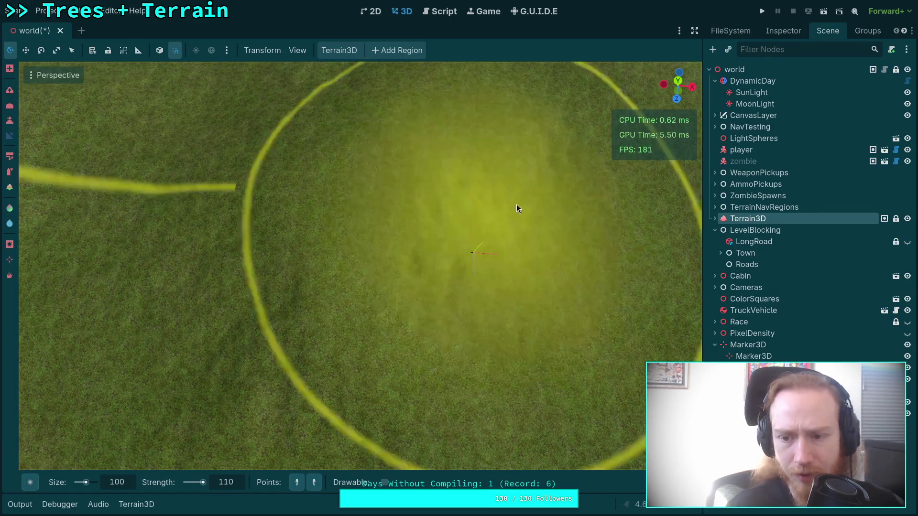
pyautogui.click(748, 345)
pyautogui.click(759, 356)
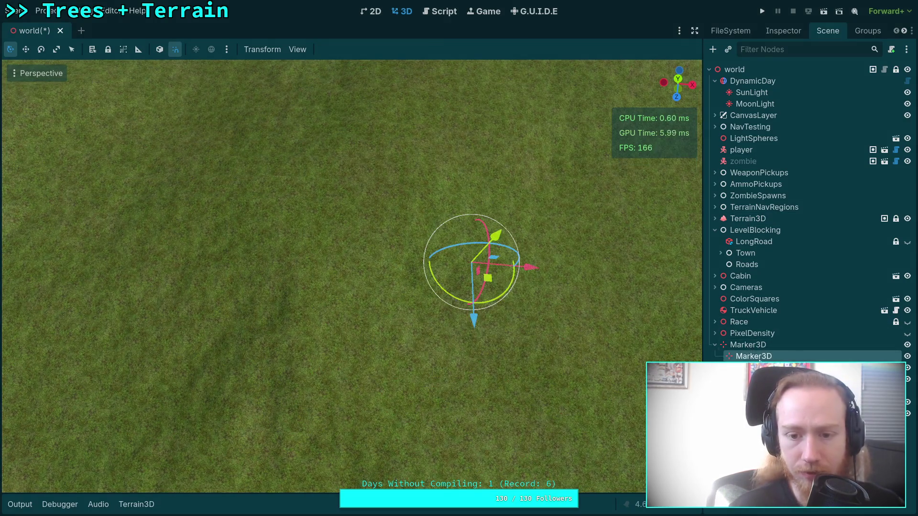
# Place the child Marker3D at X 0, Y 15.99, Z -145
pyautogui.moveTo(534, 270); pyautogui.dragTo(126, 258)
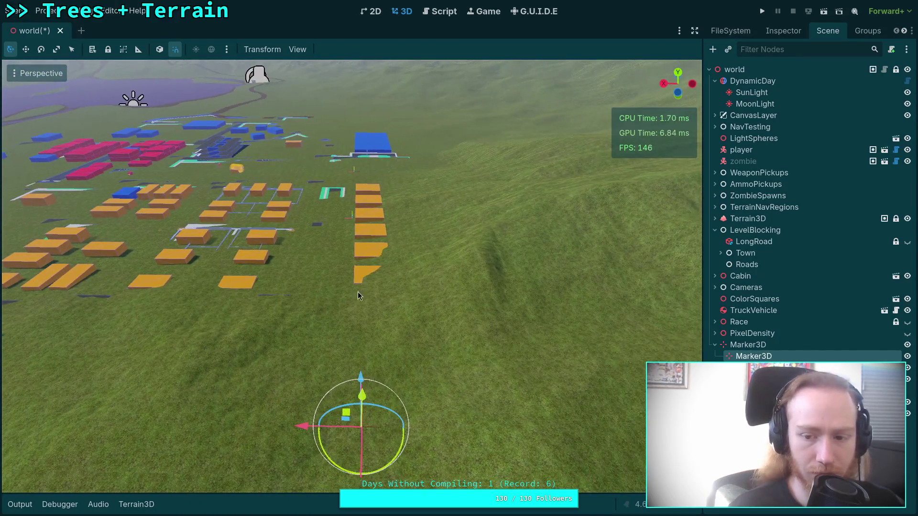
pyautogui.click(783, 31)
pyautogui.click(764, 187)
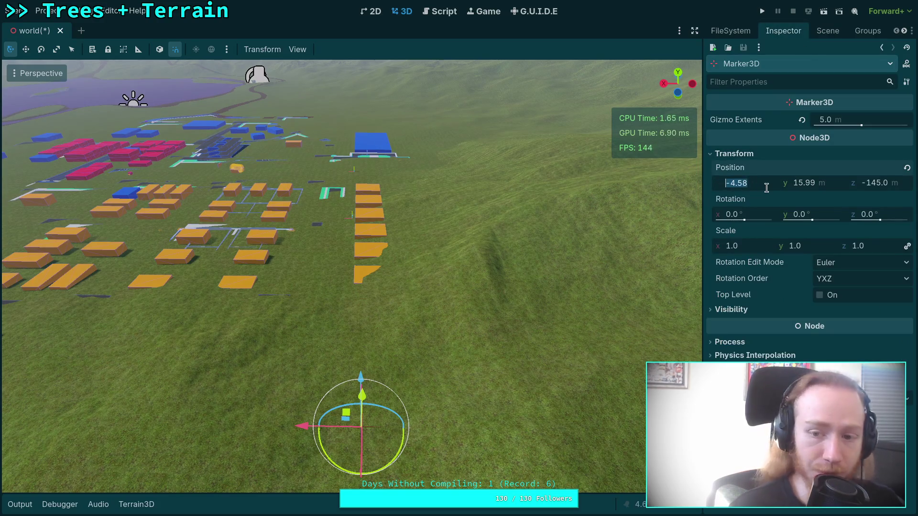
pyautogui.write('0')
pyautogui.press('Return')
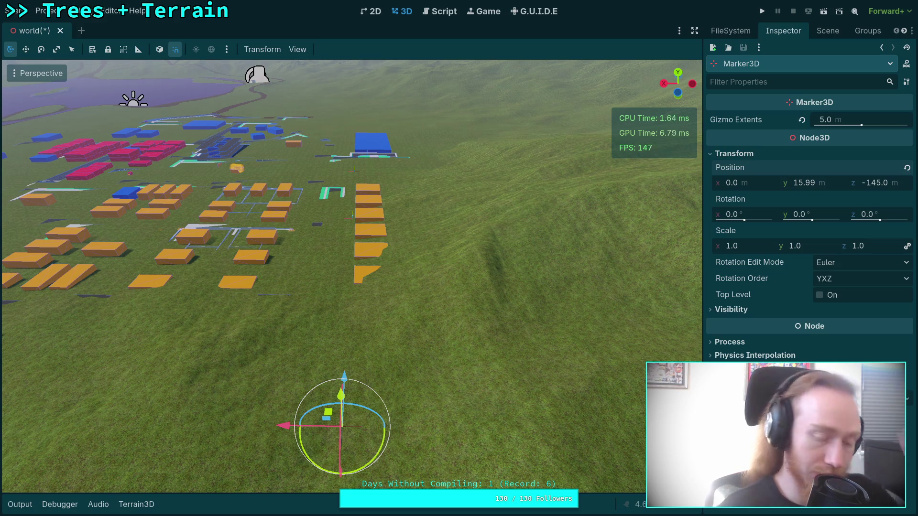
pyautogui.press('super+4')
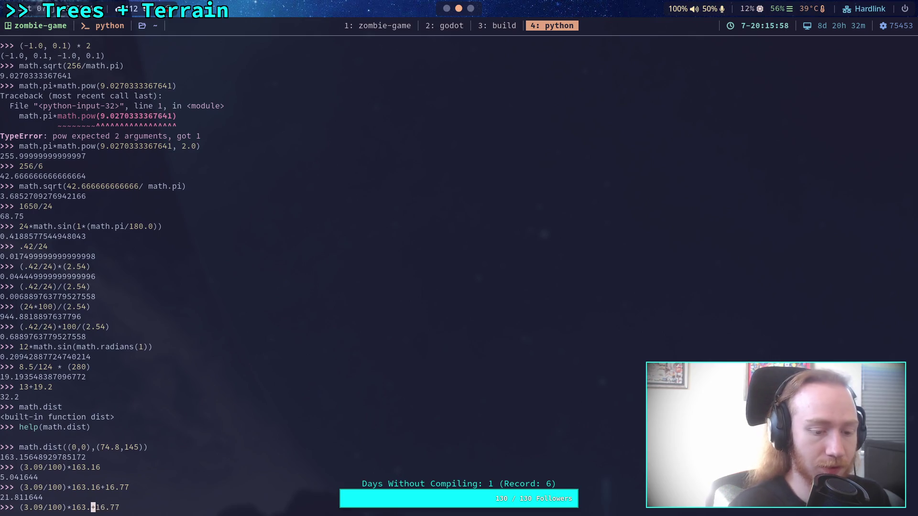
pyautogui.write('45')
# Evaluate (3.09/100)*145+16.77 to get the target height 21.2505
pyautogui.press('Return')
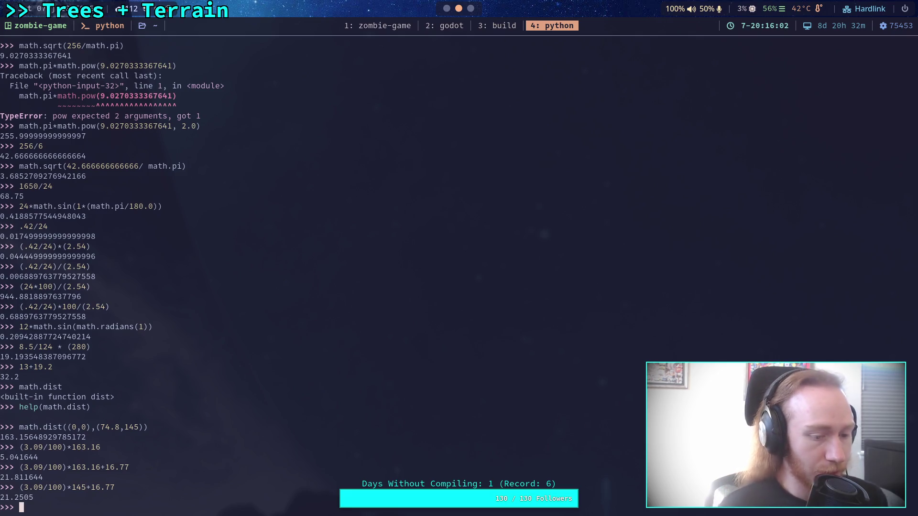
pyautogui.press('super+2')
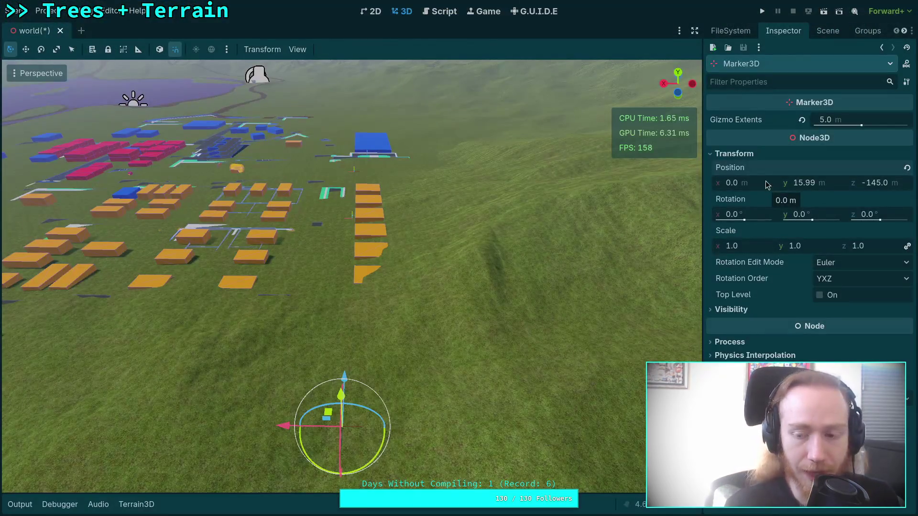
# Select Terrain3D and set the Height brush to height 21.3 and size 5
pyautogui.click(819, 31)
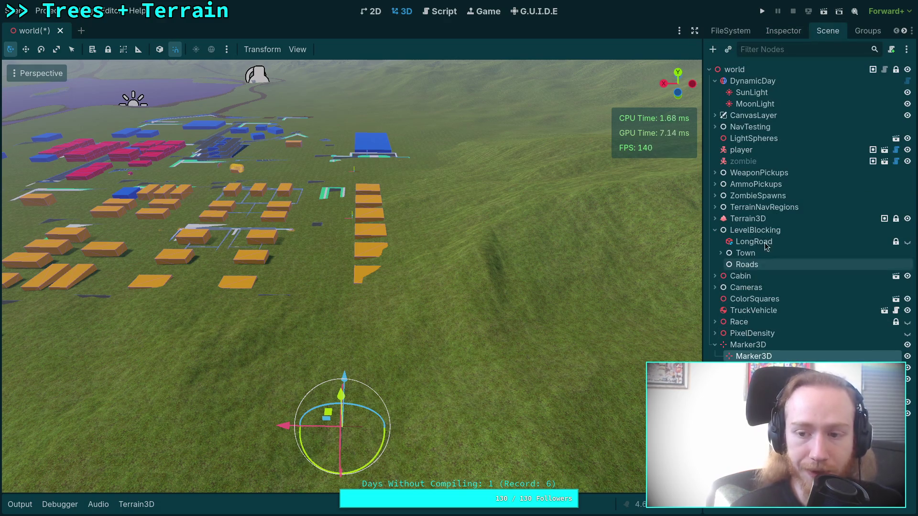
pyautogui.click(766, 224)
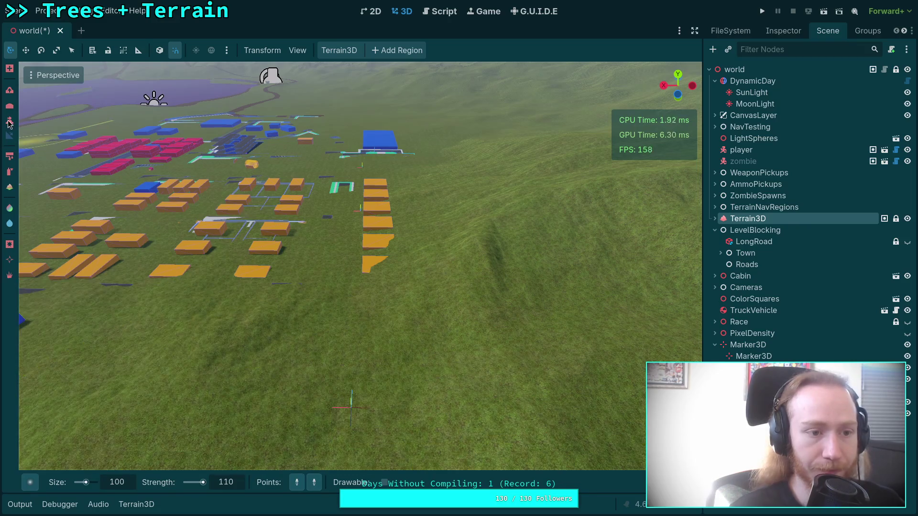
pyautogui.click(9, 135)
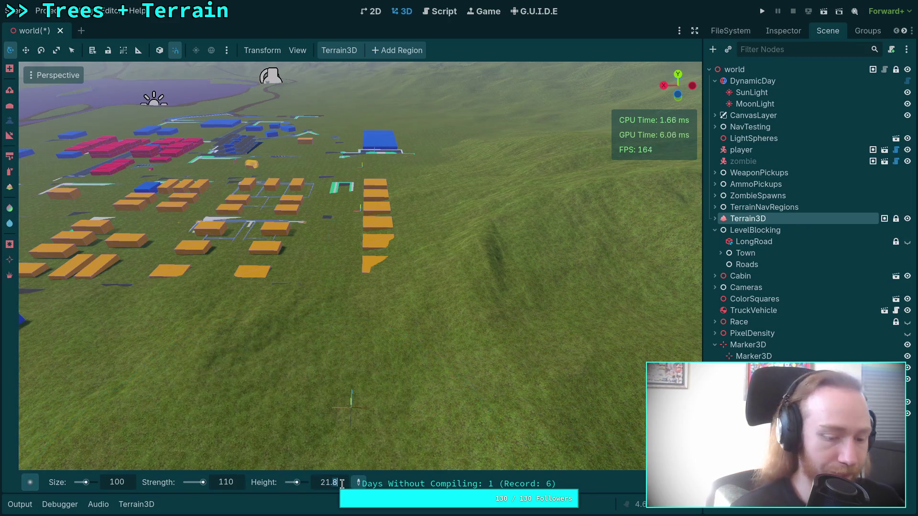
pyautogui.write('3')
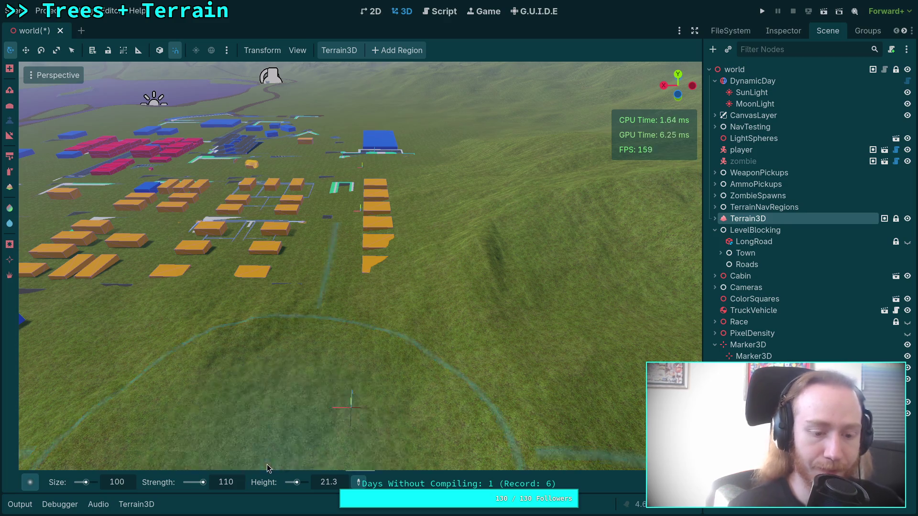
pyautogui.click(118, 483)
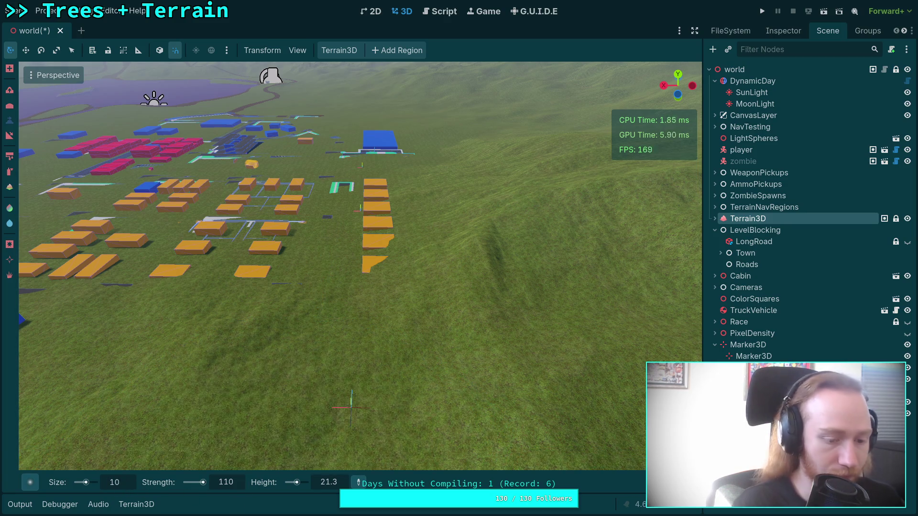
pyautogui.write('5')
pyautogui.press('Return')
pyautogui.scroll(5, 361, 265)
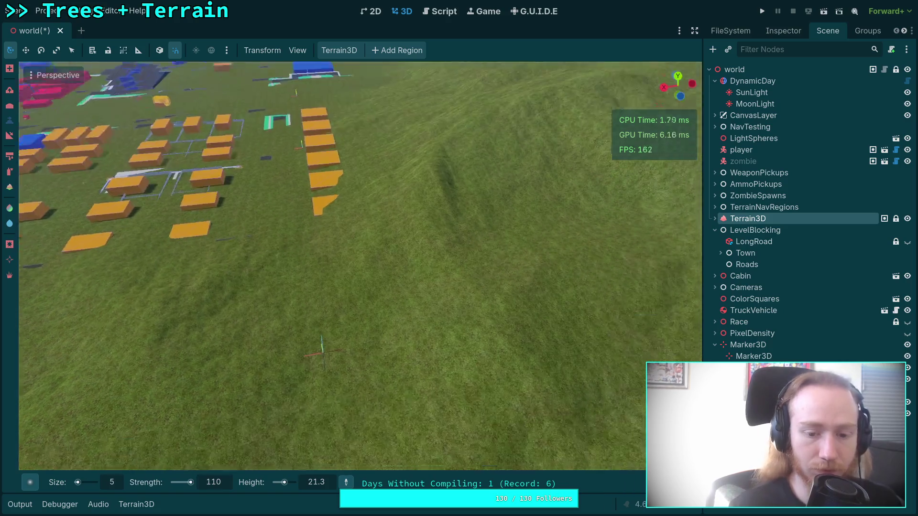
pyautogui.scroll(-5, 360, 265)
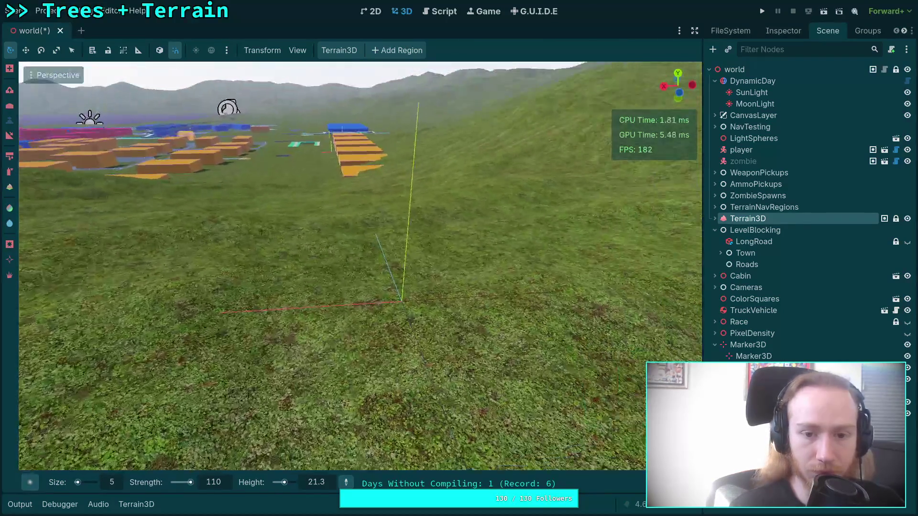
pyautogui.scroll(8, 360, 265)
pyautogui.scroll(-5, 360, 265)
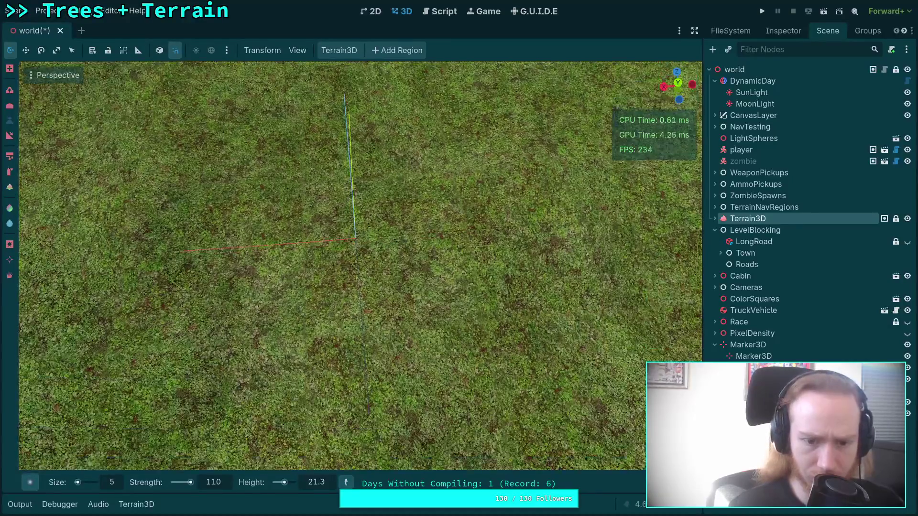
# From top view, sculpt the ground at the marker spot to height 21.3
pyautogui.click(355, 245)
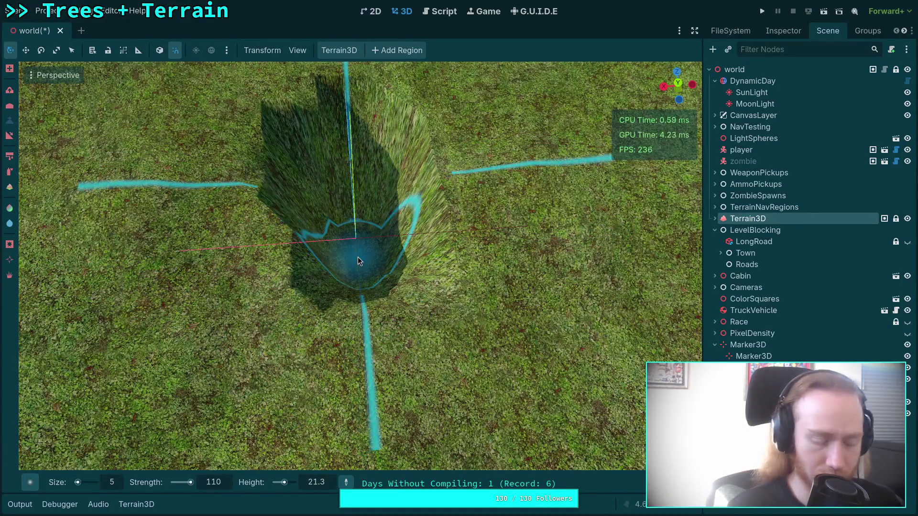
pyautogui.hotkey('ctrl', 'z')
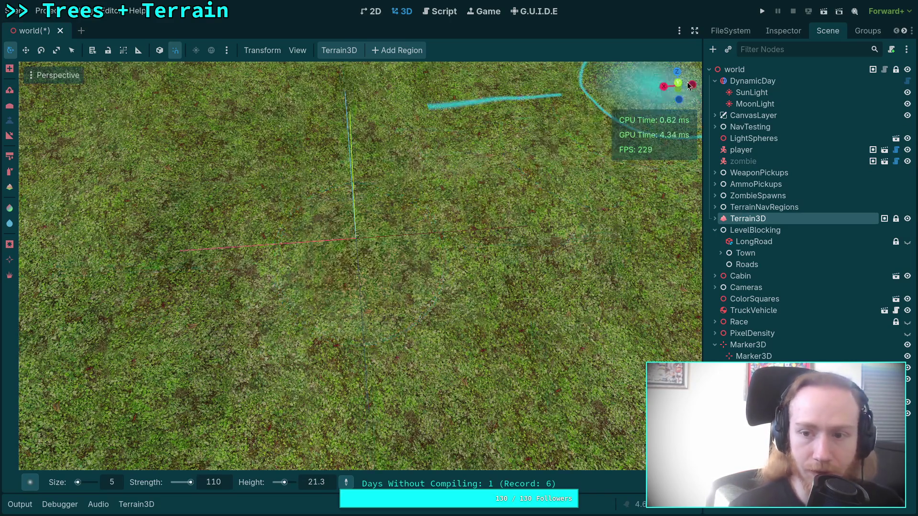
pyautogui.press('KP_7')
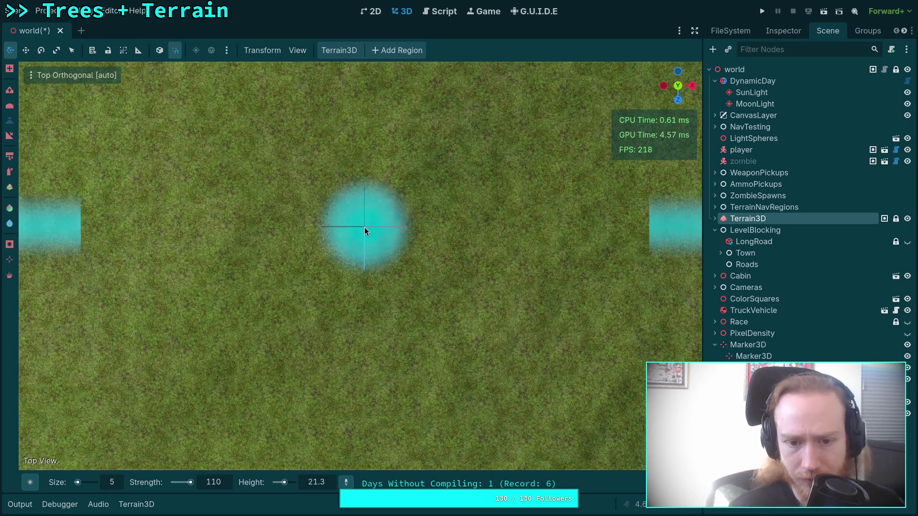
pyautogui.click(366, 227)
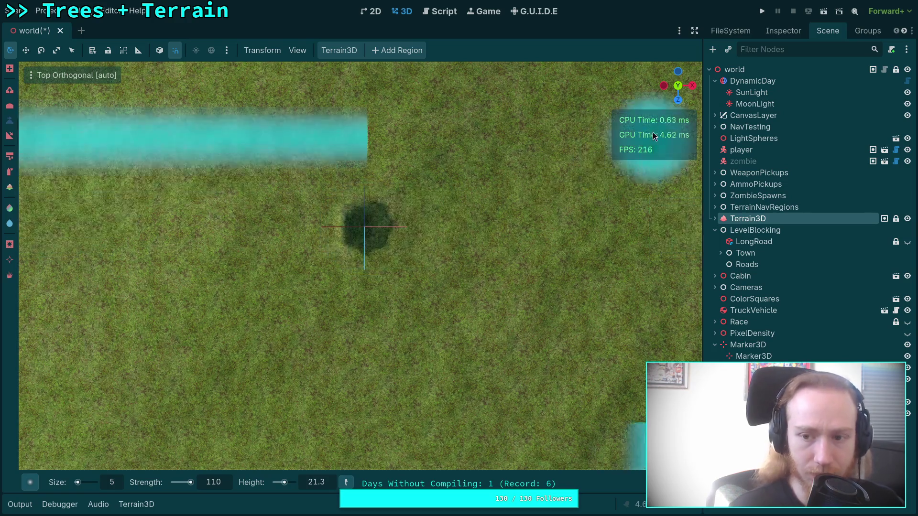
pyautogui.scroll(5, 495, 292)
pyautogui.scroll(-10, 494, 292)
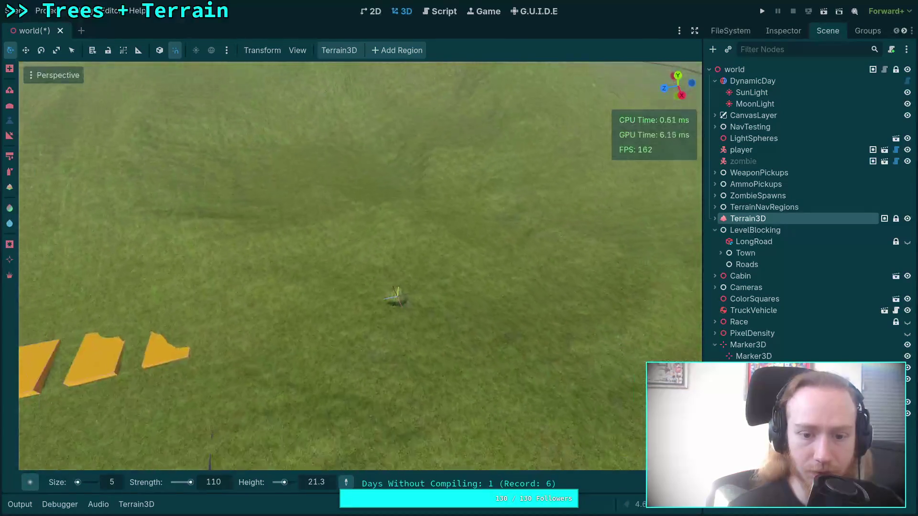
pyautogui.scroll(-5, 360, 266)
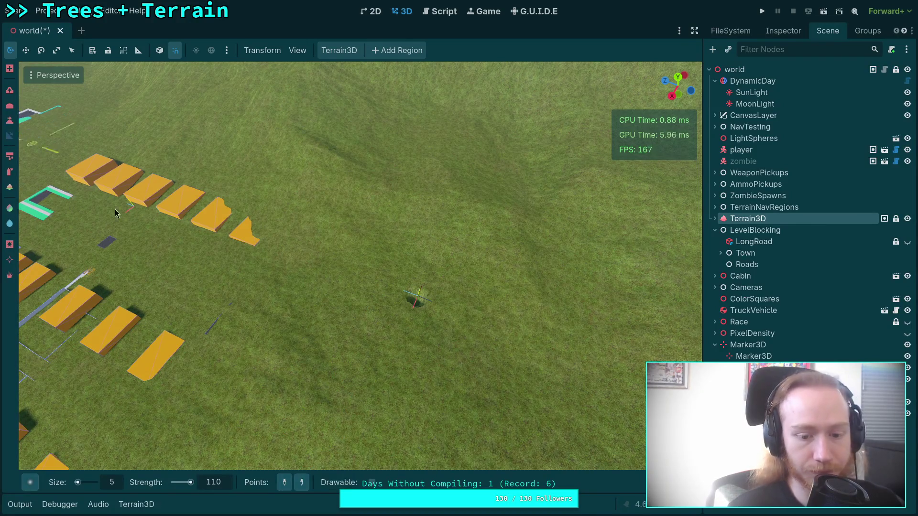
pyautogui.scroll(8, 361, 265)
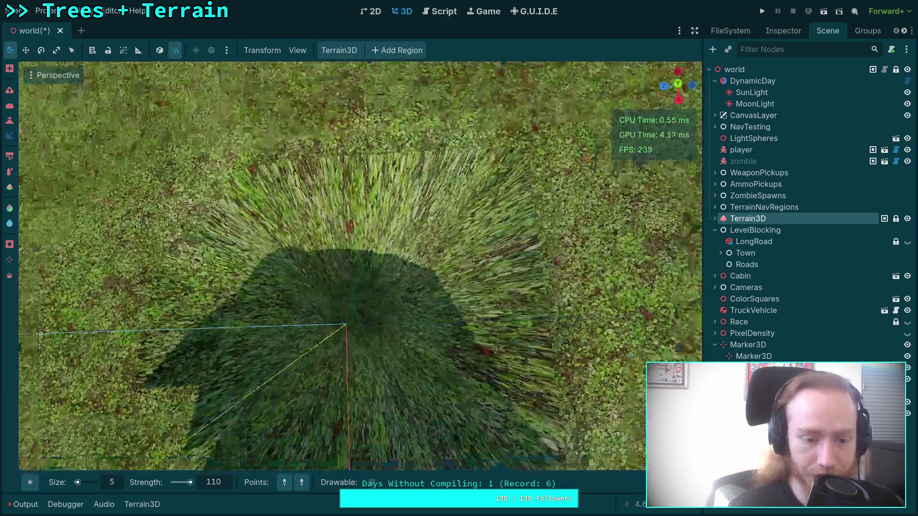
pyautogui.scroll(-2, 345, 326)
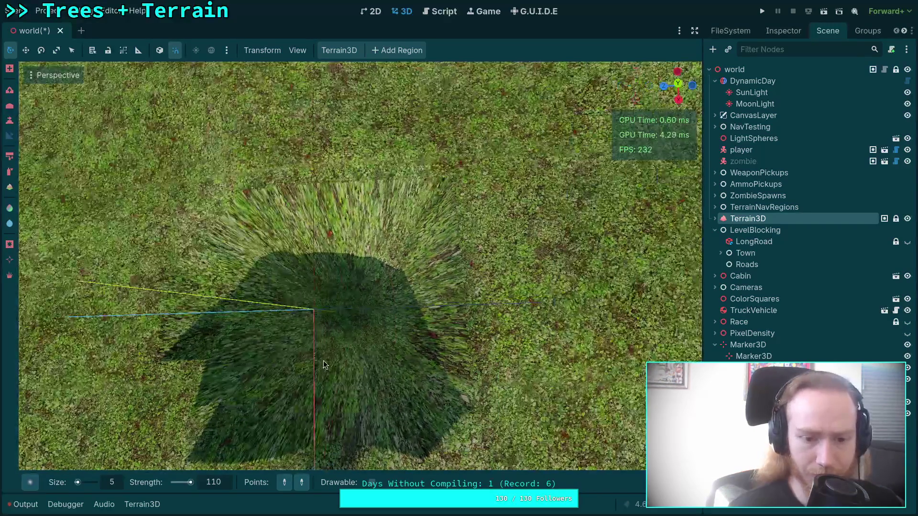
pyautogui.scroll(-3, 345, 326)
pyautogui.scroll(2, 345, 326)
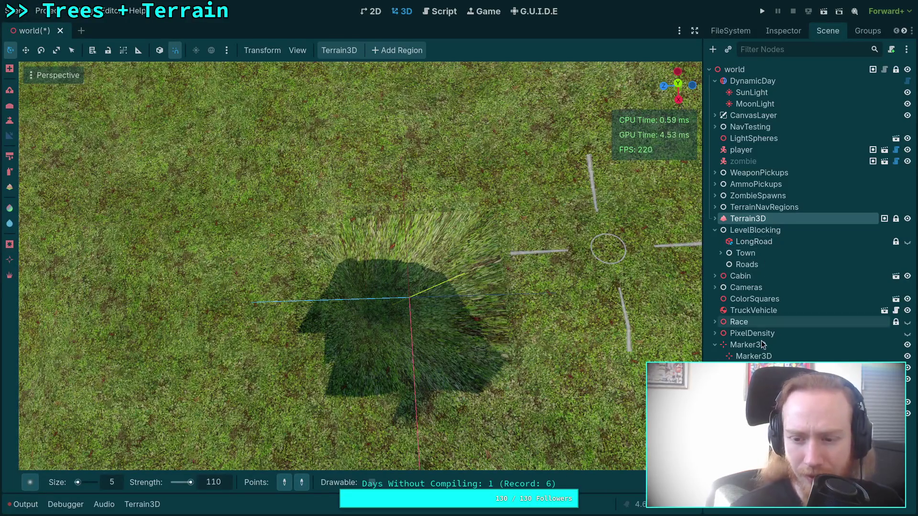
pyautogui.click(775, 356)
pyautogui.click(783, 30)
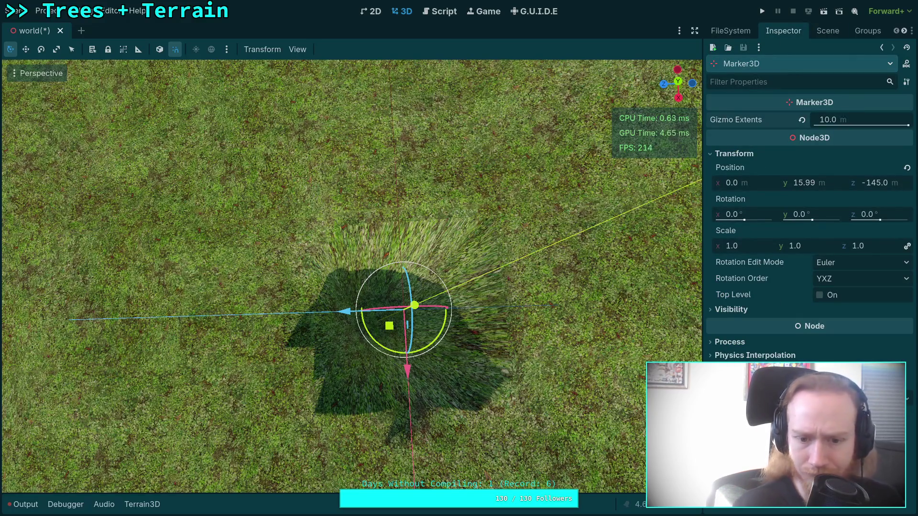
pyautogui.click(812, 32)
pyautogui.click(748, 219)
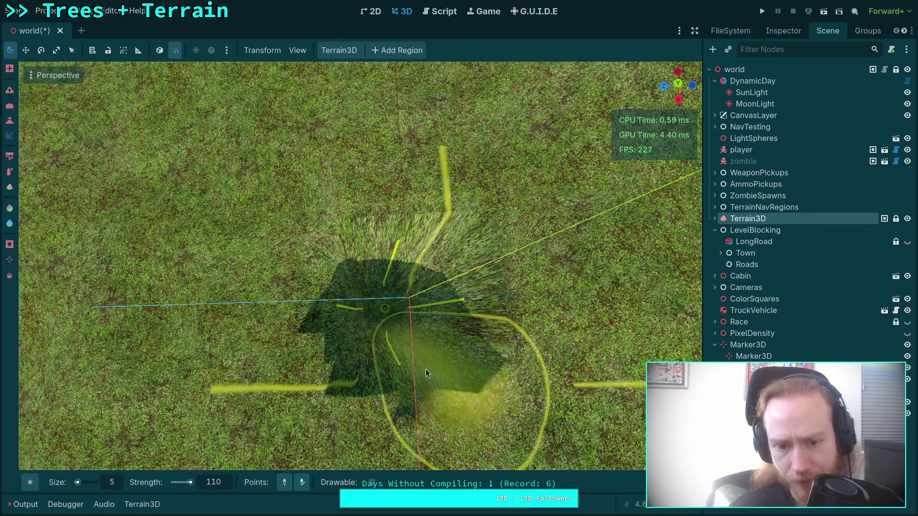
# Fly around the town's orange blocks and widen the brush to size 180
pyautogui.moveTo(385, 310); pyautogui.dragTo(425, 369)
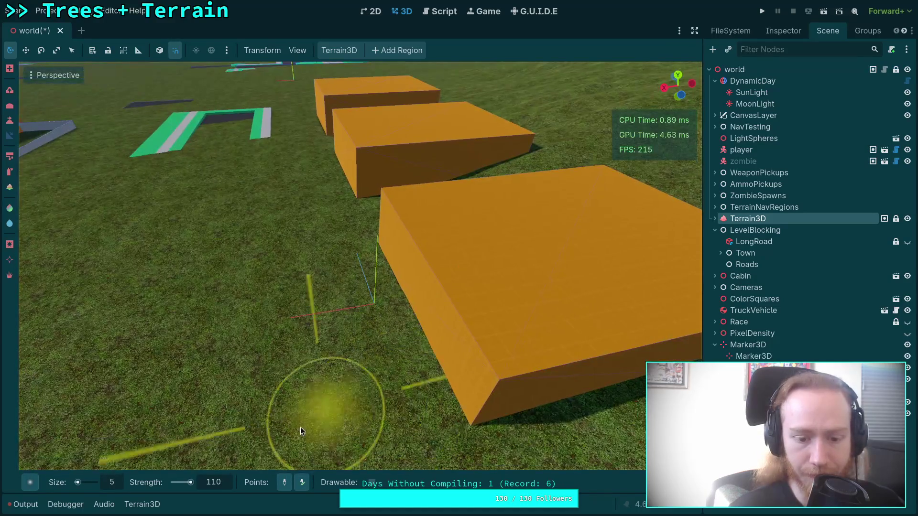
pyautogui.moveTo(328, 379); pyautogui.dragTo(430, 382)
pyautogui.moveTo(369, 372); pyautogui.dragTo(370, 372)
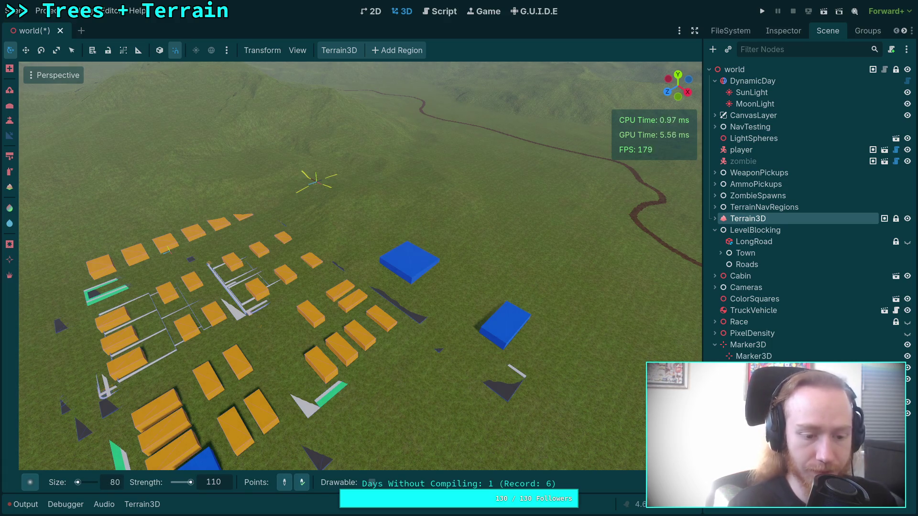
pyautogui.moveTo(462, 459); pyautogui.dragTo(462, 460)
pyautogui.scroll(5, 318, 286)
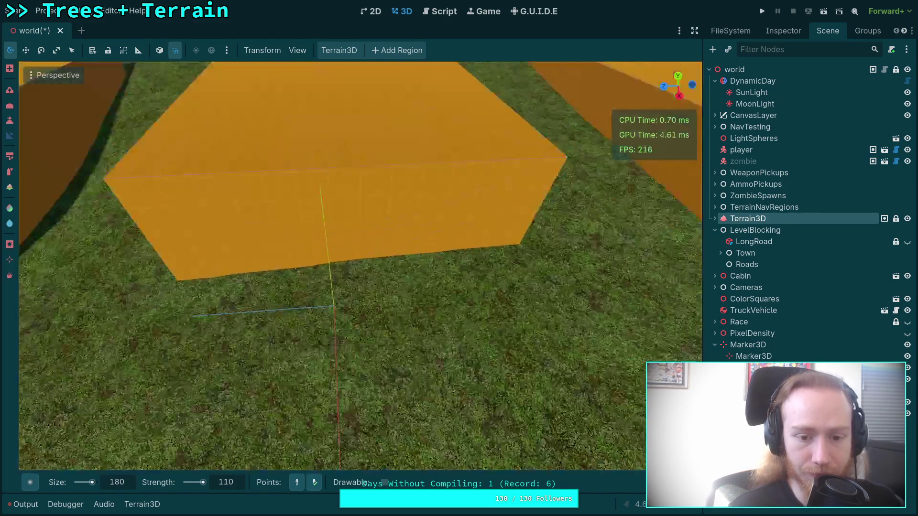
pyautogui.scroll(-10, 336, 309)
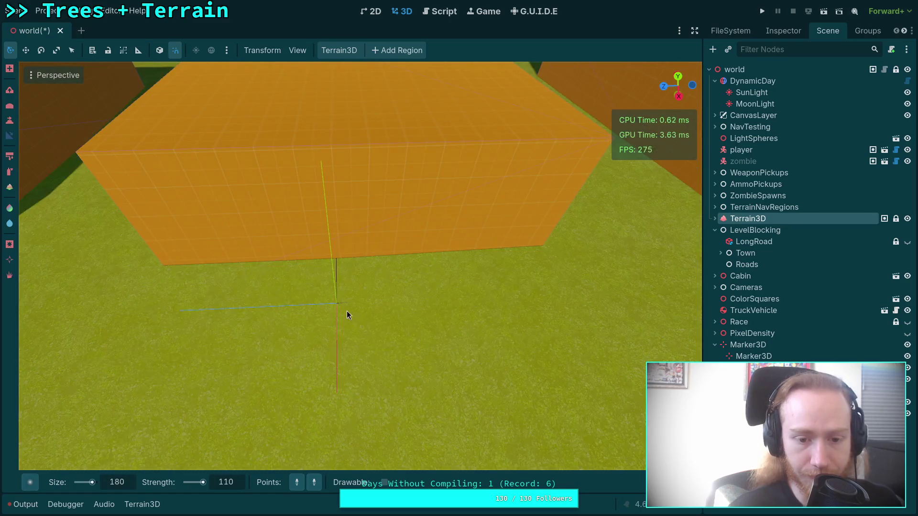
pyautogui.scroll(-8, 468, 374)
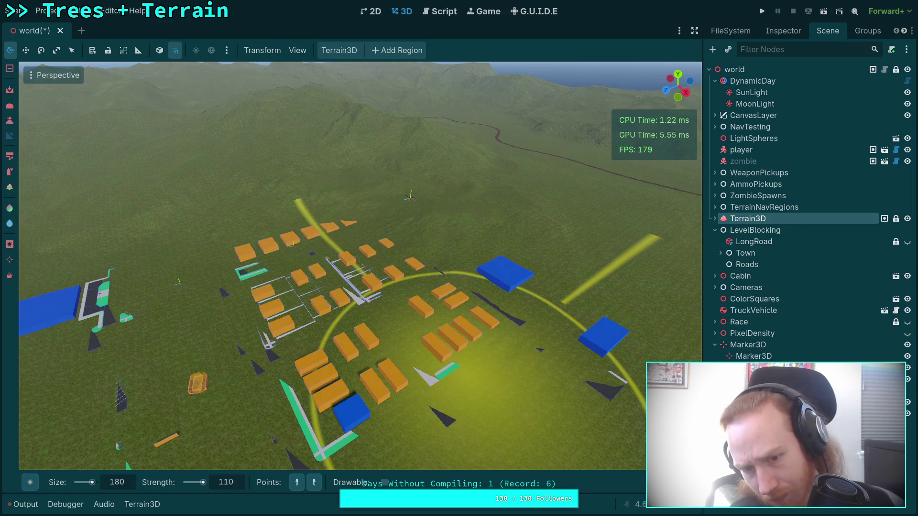
# Fly the camera past the orange wall and town blocks, then turn and tilt down to the grassy hillside
pyautogui.scroll(6, 473, 344)
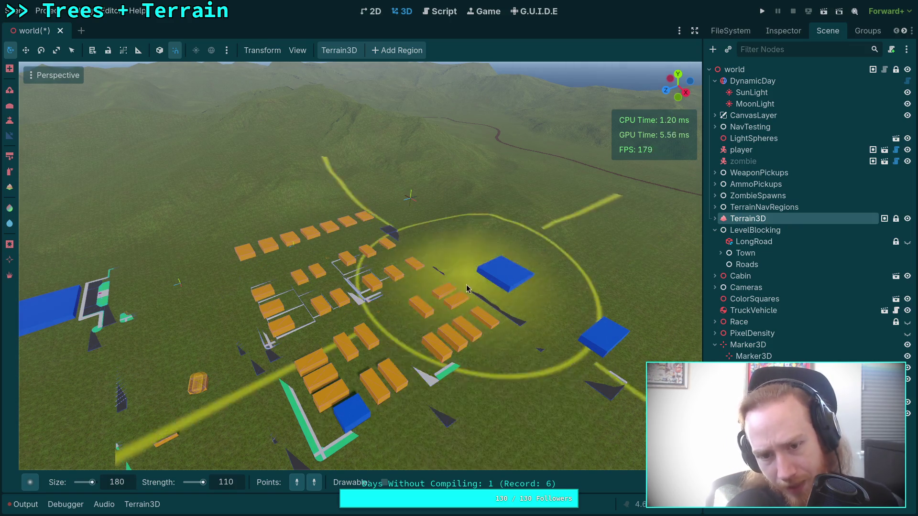
pyautogui.press('w')
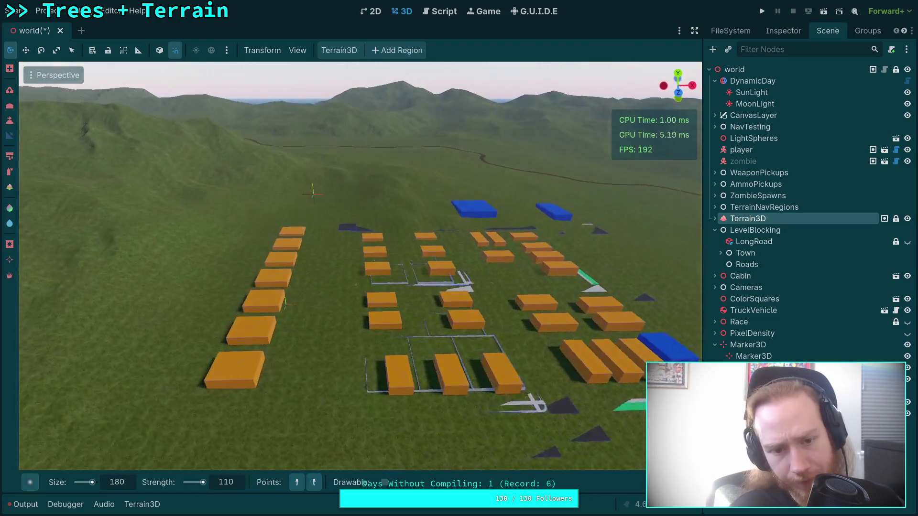
pyautogui.press('w')
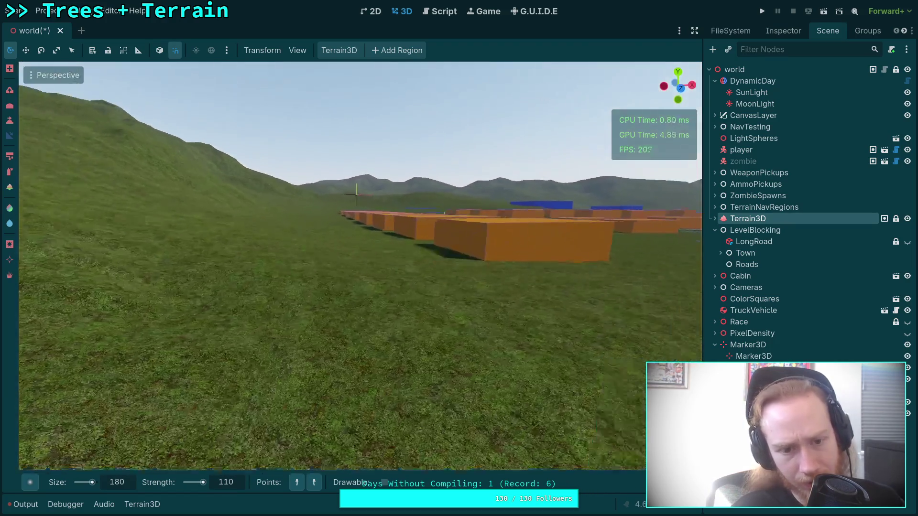
pyautogui.press('w')
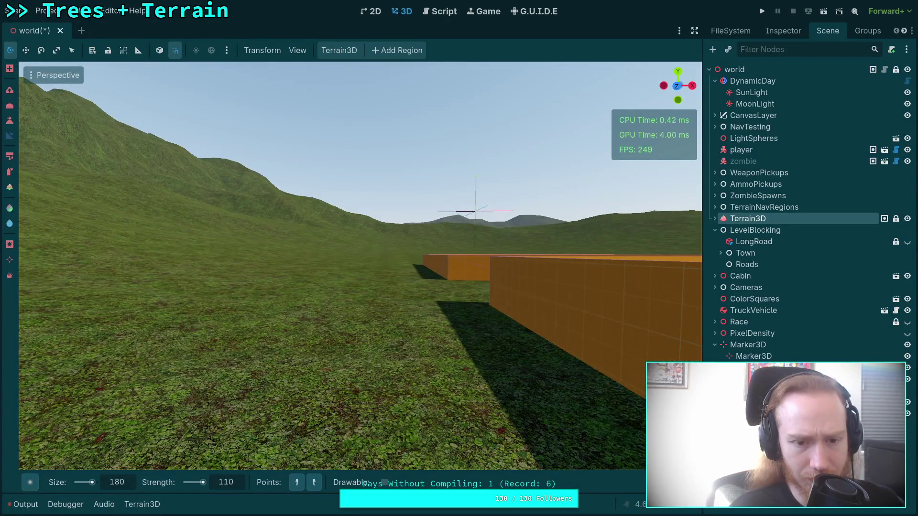
pyautogui.press('w')
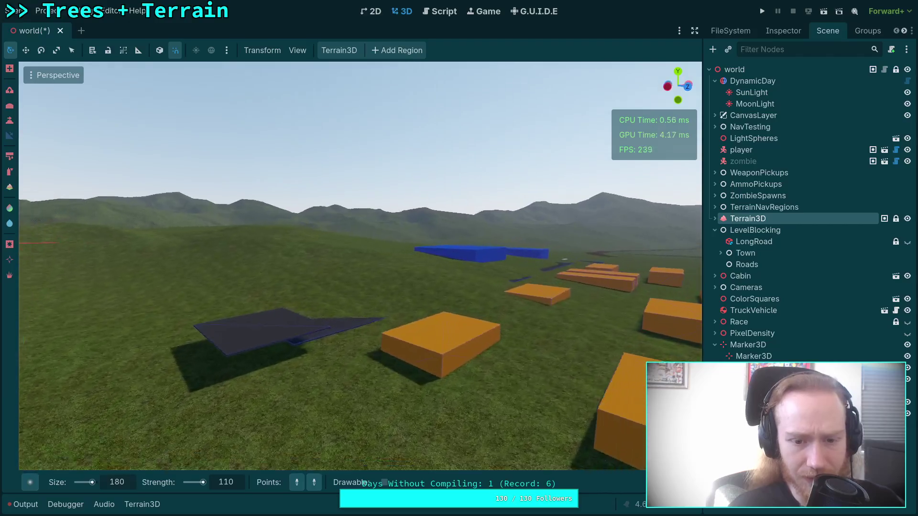
pyautogui.press('w')
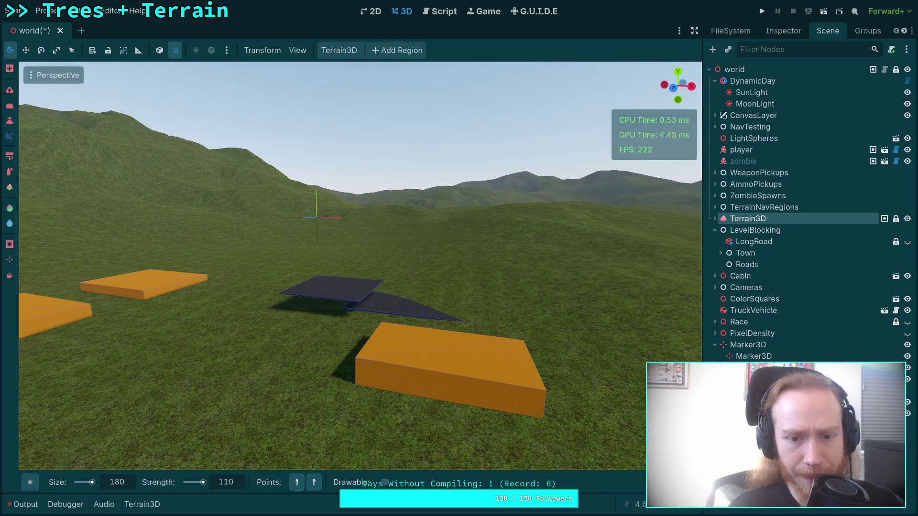
pyautogui.press('w')
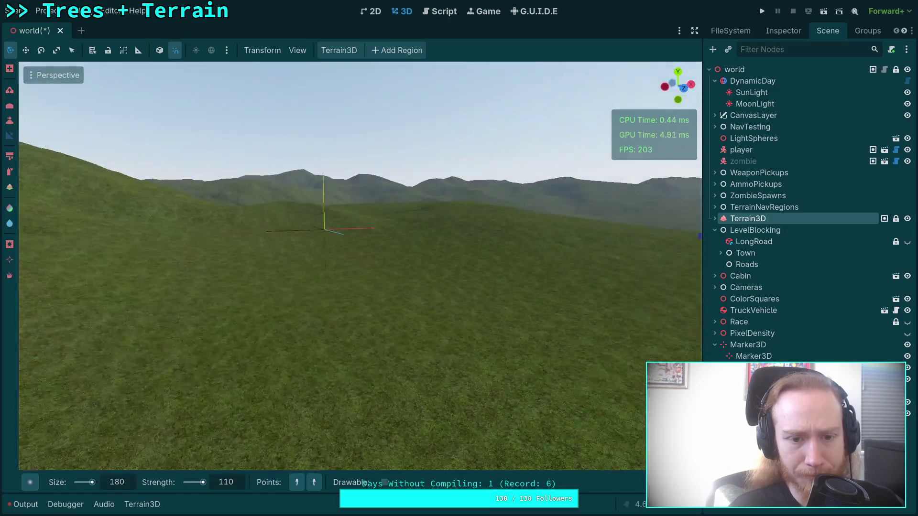
pyautogui.press('w')
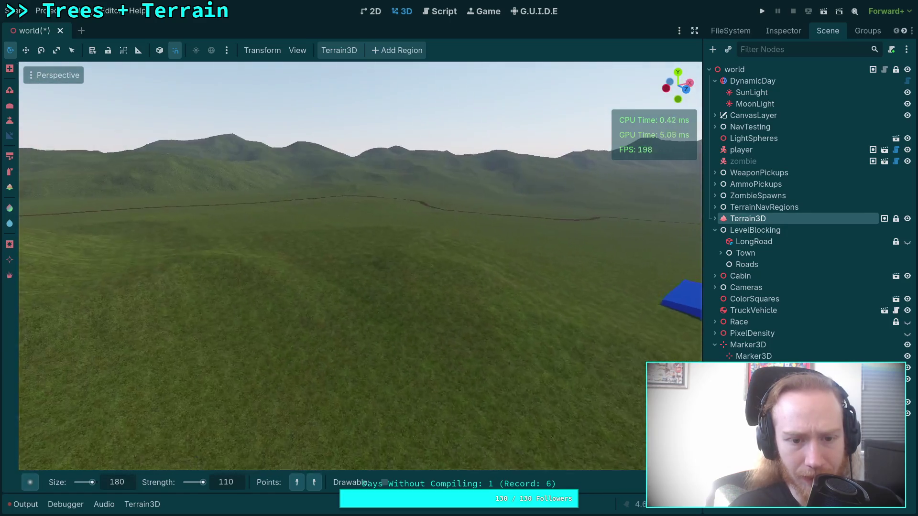
pyautogui.press('w')
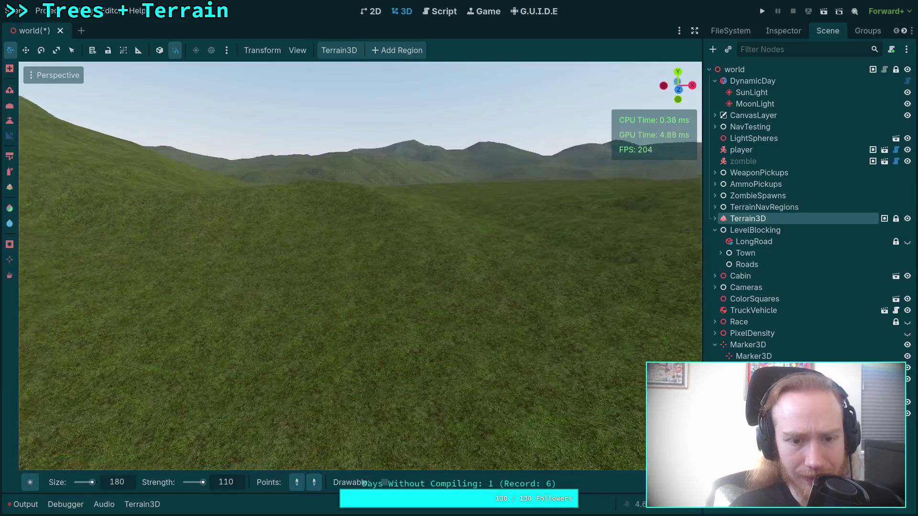
pyautogui.press('w')
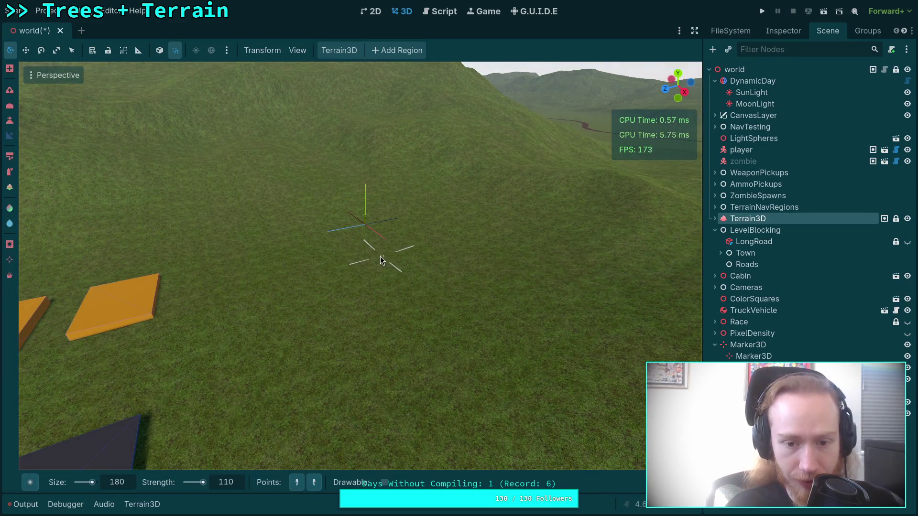
# Frame the slope beside town and raise the terrain there once
pyautogui.press('w')
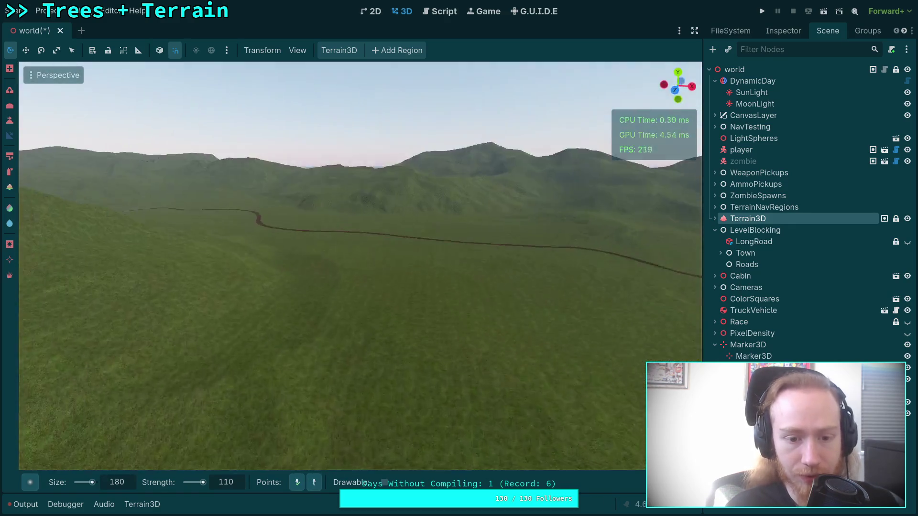
pyautogui.press('w')
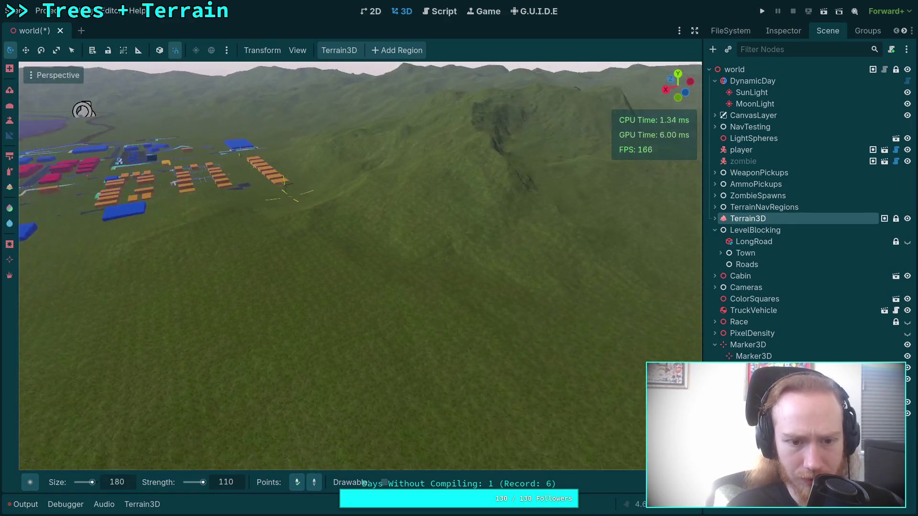
pyautogui.press('s')
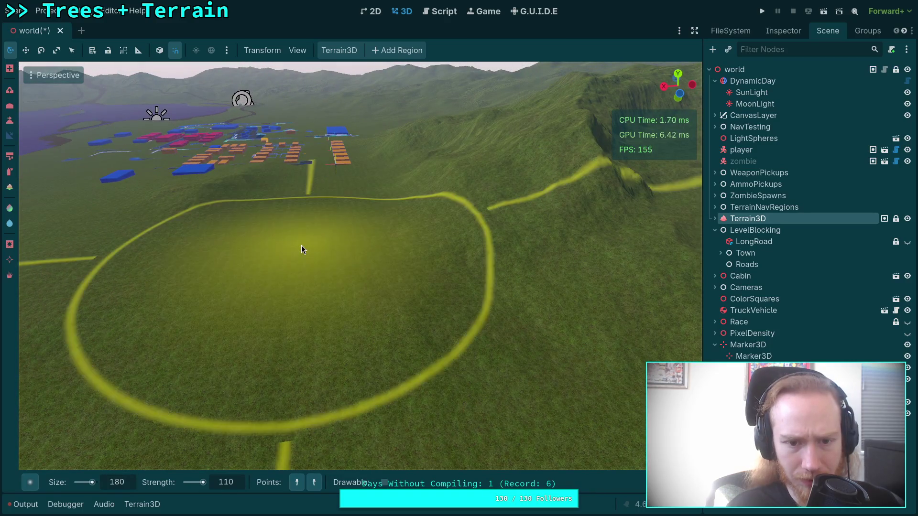
pyautogui.press('d')
pyautogui.click(434, 271)
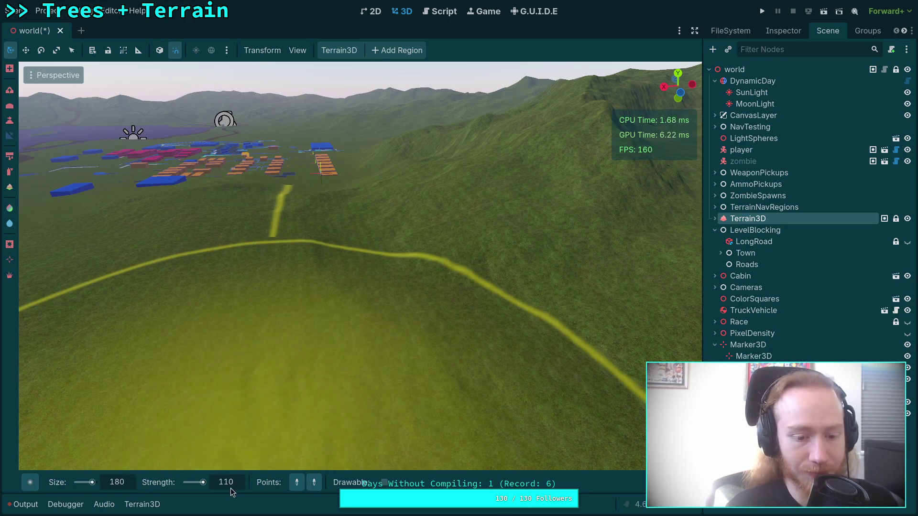
# Lower the brush strength from 110 to 50 and choose a soft round brush shape
pyautogui.click(231, 485)
pyautogui.write('50')
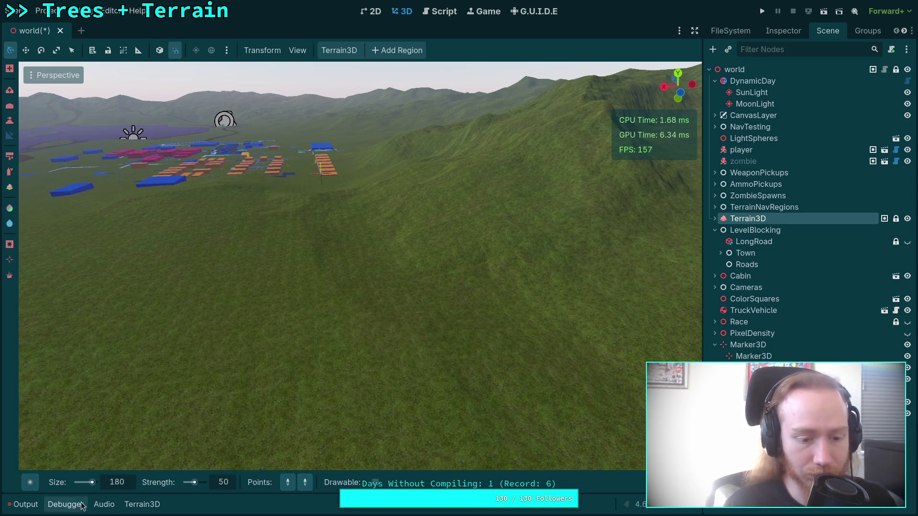
pyautogui.click(30, 484)
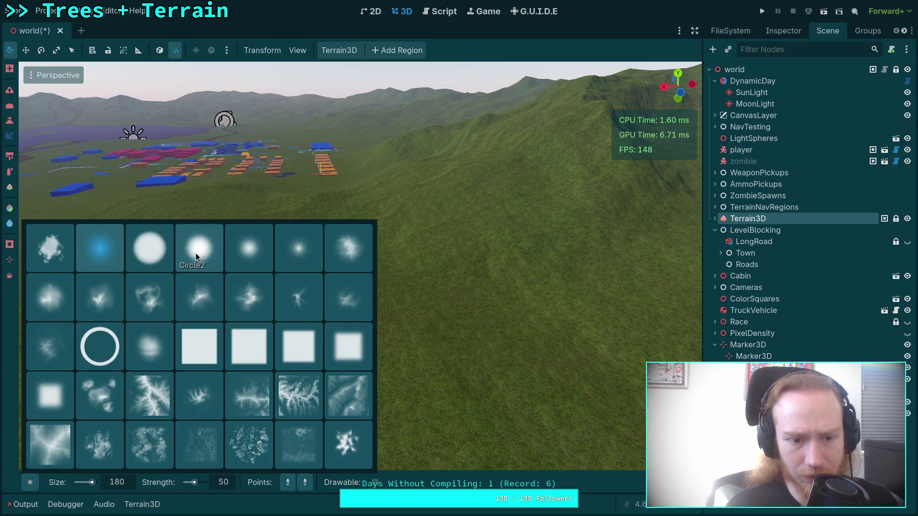
pyautogui.click(150, 256)
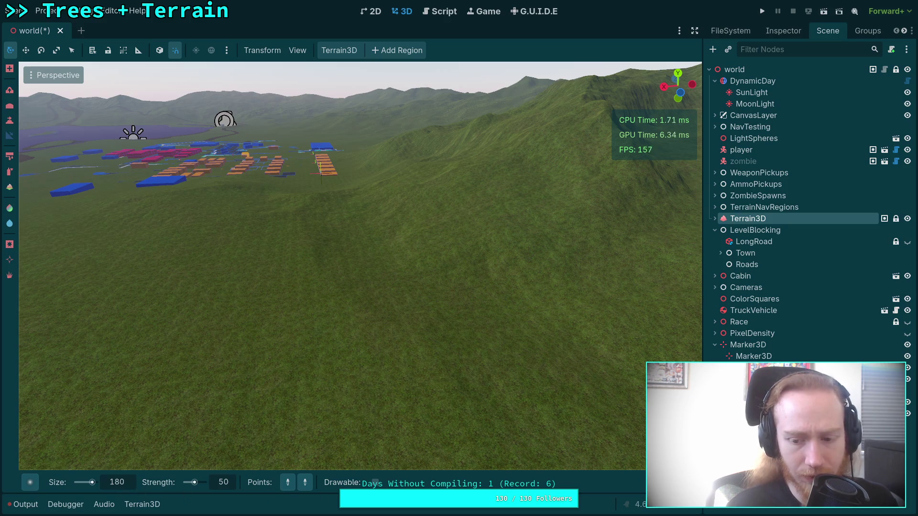
pyautogui.click(659, 483)
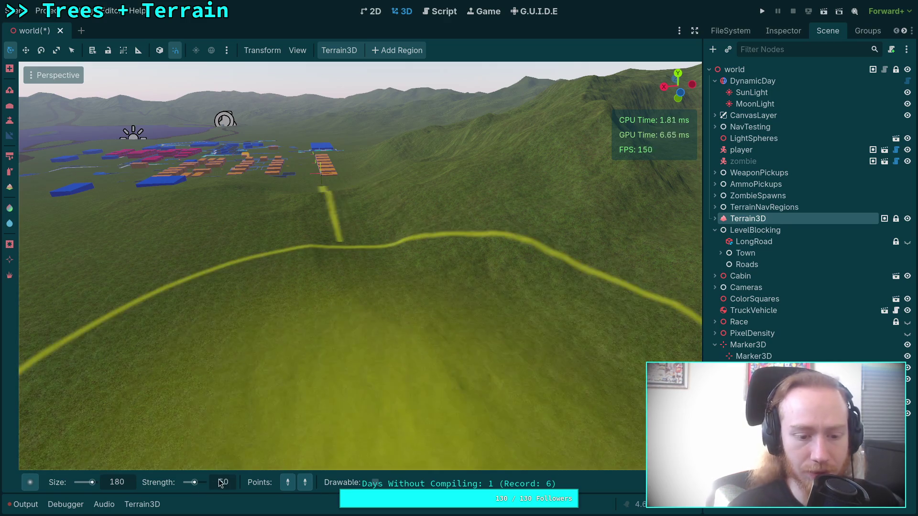
pyautogui.click(29, 484)
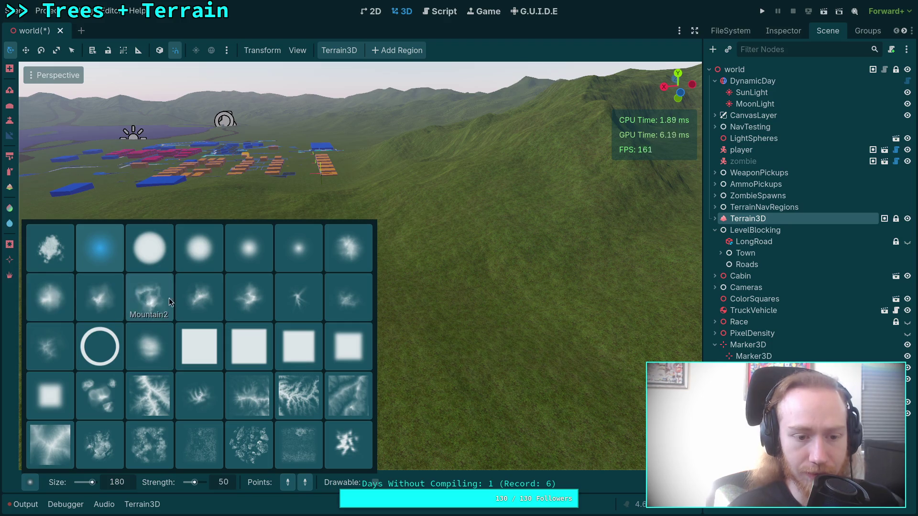
# Switch to the Peak1 brush at strength 100 and stamp a peak on the slope near town
pyautogui.click(302, 304)
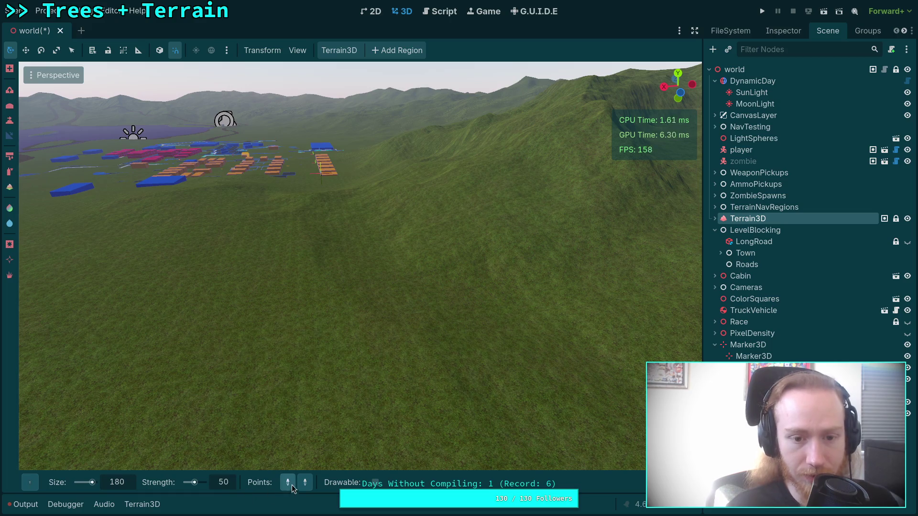
pyautogui.scroll(3, 335, 234)
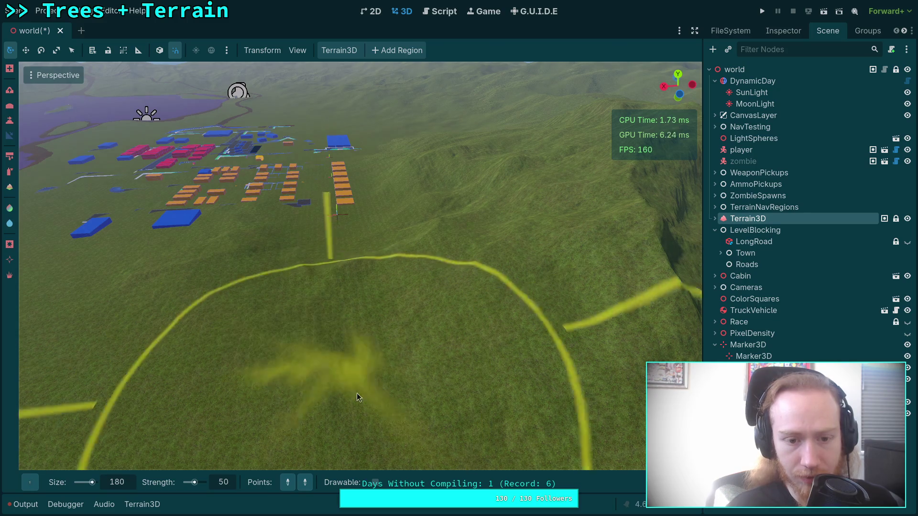
pyautogui.scroll(-4, 230, 483)
pyautogui.click(221, 482)
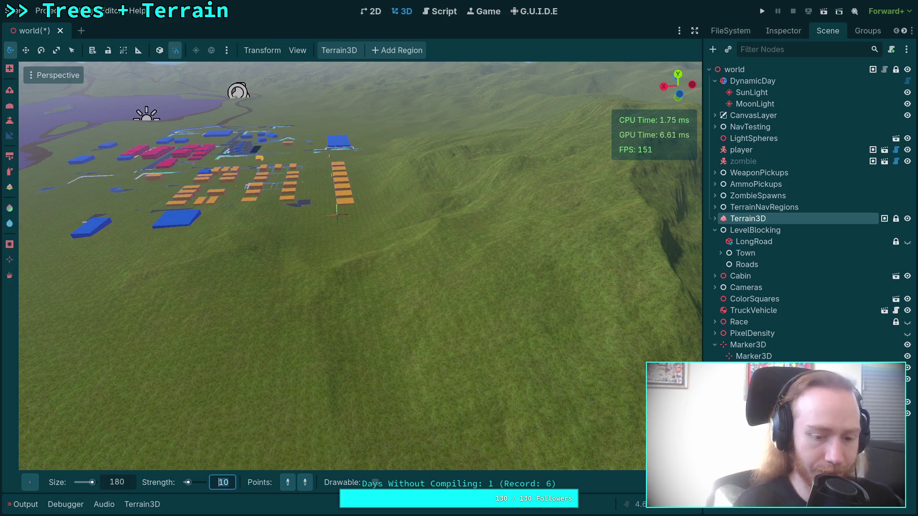
pyautogui.press('Return')
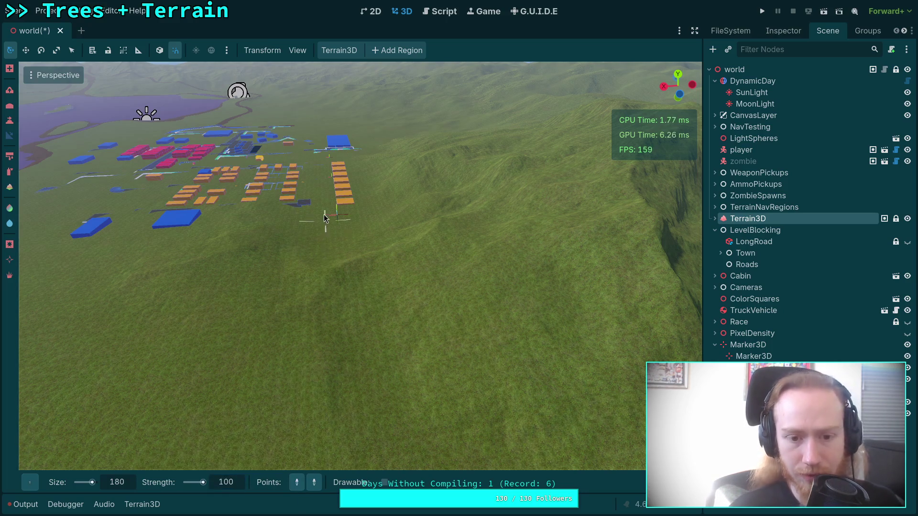
pyautogui.click(297, 443)
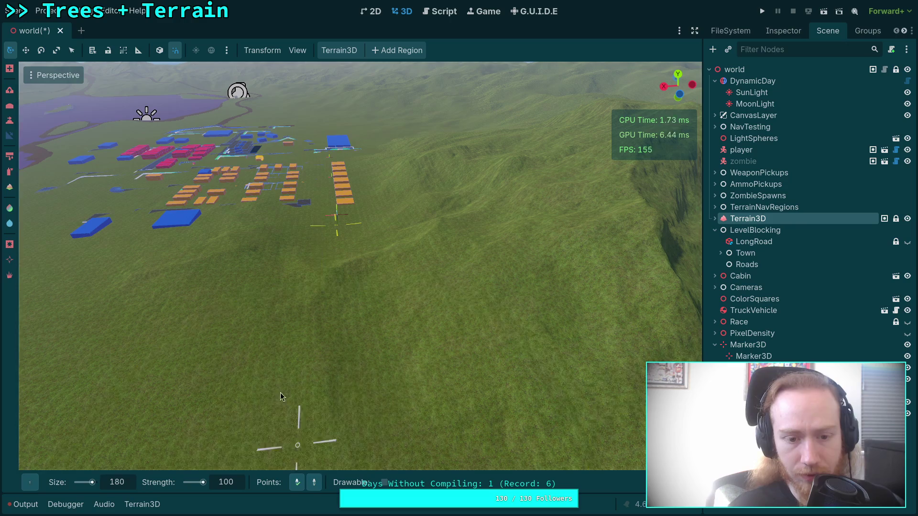
pyautogui.moveTo(393, 353)
pyautogui.mouseDown()
pyautogui.moveTo(393, 325)
pyautogui.moveTo(392, 386)
pyautogui.mouseUp()
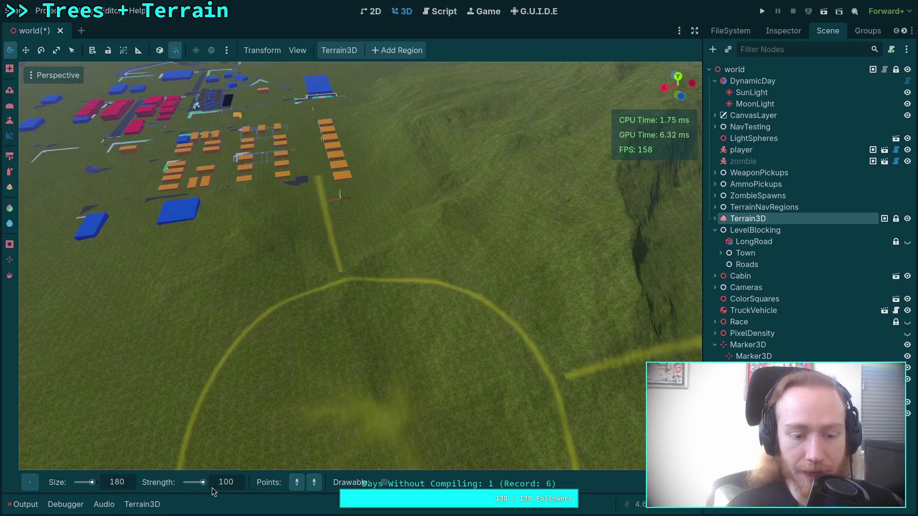
# Double the brush strength to 200 and stamp another peak onto the terrain
pyautogui.doubleClick(227, 484)
pyautogui.write('200')
pyautogui.press('Return')
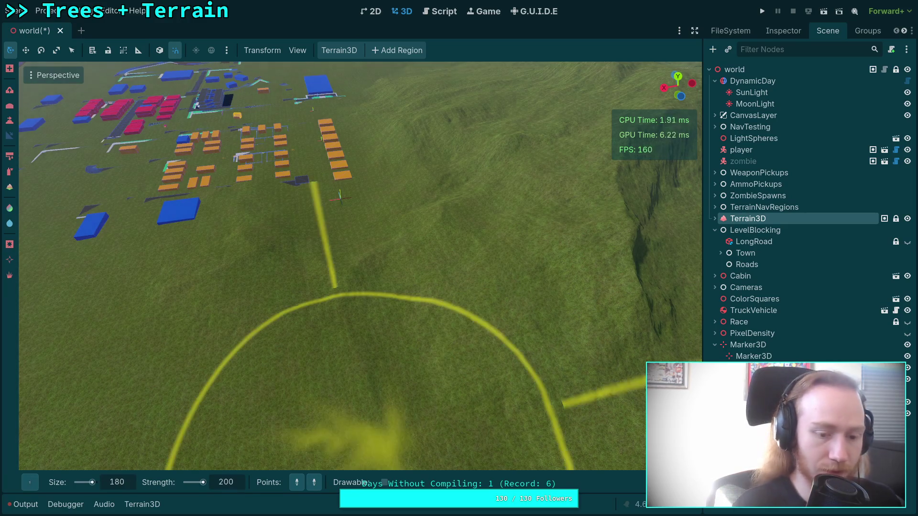
pyautogui.click(342, 208)
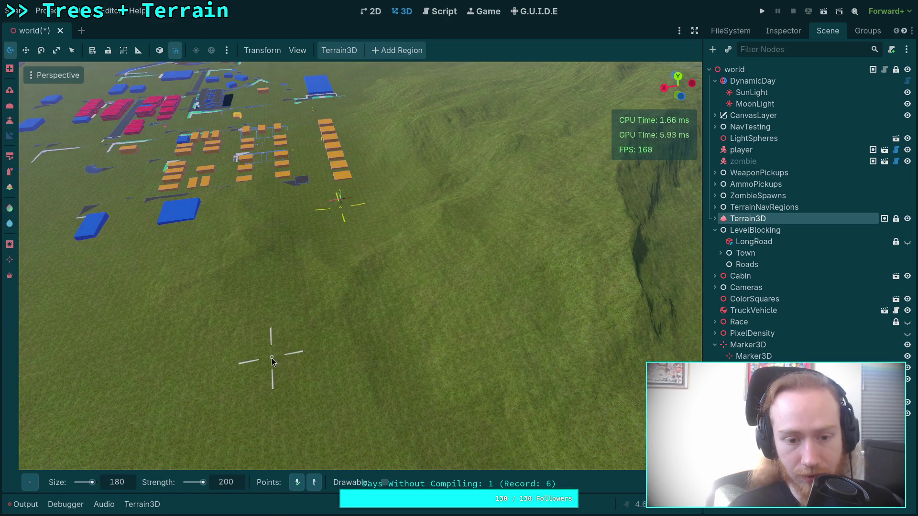
# Raise a ridge across the terrain by the path and set the brush gamma to about 2
pyautogui.moveTo(422, 382); pyautogui.dragTo(423, 286)
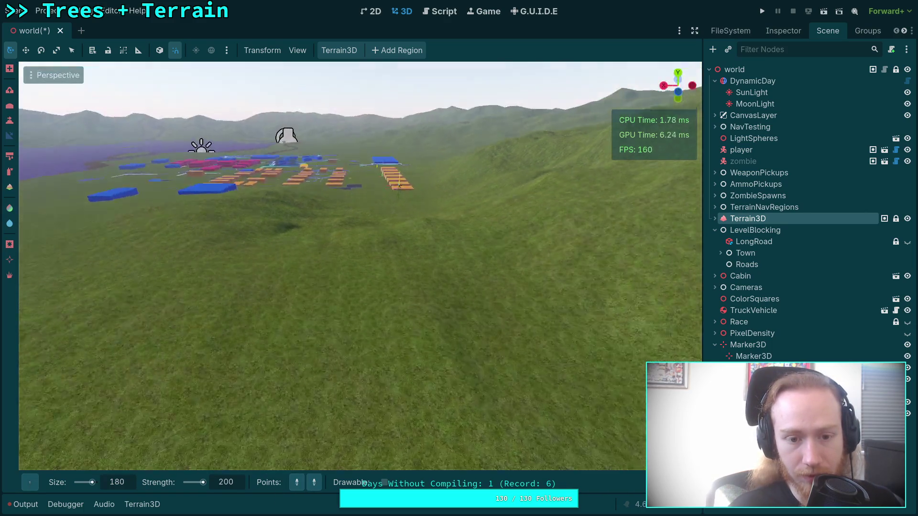
pyautogui.moveTo(399, 186)
pyautogui.mouseDown()
pyautogui.moveTo(326, 191)
pyautogui.moveTo(382, 192)
pyautogui.moveTo(382, 201)
pyautogui.mouseUp()
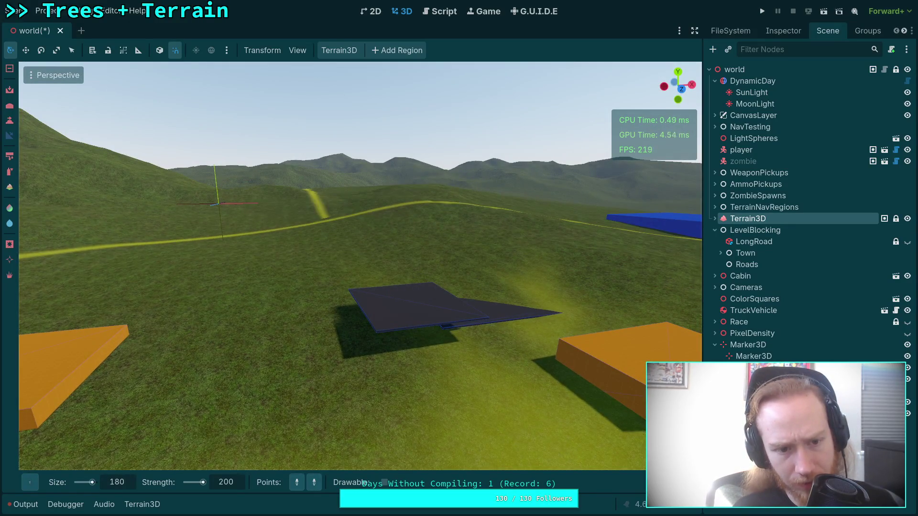
pyautogui.moveTo(392, 212); pyautogui.dragTo(392, 212)
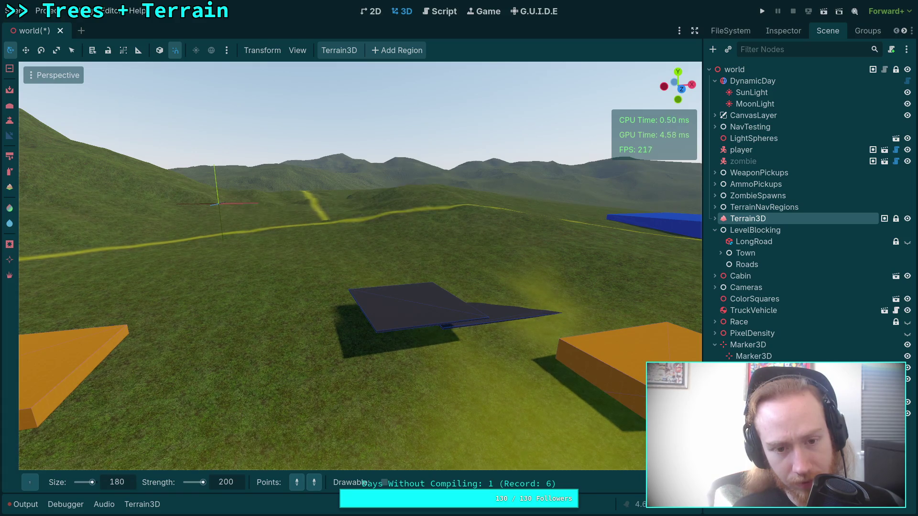
pyautogui.moveTo(637, 482)
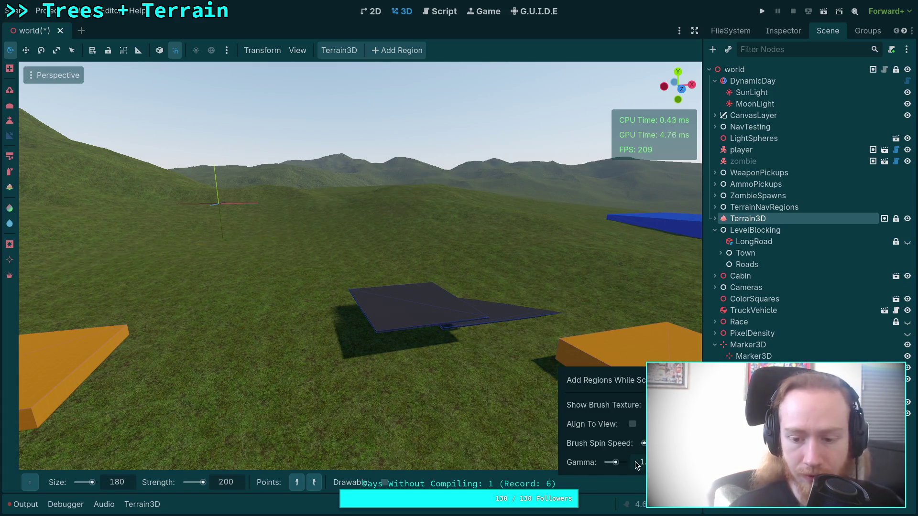
pyautogui.moveTo(636, 465); pyautogui.dragTo(657, 464)
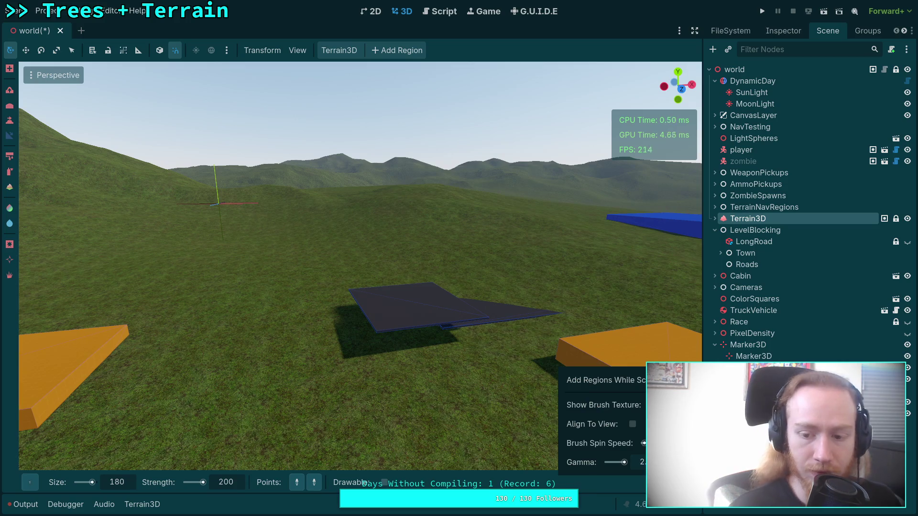
# Hide the yellow path guide lines and smooth the rough bump flat beside the blue blocks
pyautogui.scroll(-5, 406, 411)
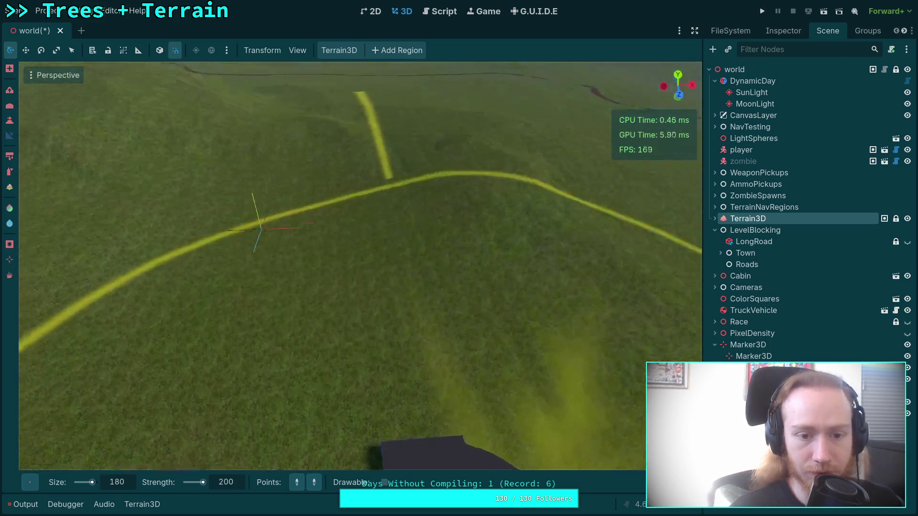
pyautogui.scroll(3, 407, 410)
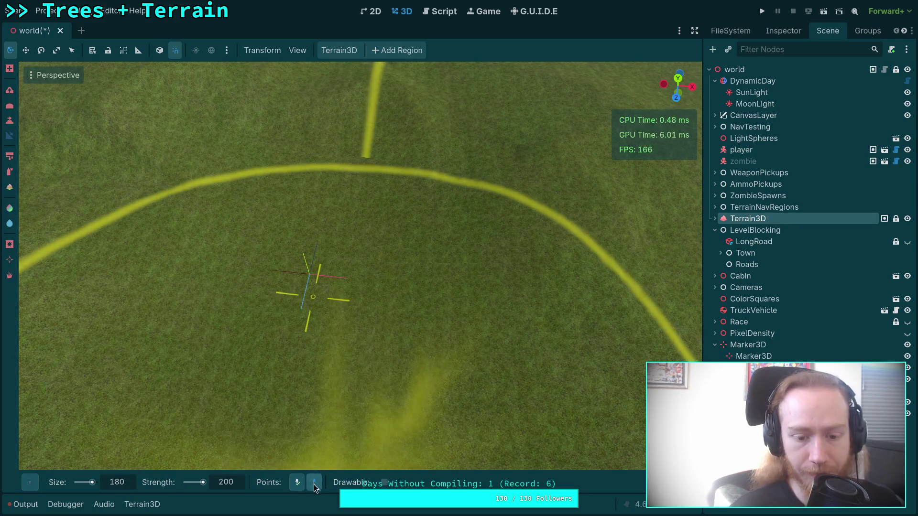
pyautogui.click(314, 484)
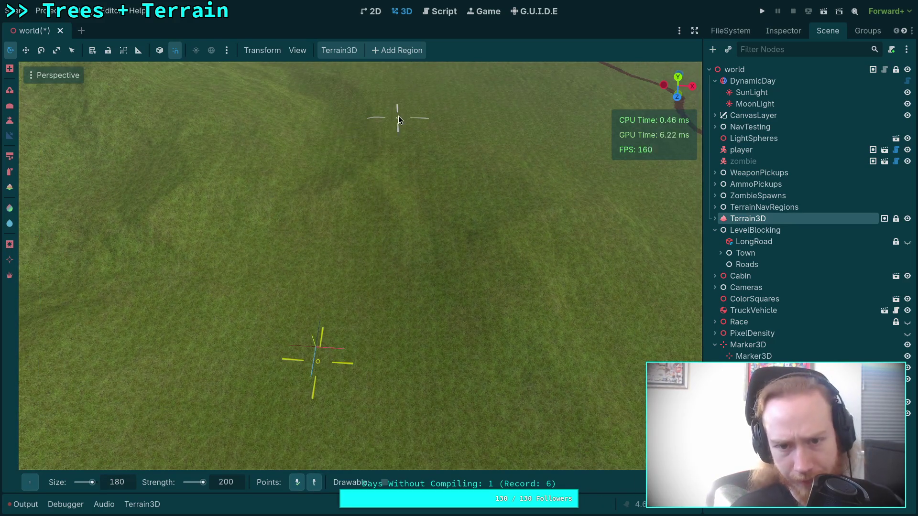
pyautogui.scroll(5, 451, 205)
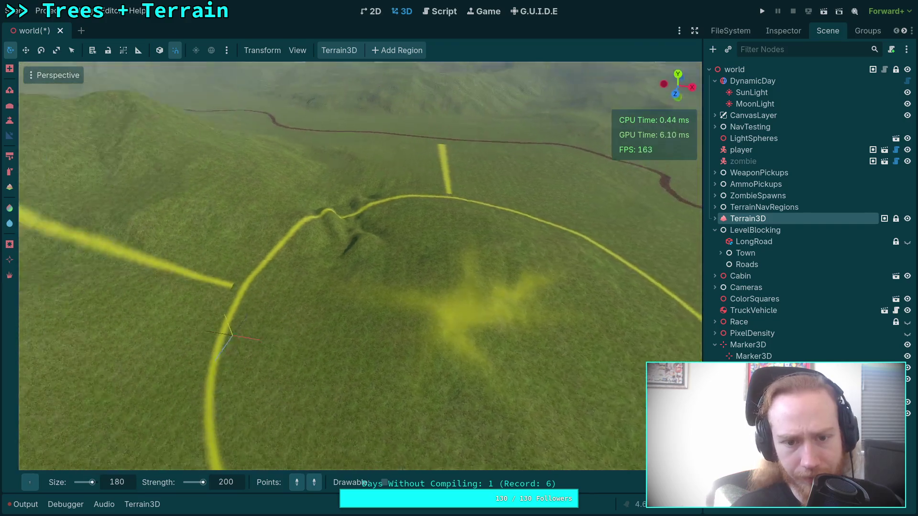
pyautogui.press('w')
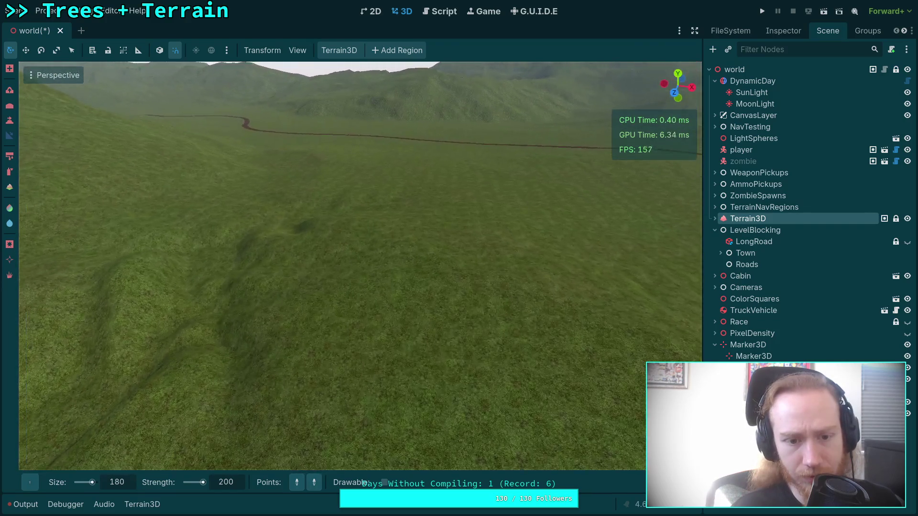
pyautogui.press('w')
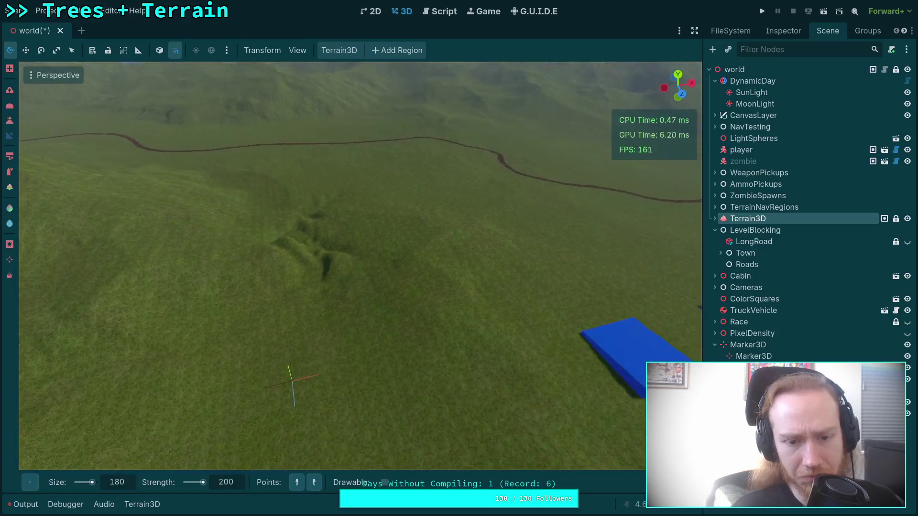
pyautogui.scroll(-3, 517, 279)
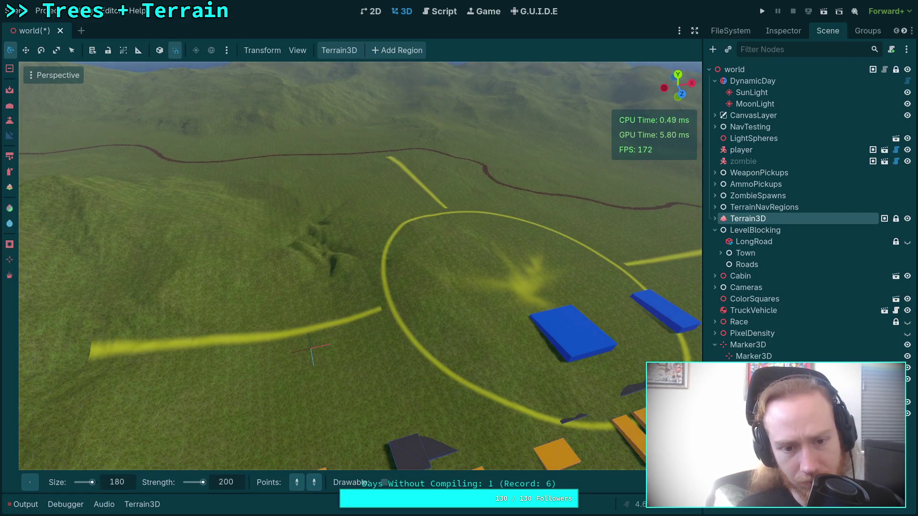
pyautogui.moveTo(330, 251)
pyautogui.mouseDown()
pyautogui.moveTo(321, 255)
pyautogui.moveTo(332, 254)
pyautogui.moveTo(325, 248)
pyautogui.mouseUp()
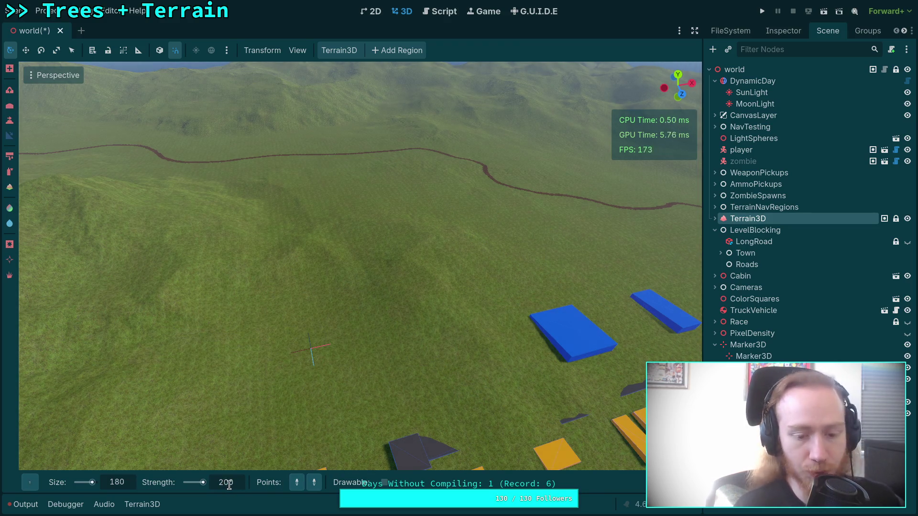
# Set the brush strength to 500 and raise a mound on the terrain
pyautogui.press('BackSpace')
pyautogui.write('5')
pyautogui.press('Return')
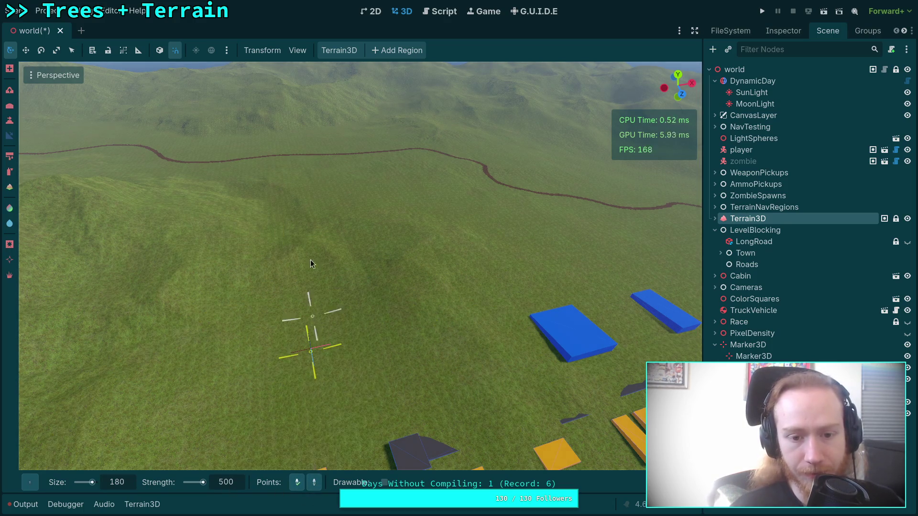
pyautogui.click(319, 203)
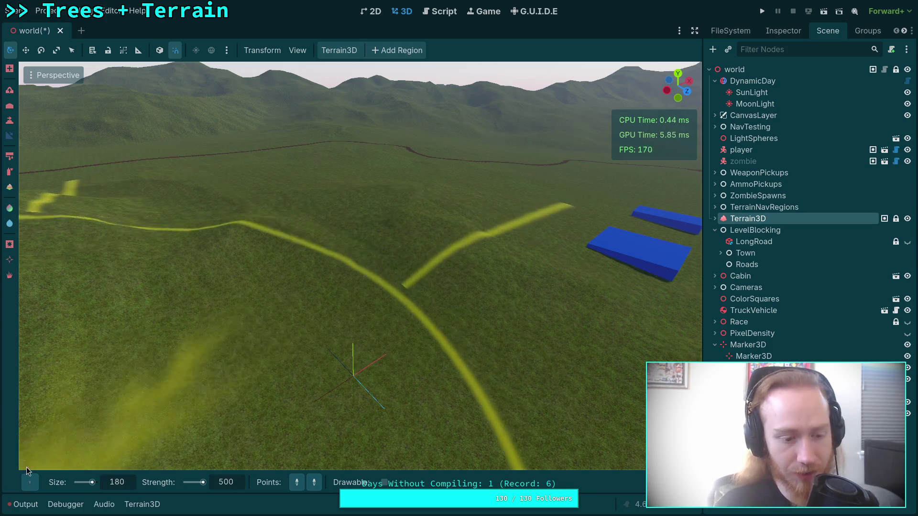
# Stamp two peak-shaped mounds onto the terrain with the Peak2 brush shape
pyautogui.moveTo(35, 481)
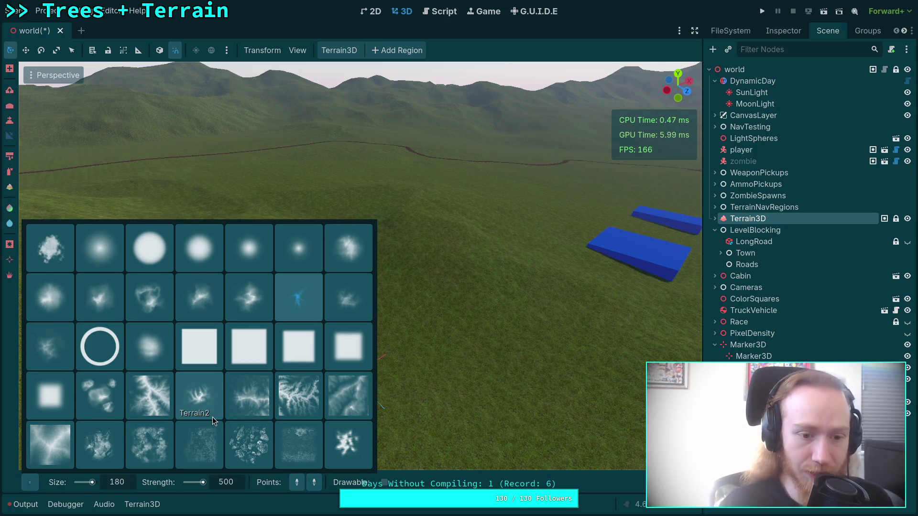
pyautogui.click(349, 307)
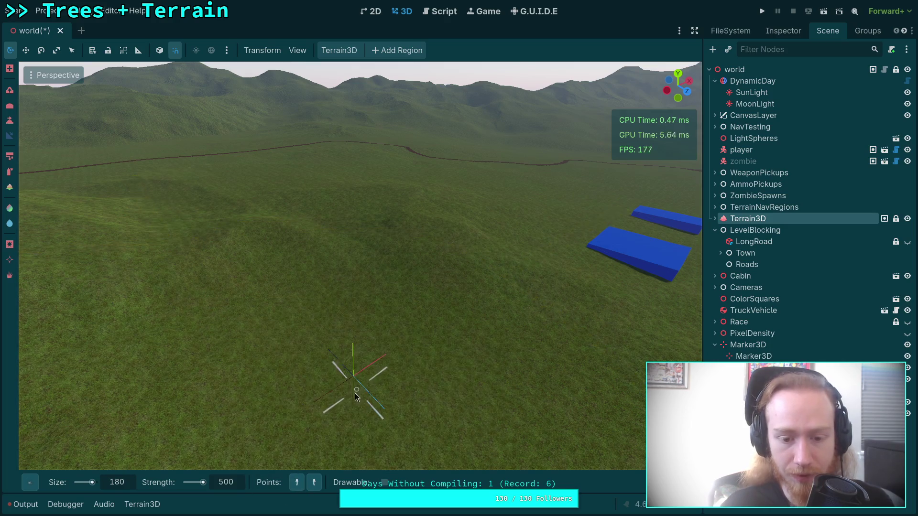
pyautogui.click(354, 401)
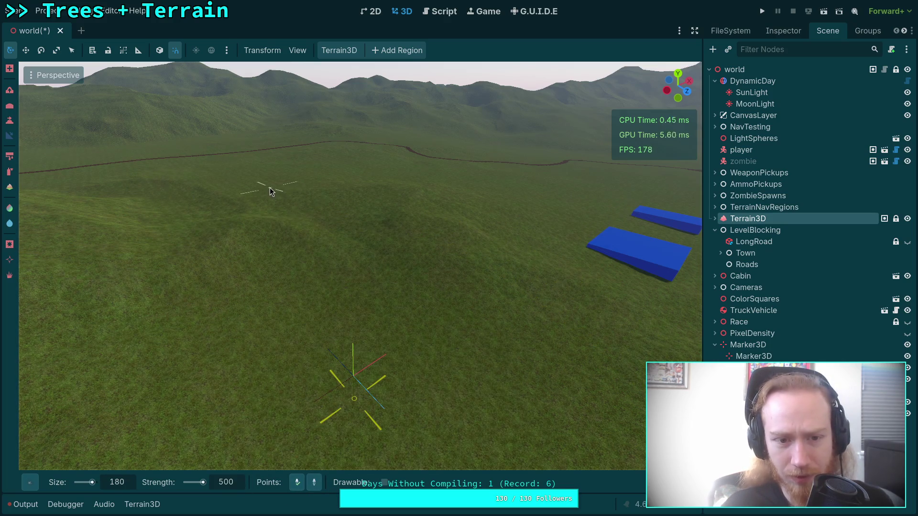
pyautogui.click(271, 180)
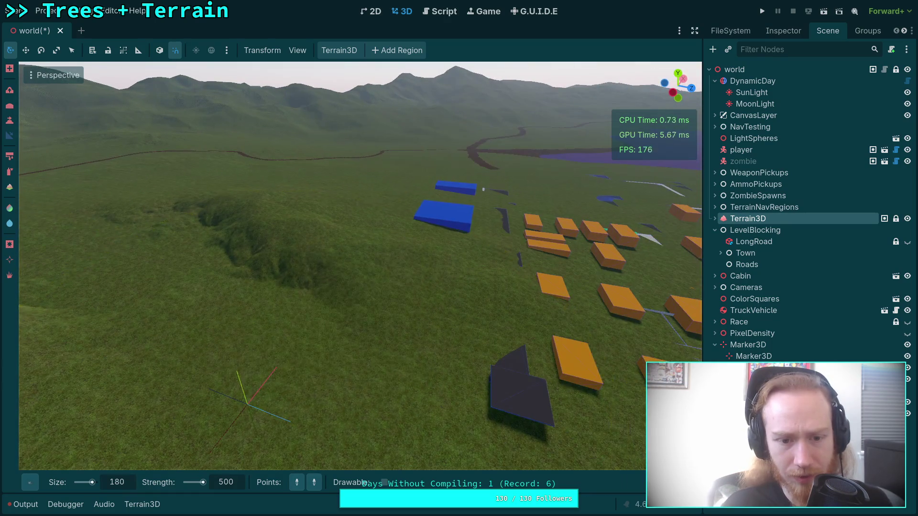
# Carve a trench across the ridge where the path crosses it
pyautogui.press('w')
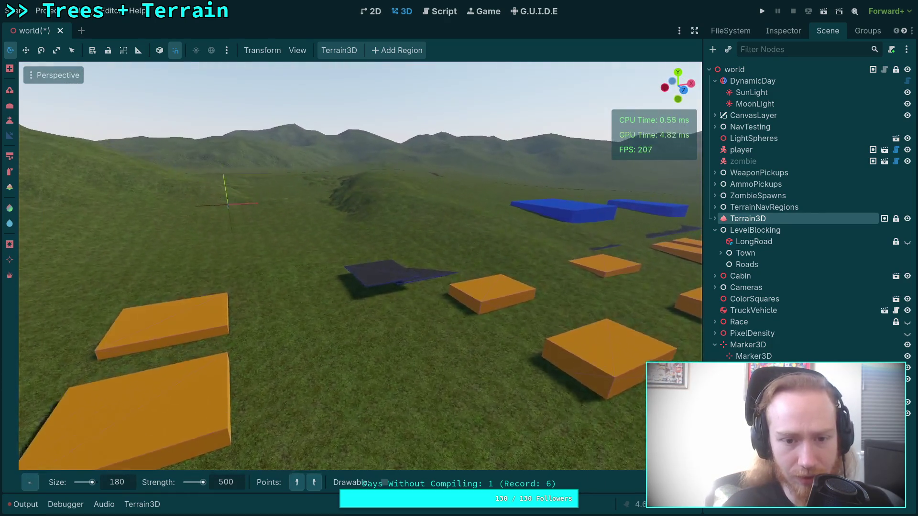
pyautogui.scroll(-3, 445, 299)
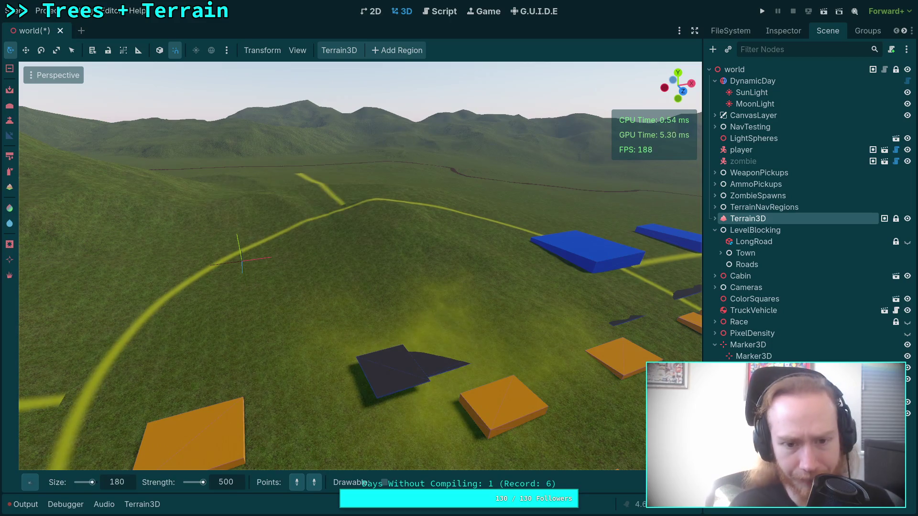
pyautogui.moveTo(344, 205); pyautogui.dragTo(356, 220)
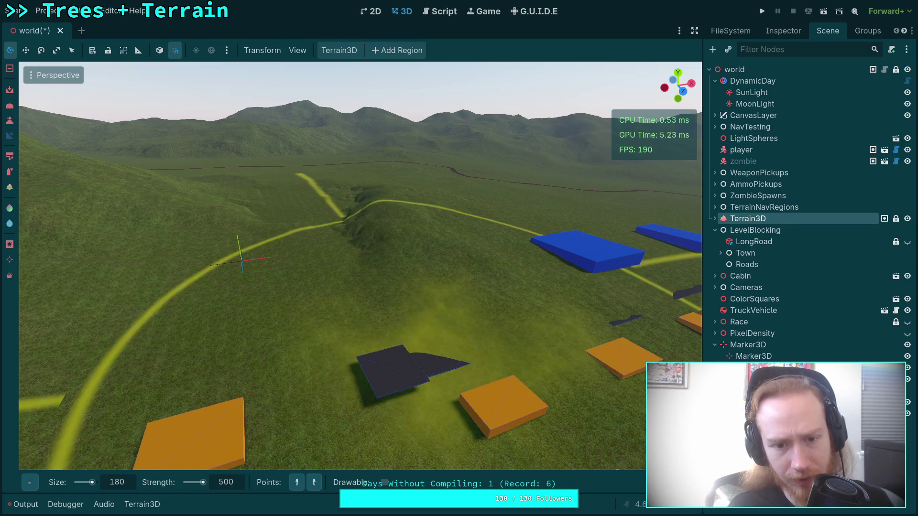
pyautogui.press('e')
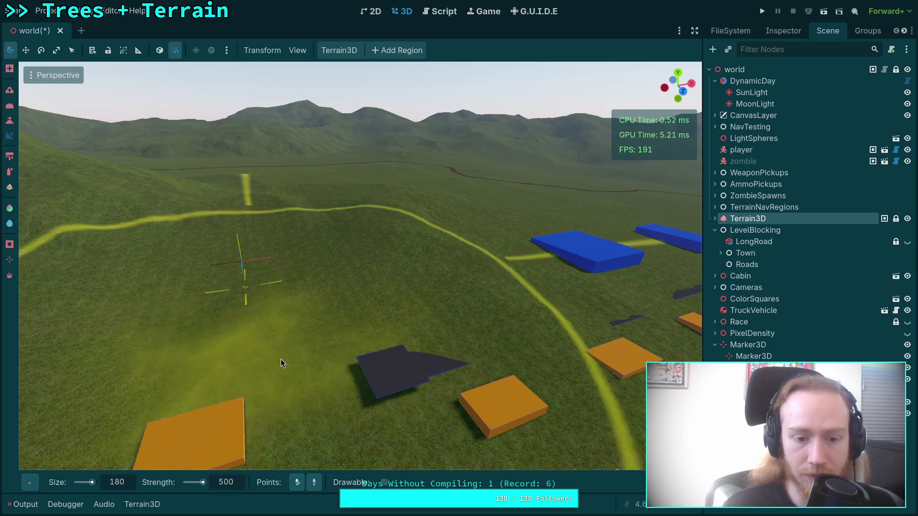
pyautogui.scroll(3, 287, 296)
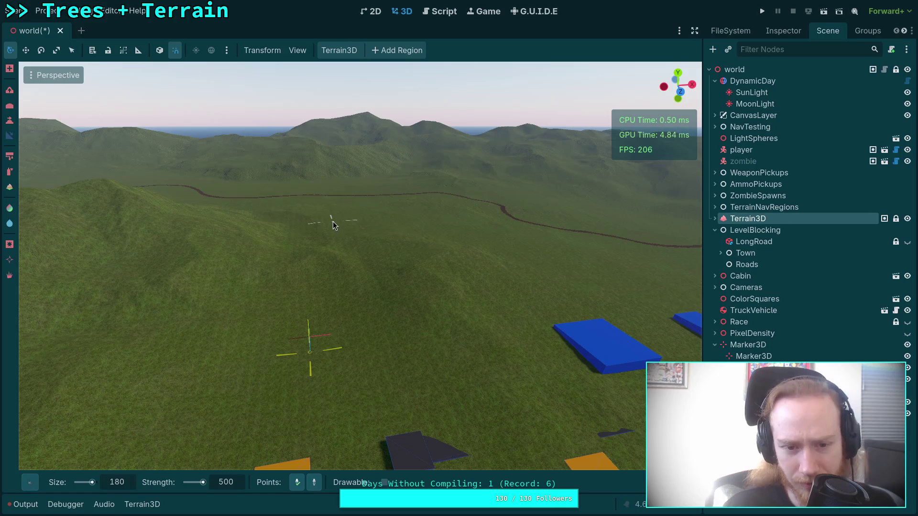
pyautogui.scroll(5, 333, 222)
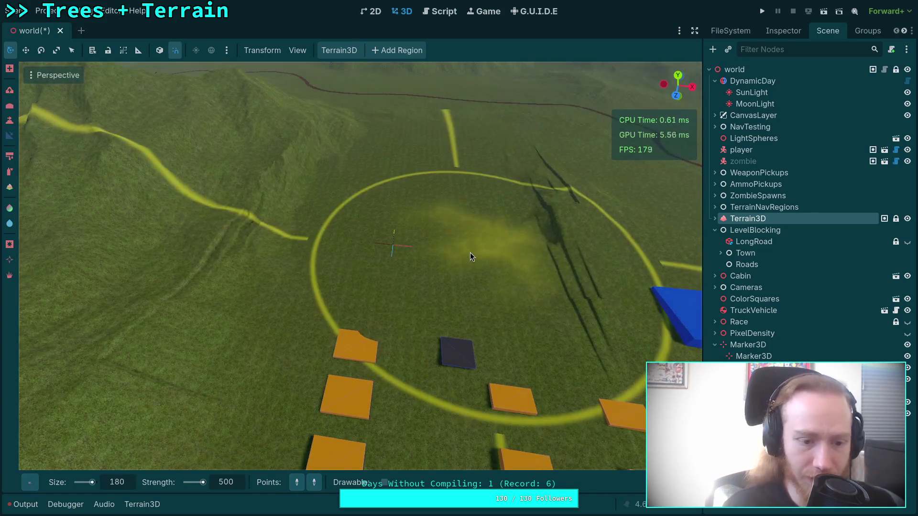
pyautogui.moveTo(652, 482)
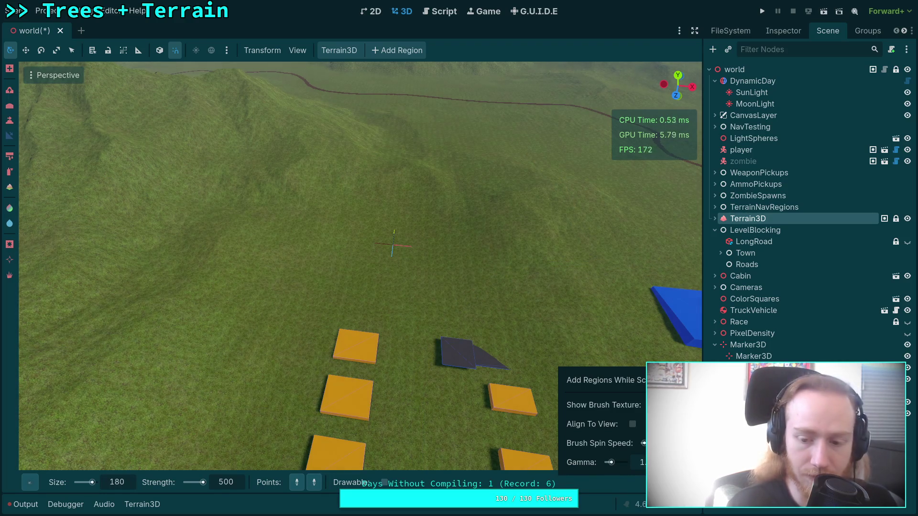
# Lower the brush strength from 500 back to 100
pyautogui.click(228, 483)
pyautogui.write('100')
pyautogui.press('Return')
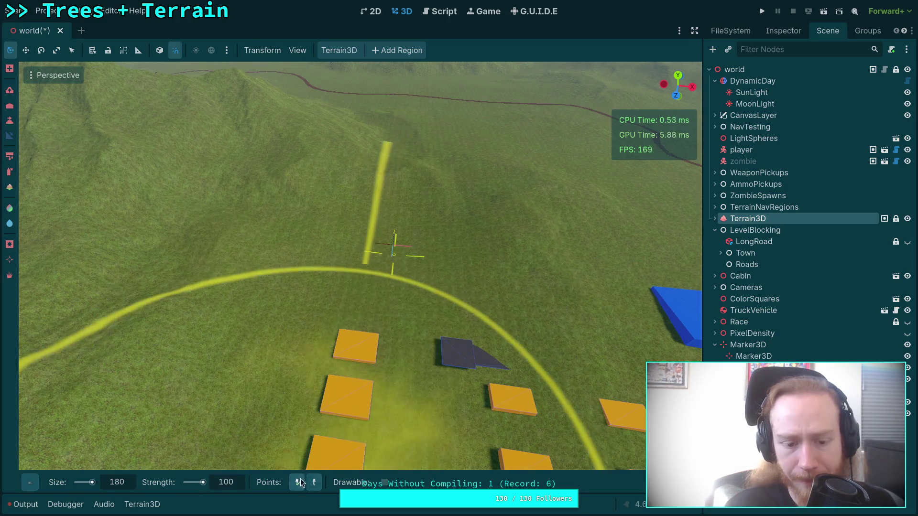
pyautogui.moveTo(447, 232)
pyautogui.mouseDown()
pyautogui.moveTo(448, 182)
pyautogui.moveTo(457, 251)
pyautogui.mouseUp()
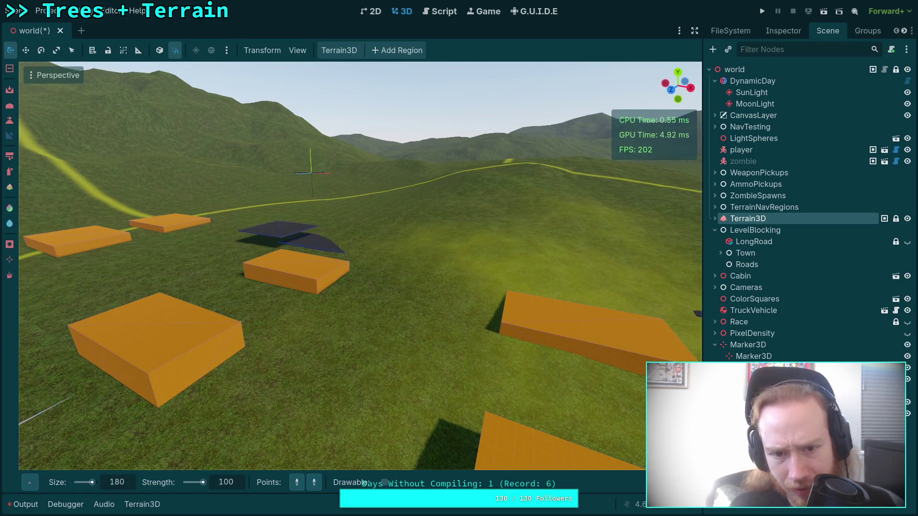
# Survey the terrain around the town, then select and collapse the Marker3D node
pyautogui.press('w')
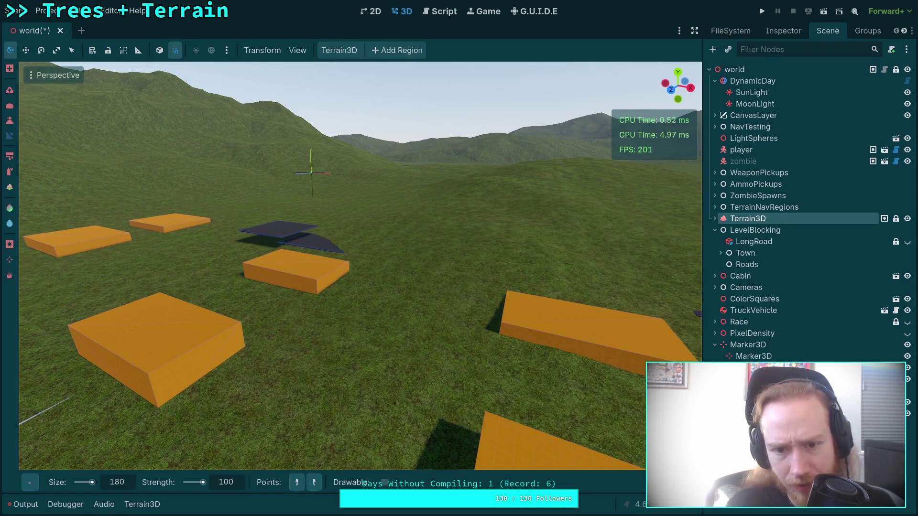
pyautogui.press('w')
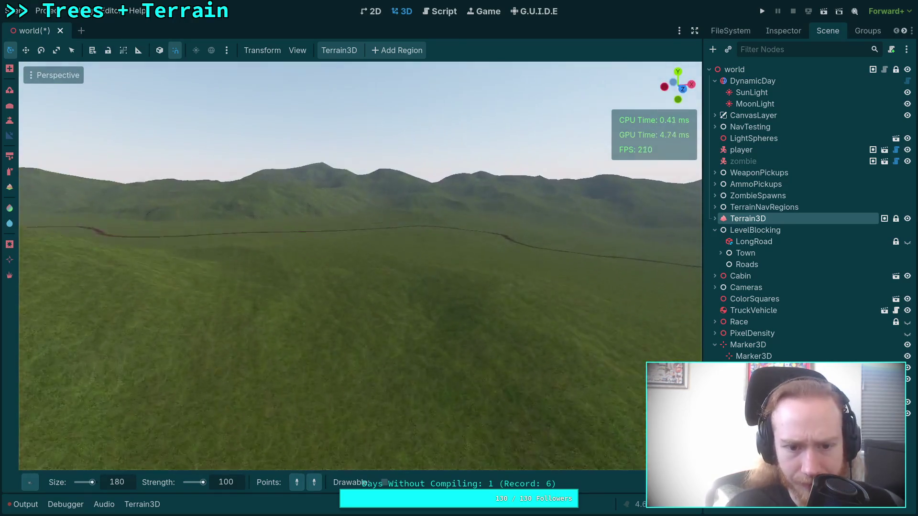
pyautogui.press('s')
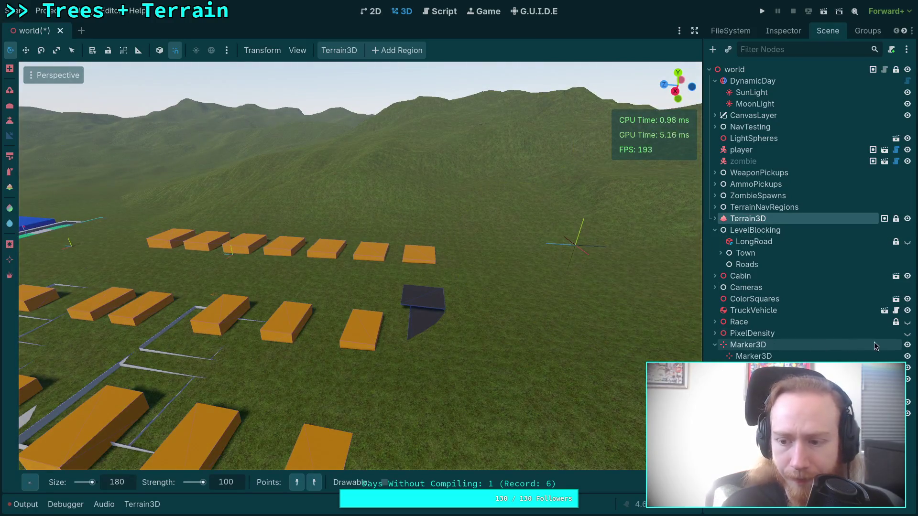
pyautogui.click(715, 344)
pyautogui.click(736, 345)
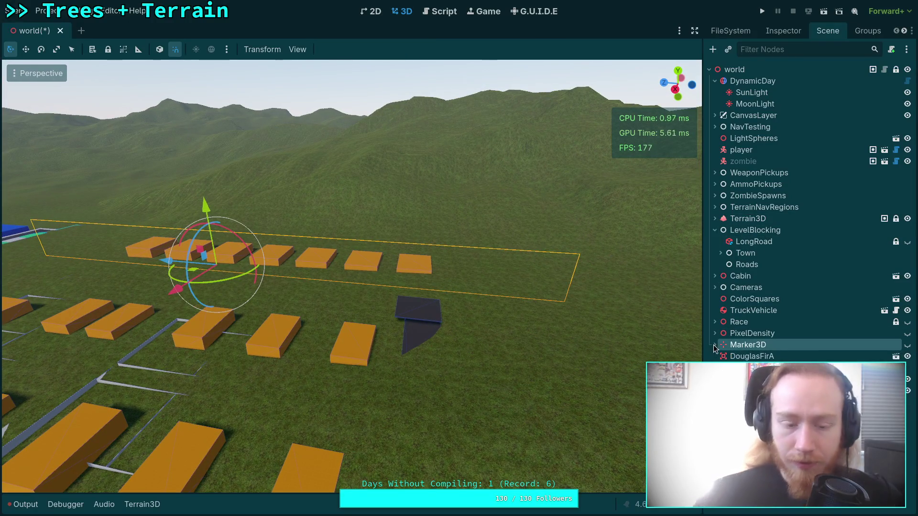
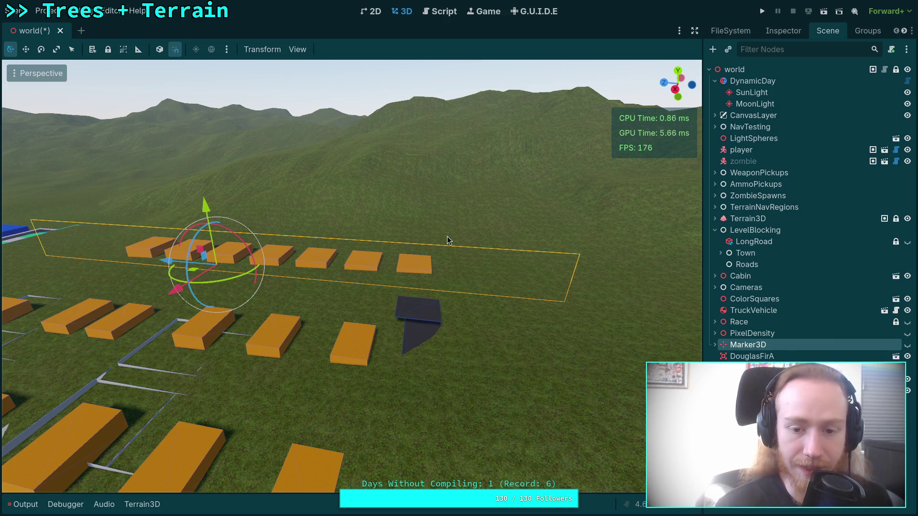
# Fly the camera over the town layout, then select the Terrain3D node to activate its sculpting tools
pyautogui.moveTo(449, 240); pyautogui.dragTo(448, 240)
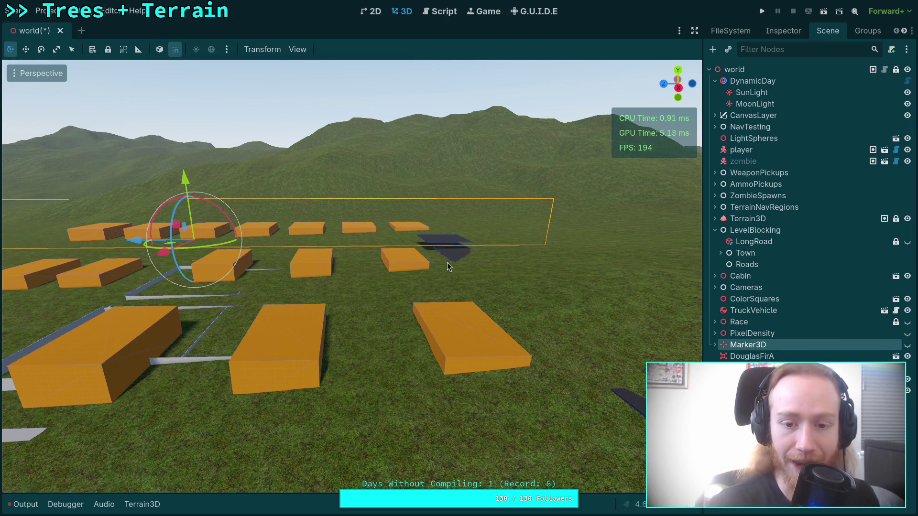
pyautogui.rightClick(447, 262)
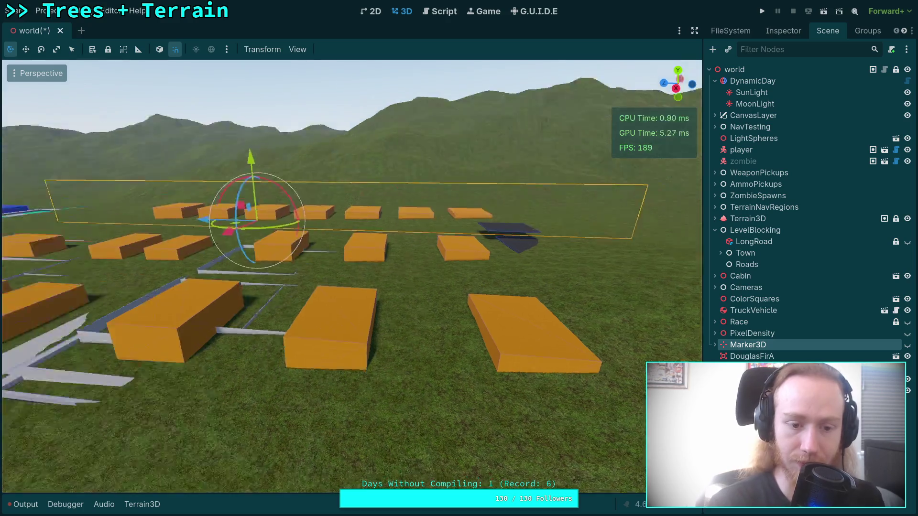
pyautogui.press('w')
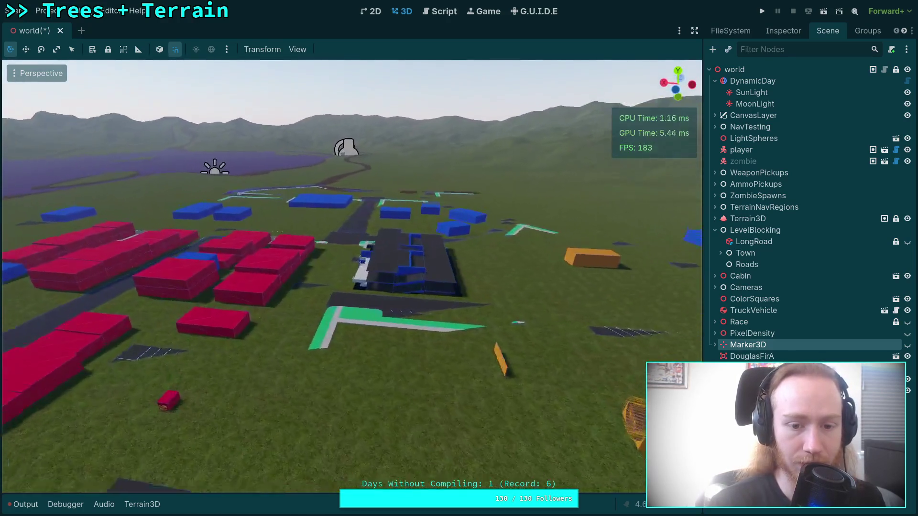
pyautogui.press('w')
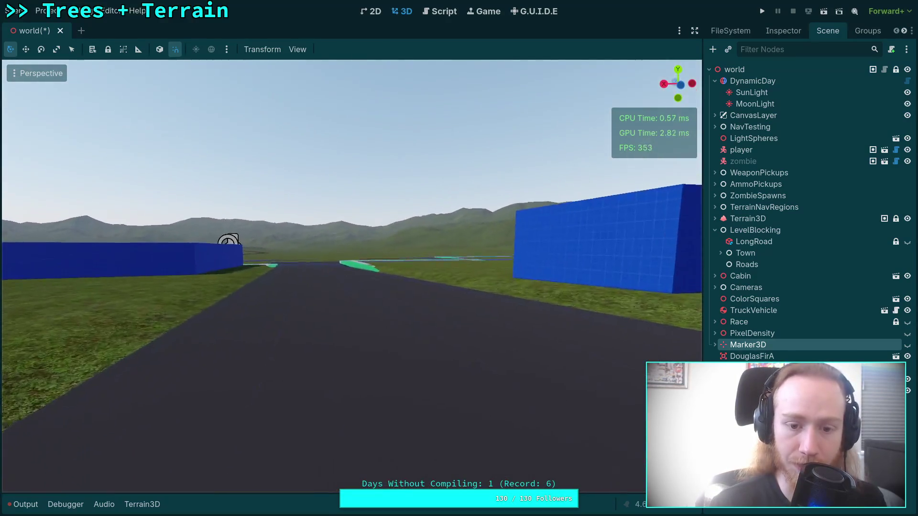
pyautogui.press('w')
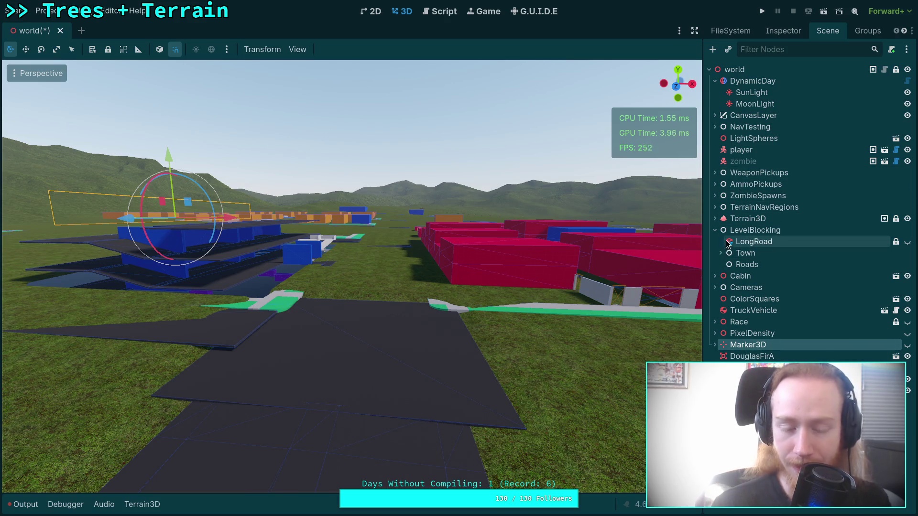
pyautogui.moveTo(371, 327); pyautogui.dragTo(448, 352)
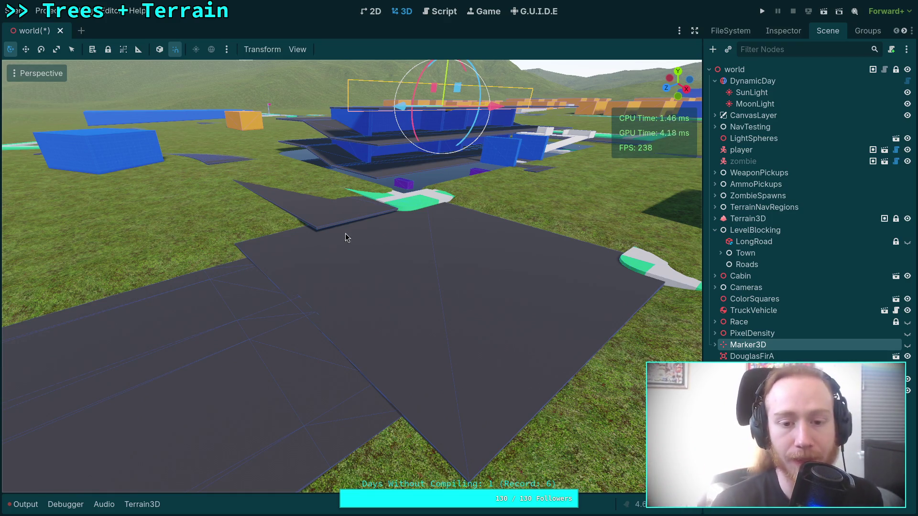
pyautogui.moveTo(344, 238); pyautogui.dragTo(530, 261)
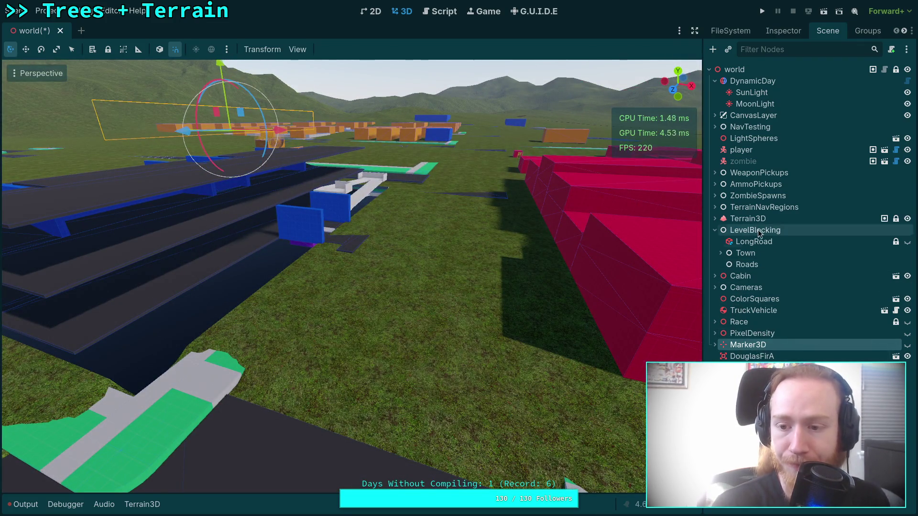
pyautogui.click(748, 219)
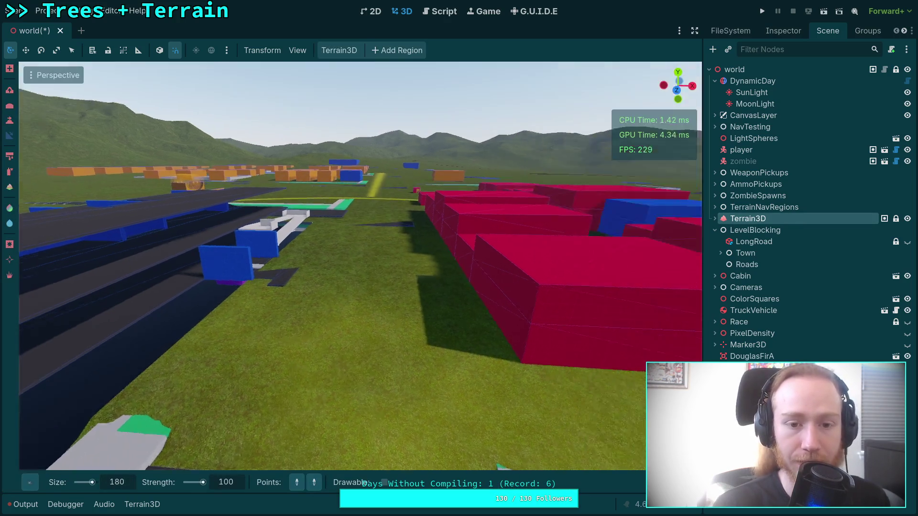
# Turn the view toward the orange and blue blocks and bring up the brush shape grid
pyautogui.moveTo(335, 267); pyautogui.dragTo(174, 403)
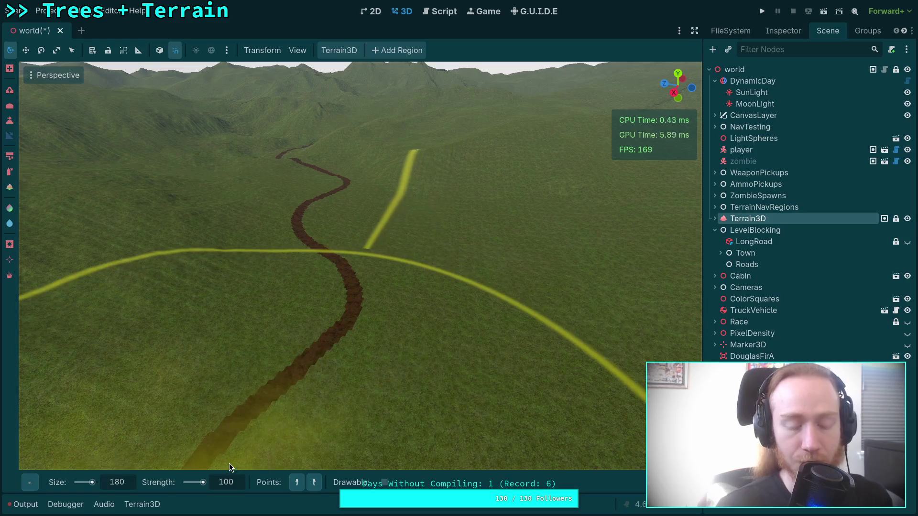
pyautogui.moveTo(29, 482)
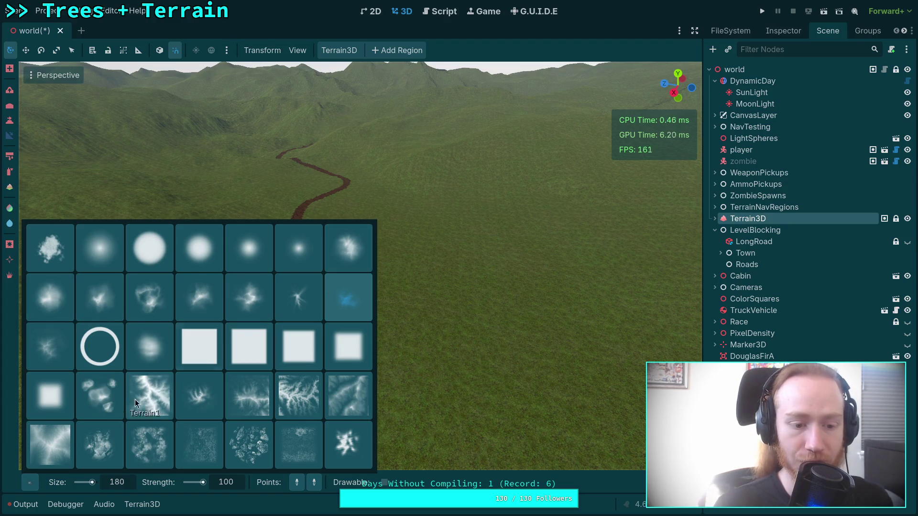
# Pick the Terrain1 brush at size 50 m and strength 200, viewing along the road
pyautogui.click(107, 393)
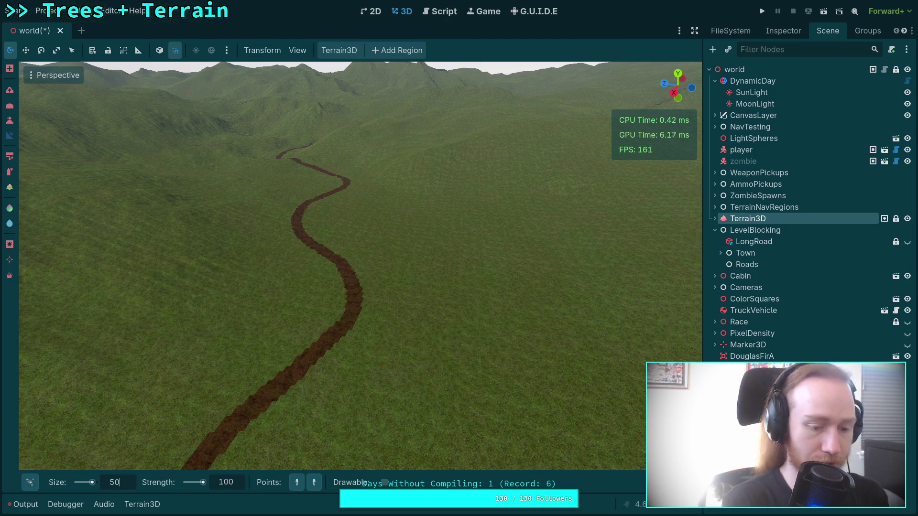
pyautogui.moveTo(267, 396)
pyautogui.mouseDown()
pyautogui.moveTo(244, 371)
pyautogui.moveTo(237, 400)
pyautogui.moveTo(239, 267)
pyautogui.moveTo(306, 411)
pyautogui.moveTo(315, 402)
pyautogui.mouseUp()
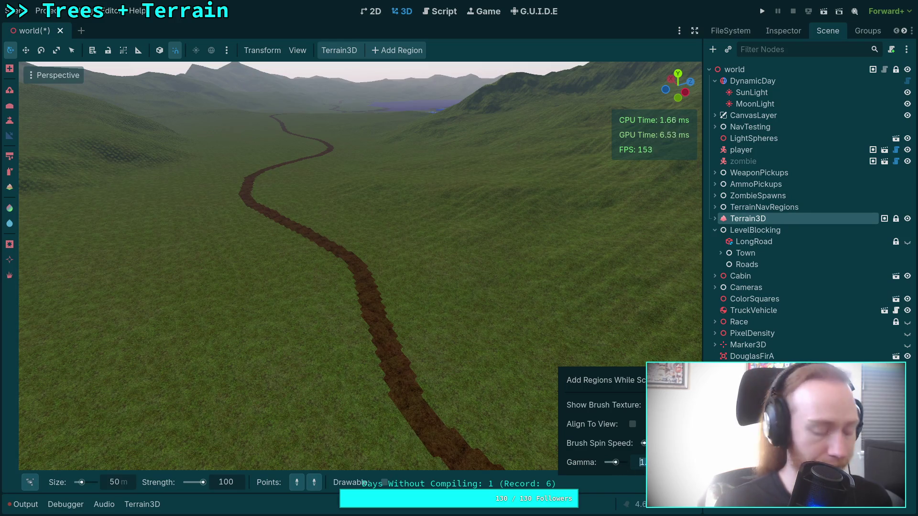
pyautogui.moveTo(317, 399)
pyautogui.mouseDown()
pyautogui.moveTo(357, 355)
pyautogui.moveTo(368, 321)
pyautogui.moveTo(236, 420)
pyautogui.moveTo(153, 440)
pyautogui.mouseUp()
pyautogui.moveTo(654, 483)
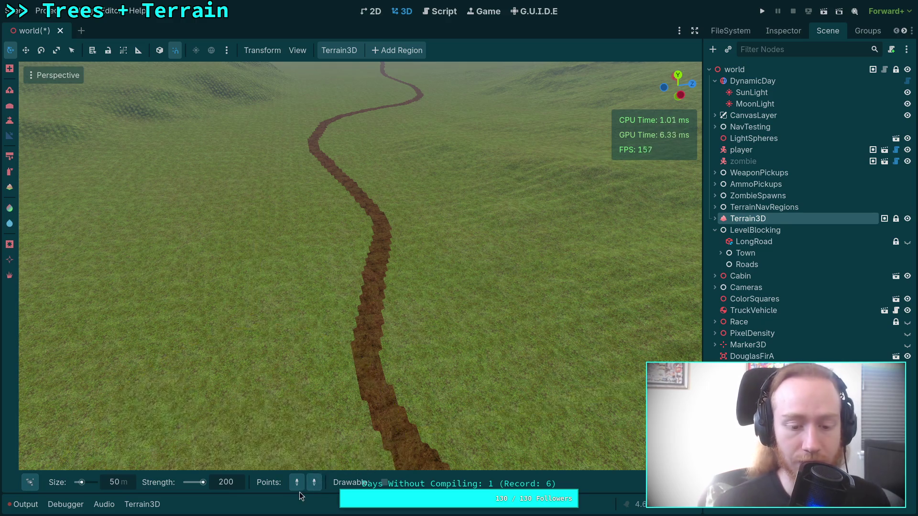
pyautogui.moveTo(339, 421)
pyautogui.mouseDown()
pyautogui.moveTo(258, 345)
pyautogui.moveTo(268, 373)
pyautogui.moveTo(224, 334)
pyautogui.moveTo(292, 335)
pyautogui.moveTo(292, 353)
pyautogui.moveTo(177, 354)
pyautogui.moveTo(56, 285)
pyautogui.moveTo(20, 130)
pyautogui.mouseUp()
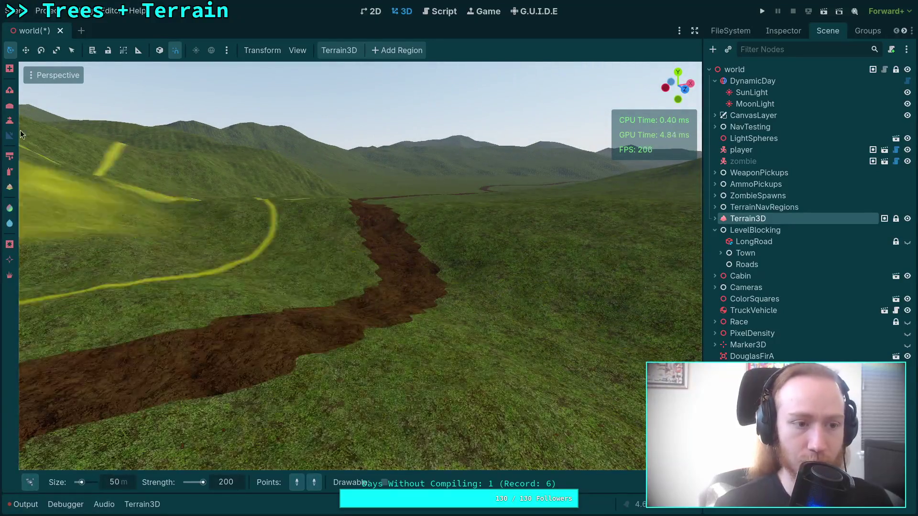
# Switch to the next sculpt tool with a soft round brush at size 80 and strength 10
pyautogui.click(10, 106)
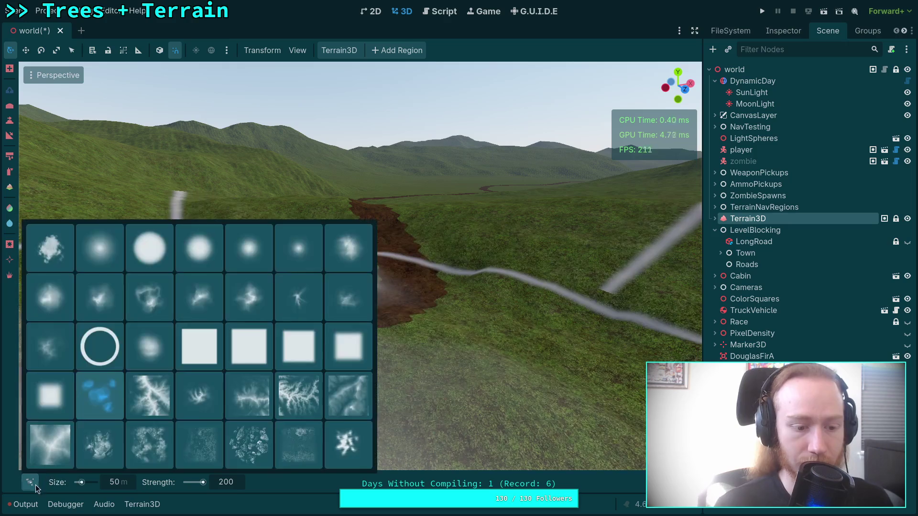
pyautogui.click(114, 263)
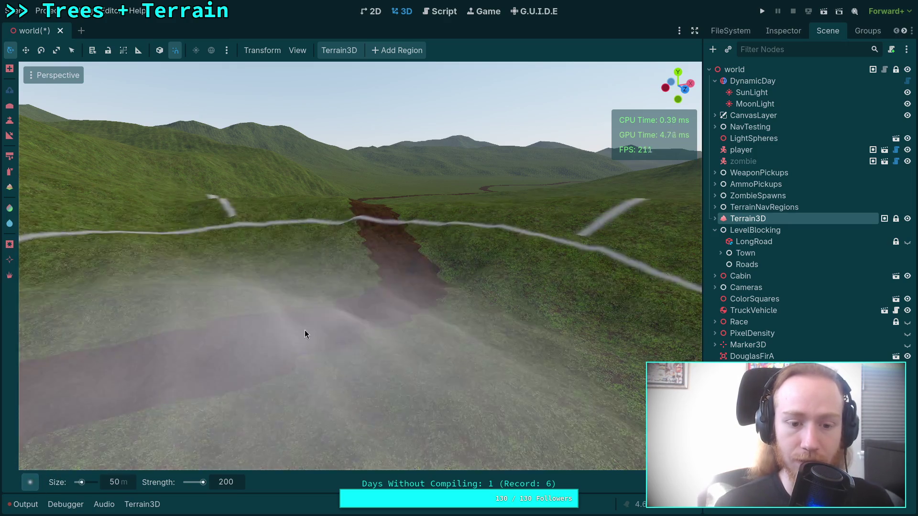
pyautogui.write('10')
pyautogui.press('Return')
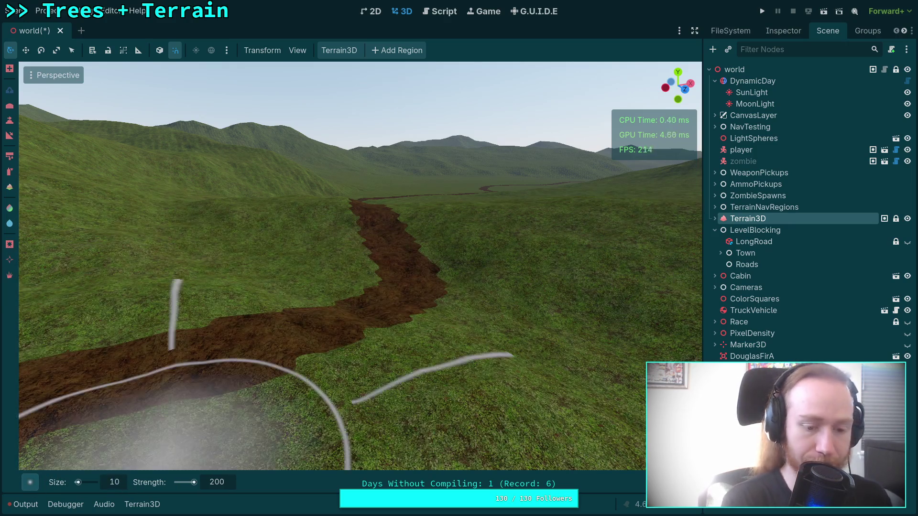
pyautogui.click(216, 485)
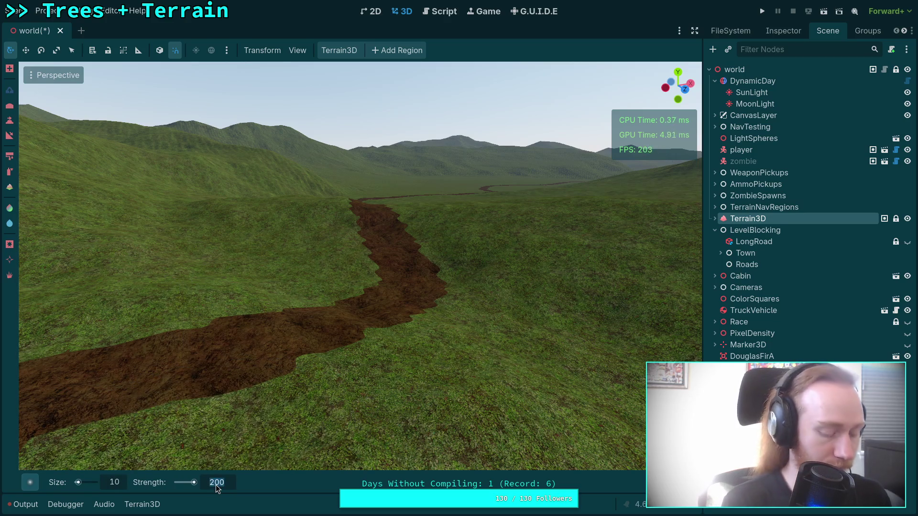
pyautogui.write('50')
pyautogui.press('Return')
pyautogui.moveTo(344, 299); pyautogui.dragTo(344, 298)
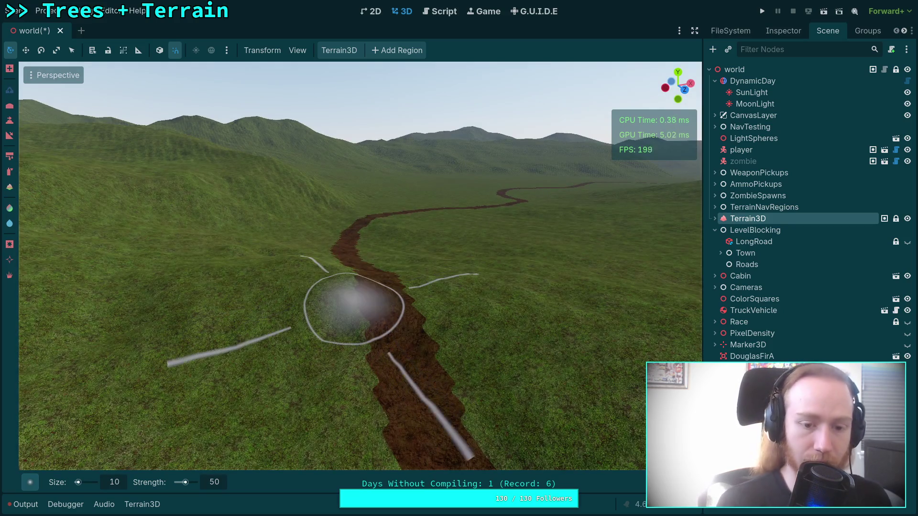
pyautogui.click(218, 487)
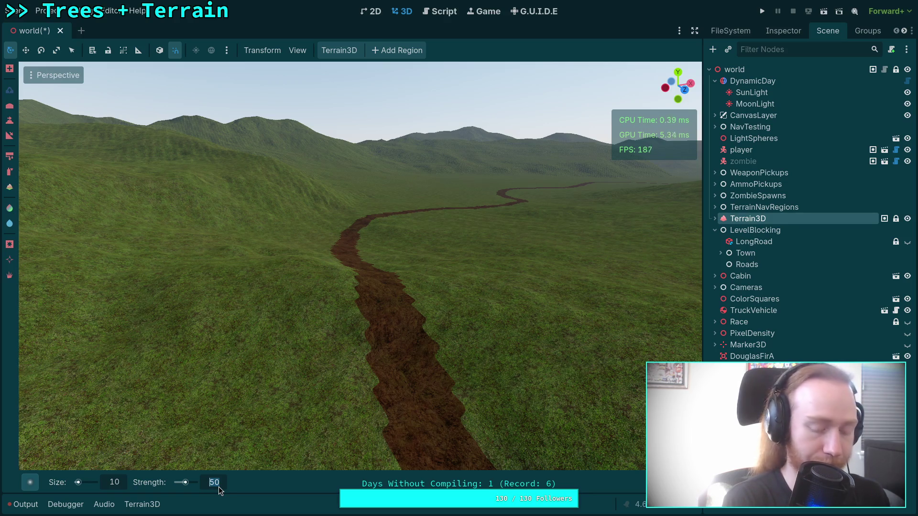
pyautogui.write('1')
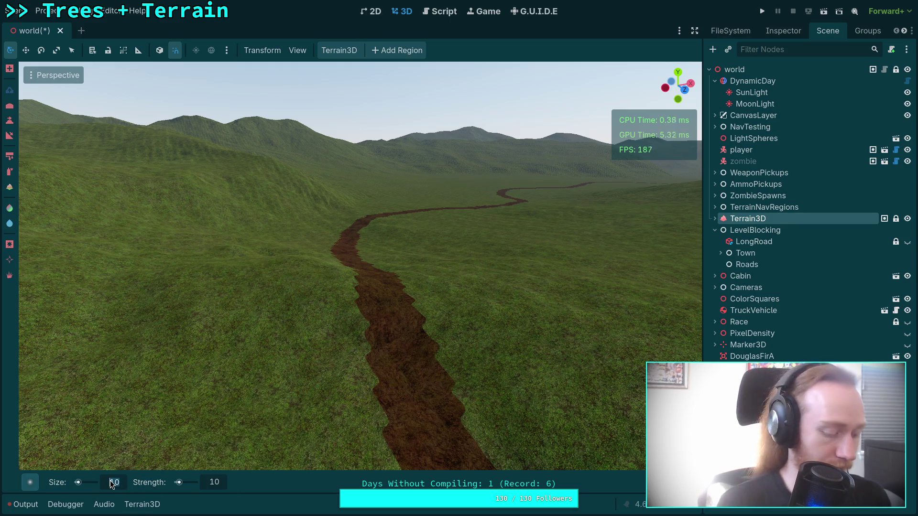
pyautogui.write('8')
pyautogui.press('Return')
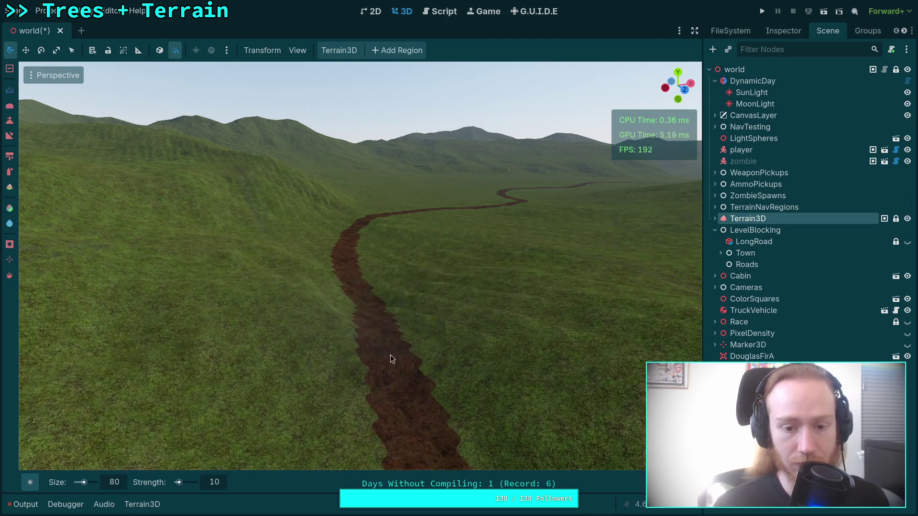
# Bring the dirt path into view with a 20 m brush and fly back along the road
pyautogui.moveTo(390, 356)
pyautogui.mouseDown()
pyautogui.moveTo(335, 310)
pyautogui.moveTo(295, 301)
pyautogui.moveTo(150, 470)
pyautogui.mouseUp()
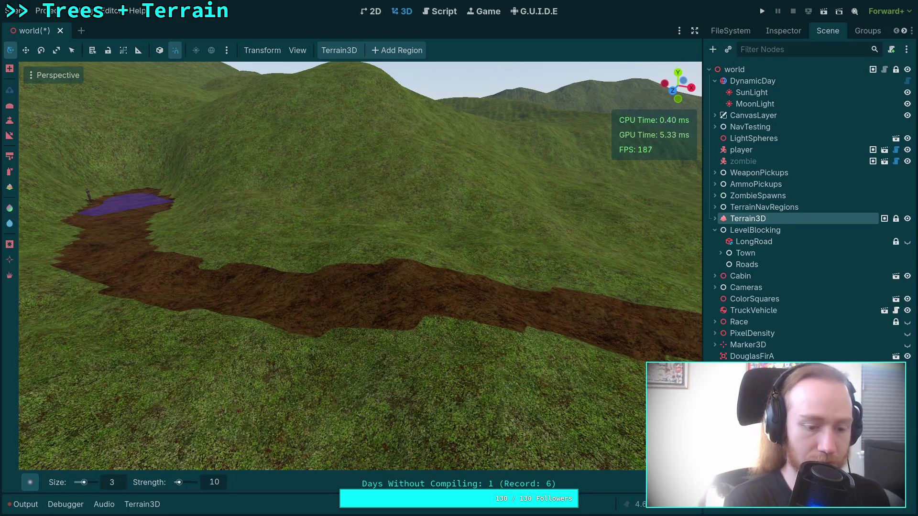
pyautogui.press('Escape')
pyautogui.press('ctrl')
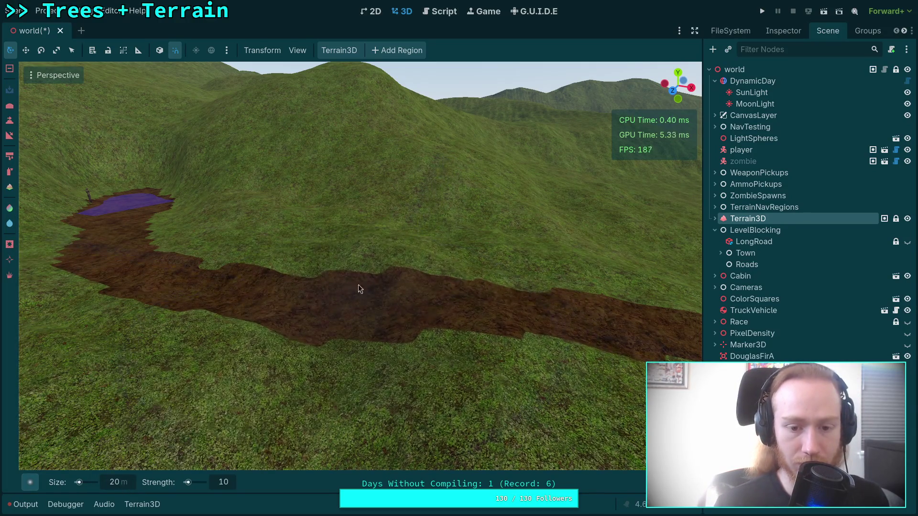
pyautogui.press('s')
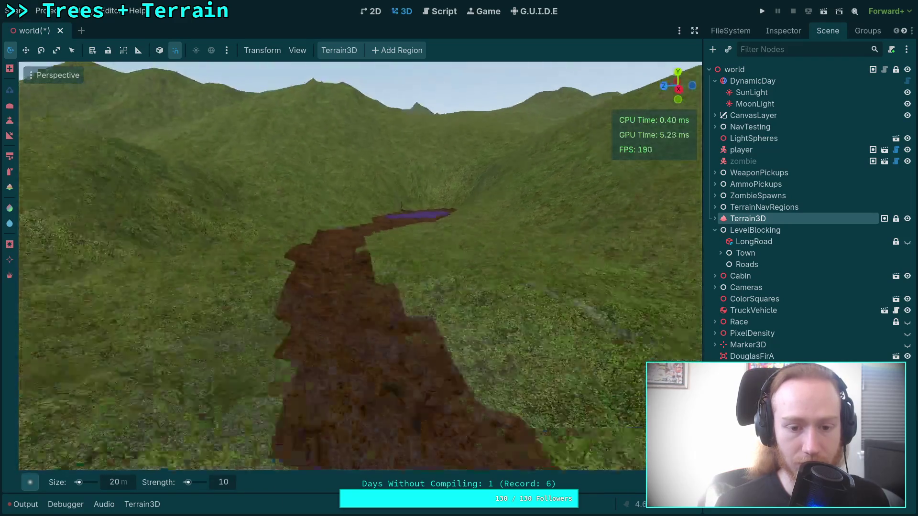
pyautogui.press('s')
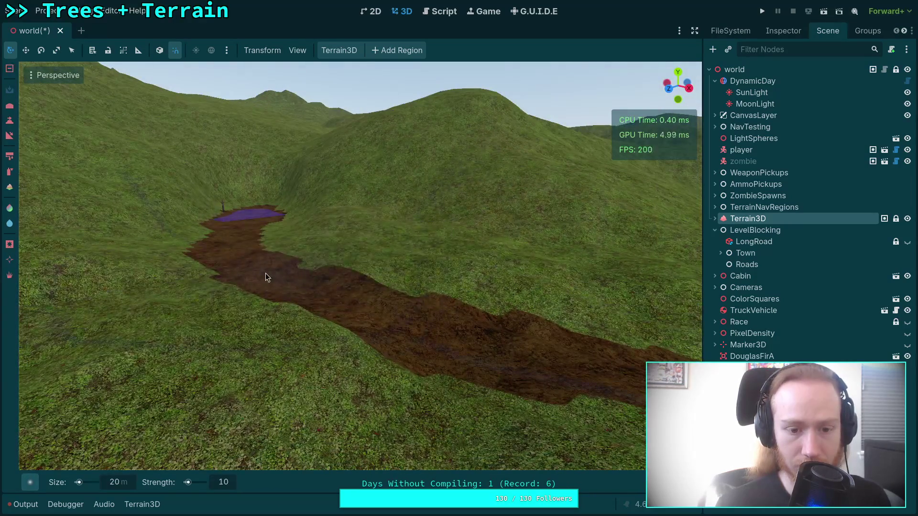
pyautogui.press('w')
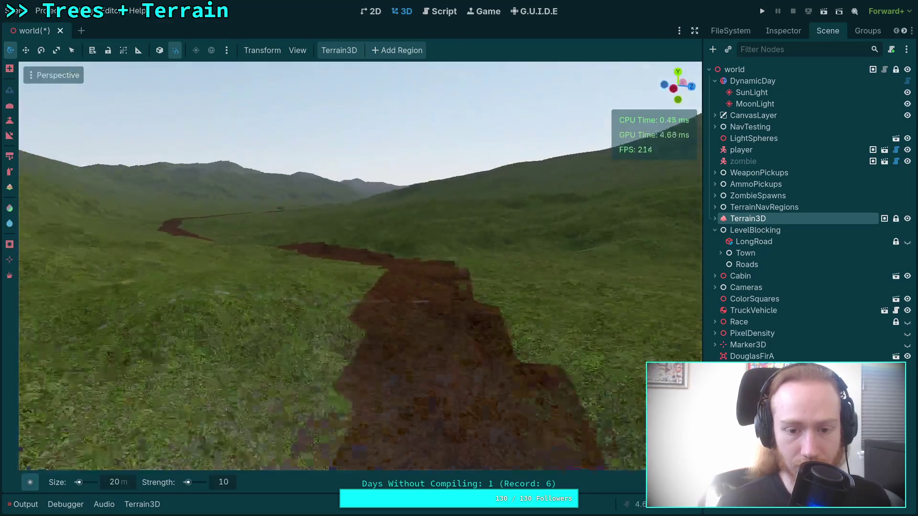
pyautogui.press('w')
pyautogui.press('w')
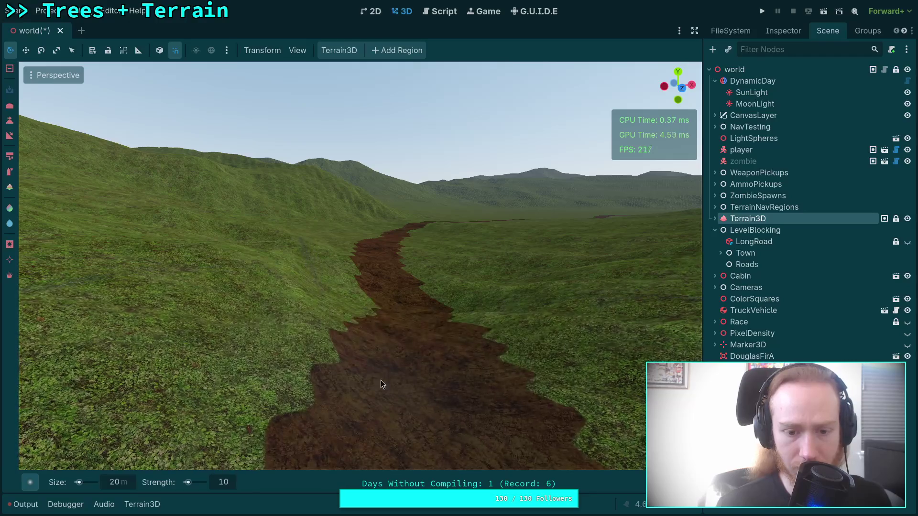
# Fly along the winding dirt road to survey the whole path and valley
pyautogui.press('w')
pyautogui.press('w')
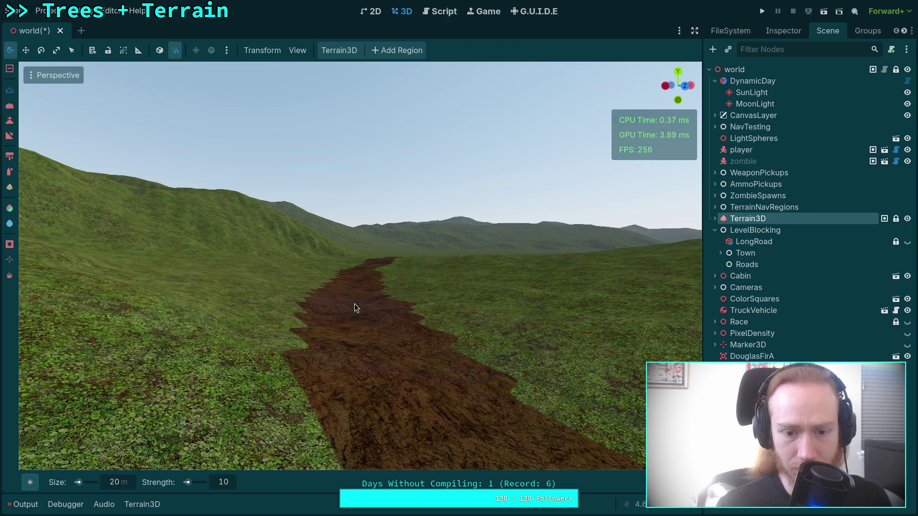
pyautogui.press('s')
pyautogui.press('w')
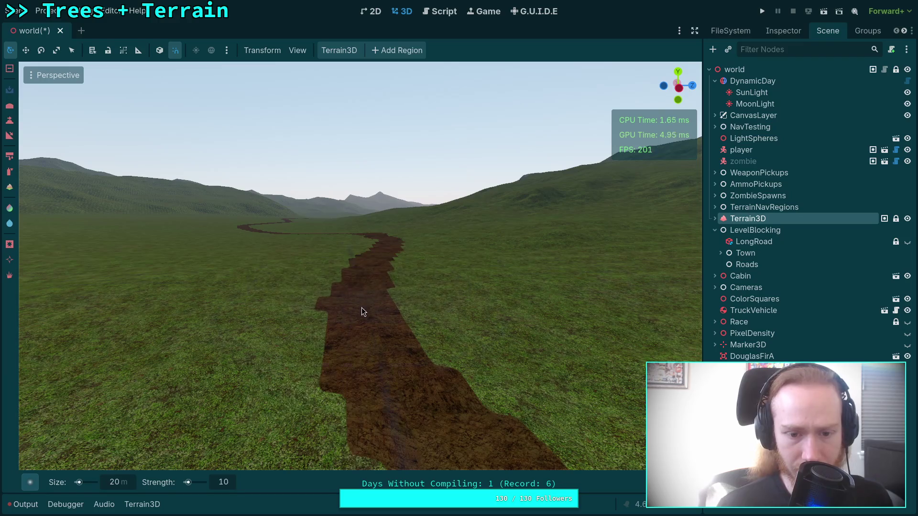
pyautogui.scroll(5, 365, 330)
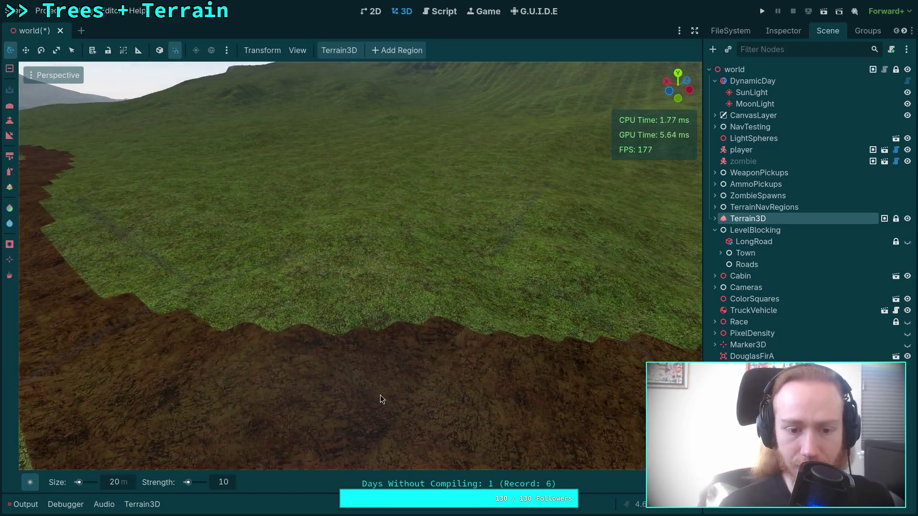
pyautogui.scroll(-5, 454, 399)
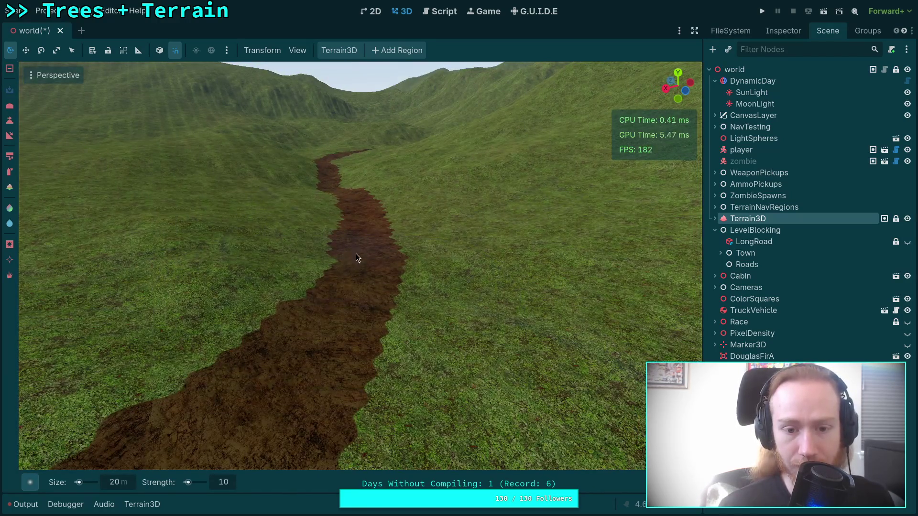
pyautogui.press('w')
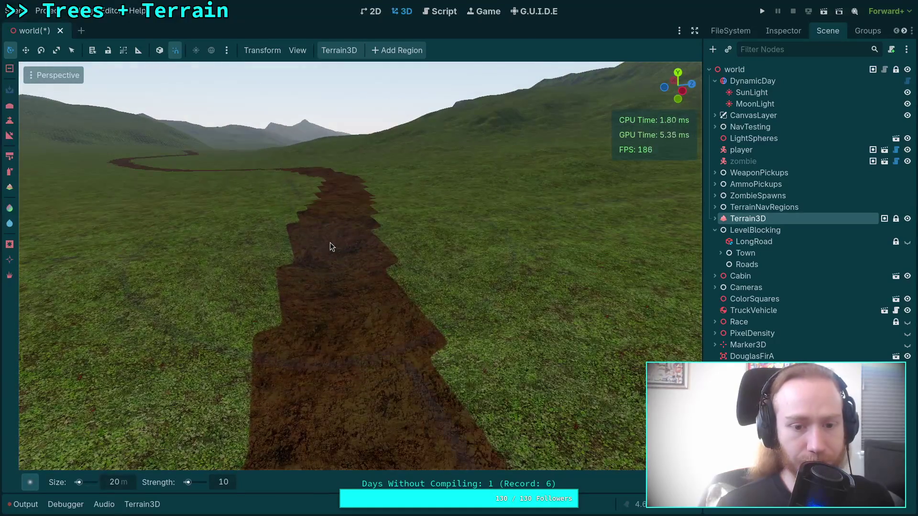
pyautogui.press('w')
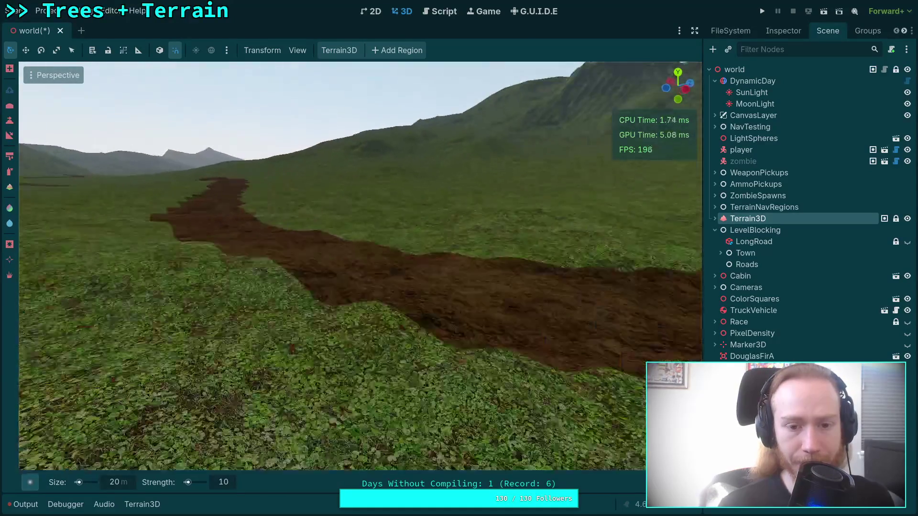
pyautogui.press('s')
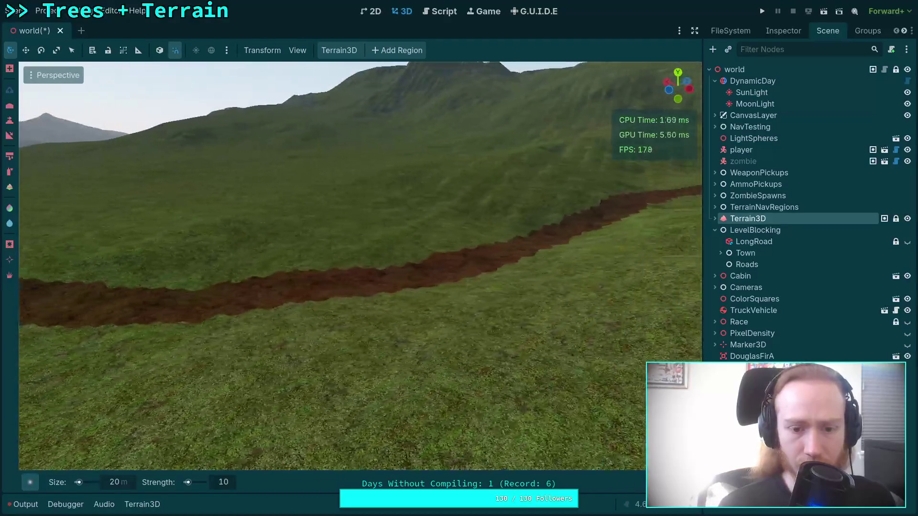
pyautogui.press('s')
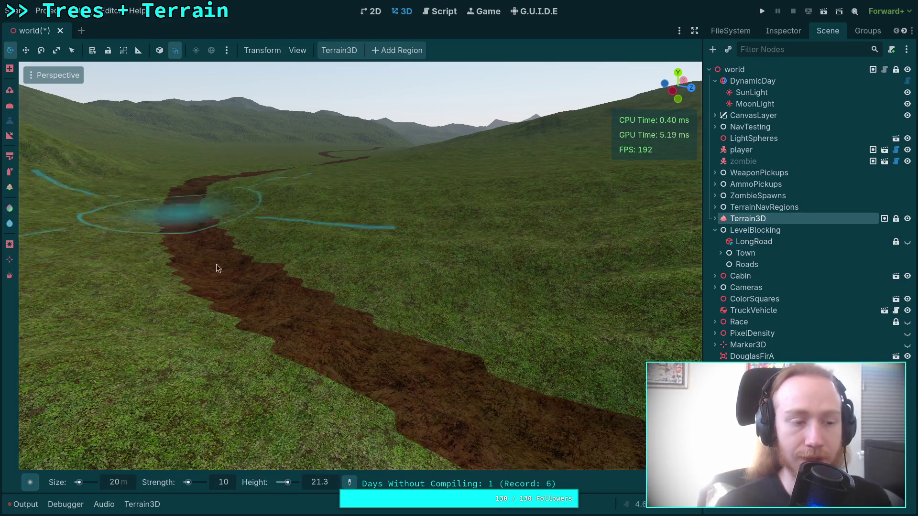
# Lower the flatten strength to 1 and level the lower part of the dirt path
pyautogui.press('w')
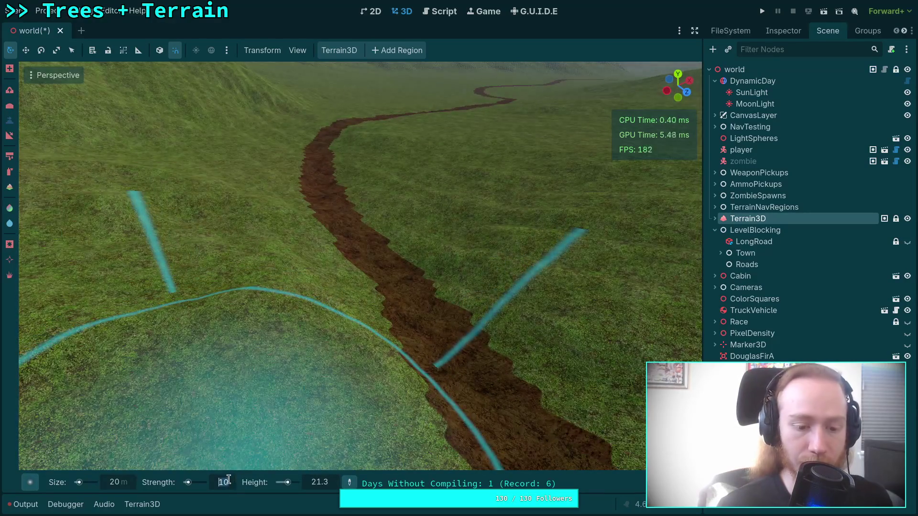
pyautogui.write('1')
pyautogui.press('Return')
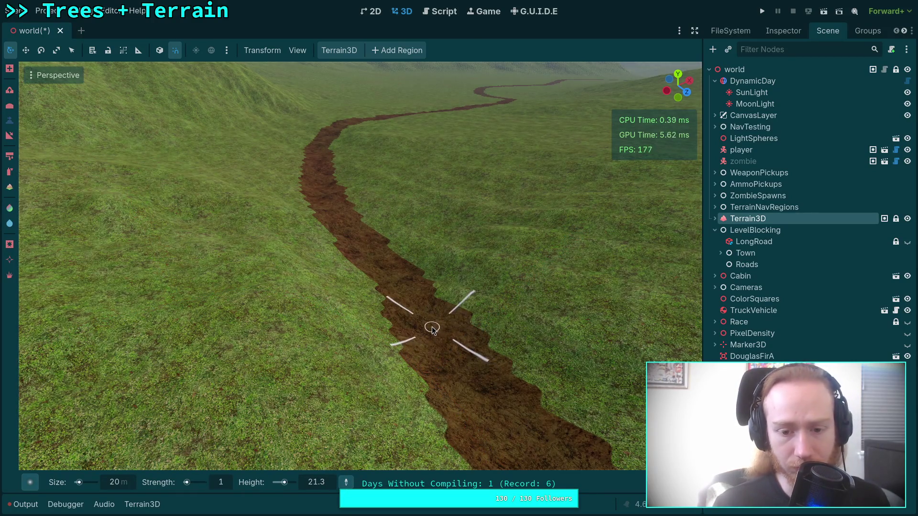
pyautogui.press('w')
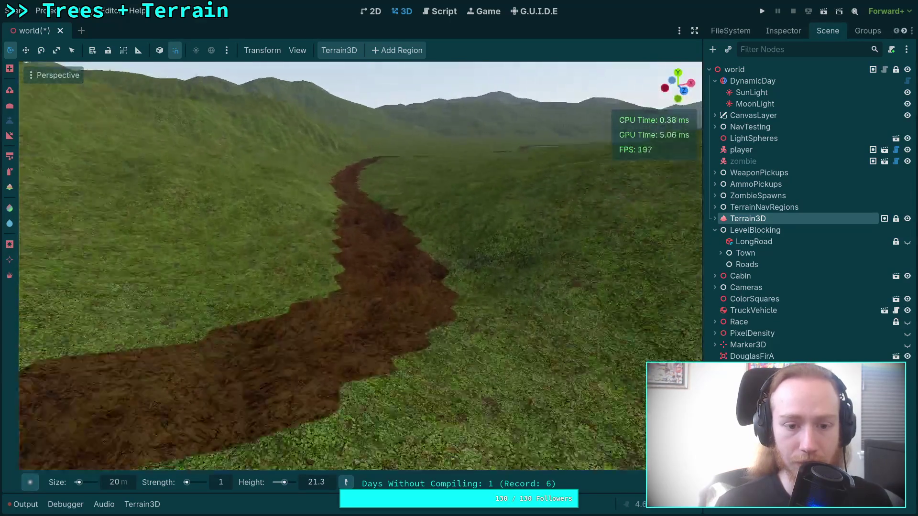
pyautogui.press('w')
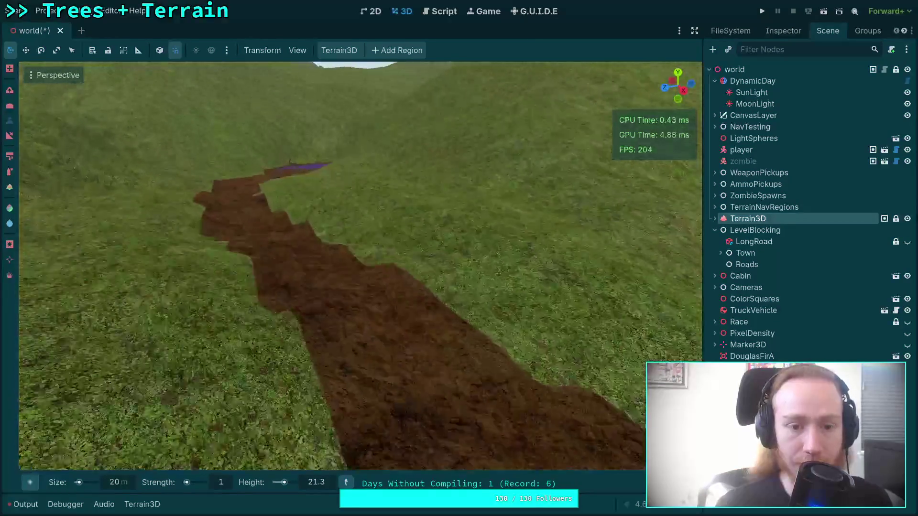
pyautogui.press('w')
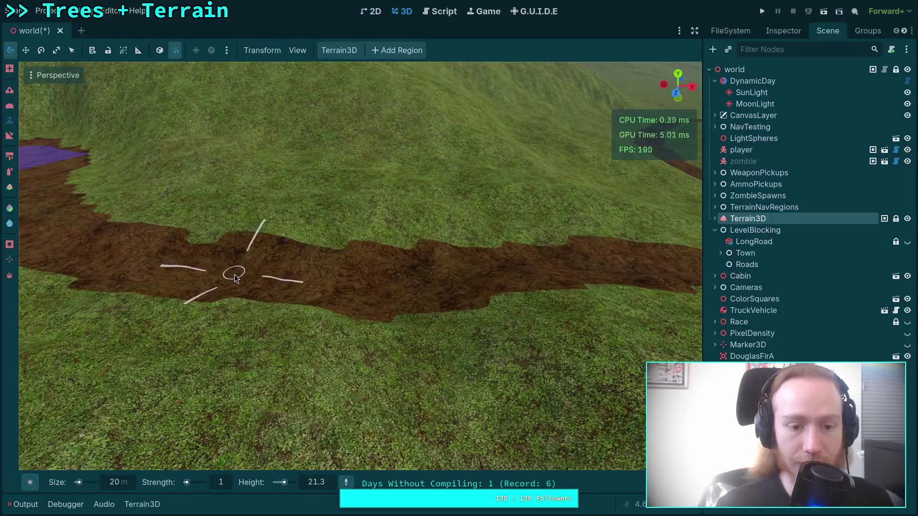
pyautogui.press('w')
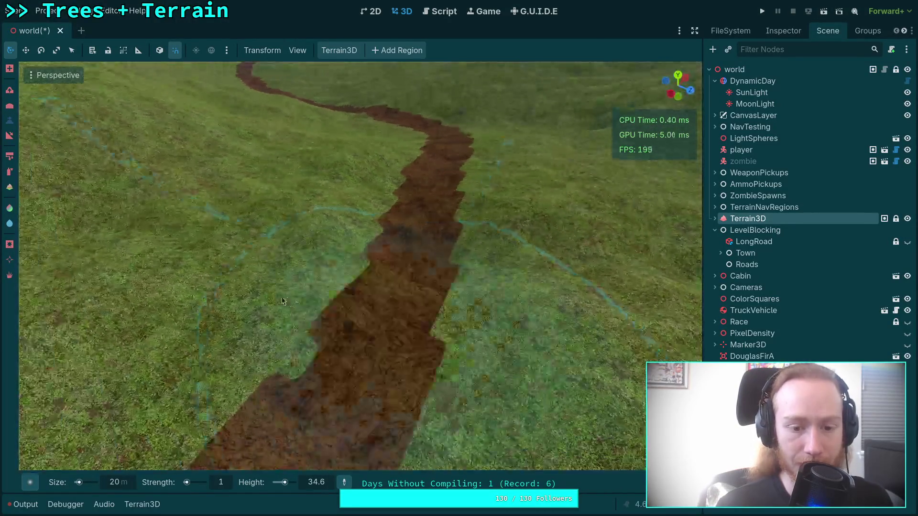
pyautogui.click(387, 296)
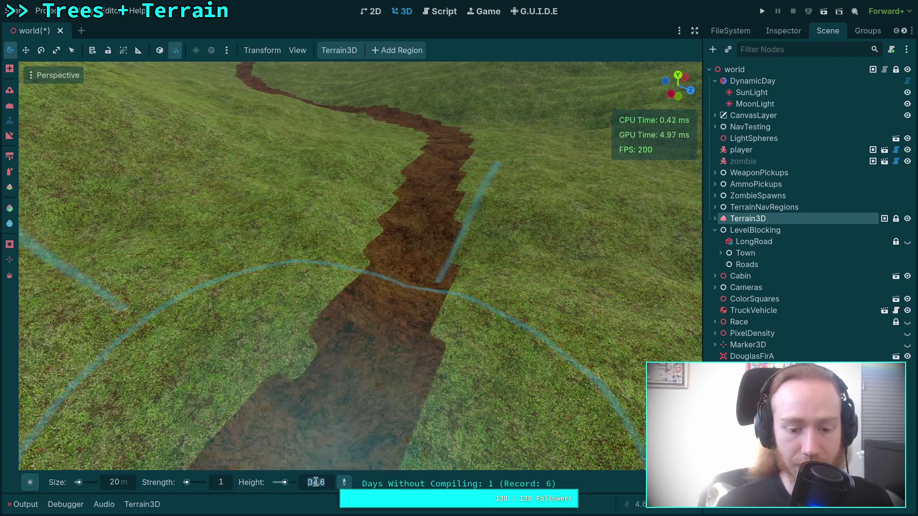
# Set the target height to about 33.6 and flatten the next section of the path
pyautogui.click(316, 482)
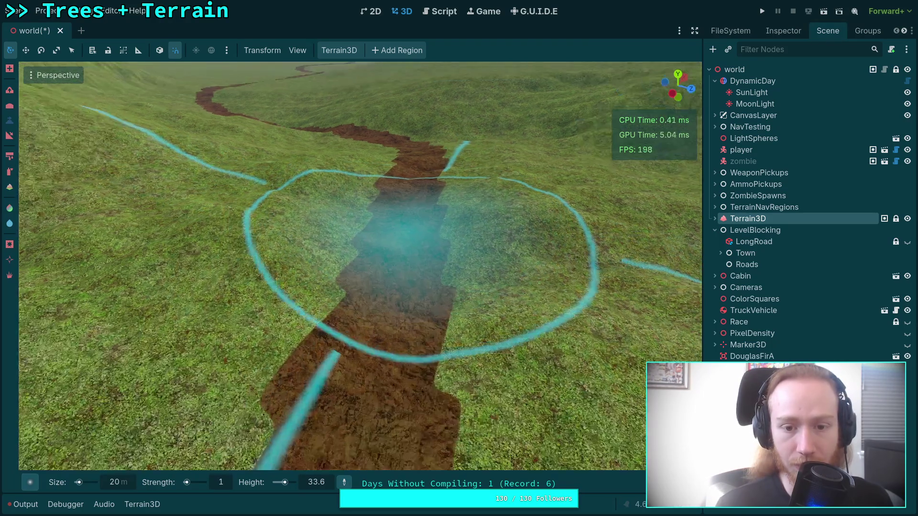
pyautogui.scroll(5, 411, 221)
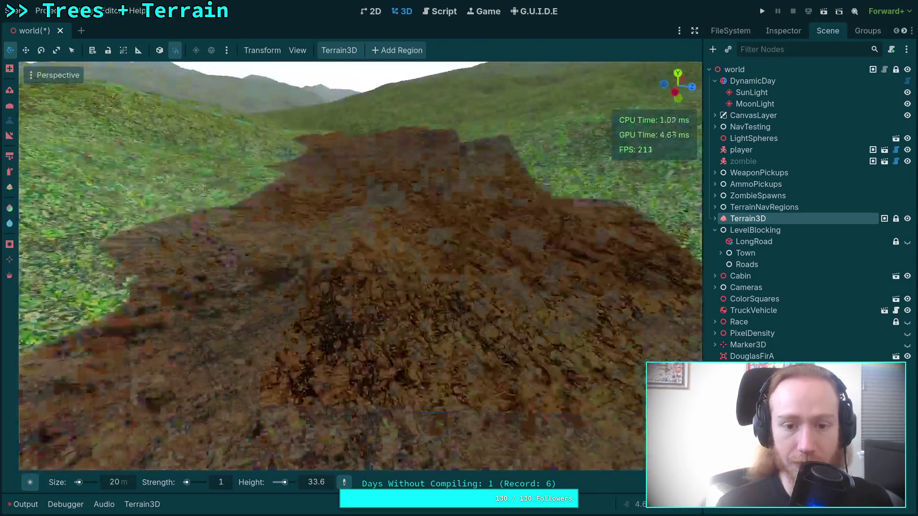
pyautogui.scroll(-5, 396, 234)
pyautogui.scroll(3, 381, 247)
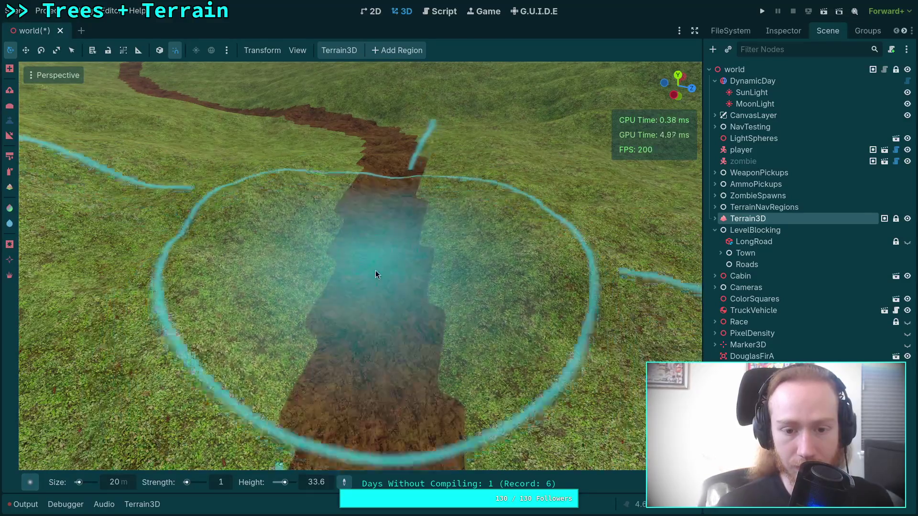
pyautogui.rightClick(394, 277)
pyautogui.press('s')
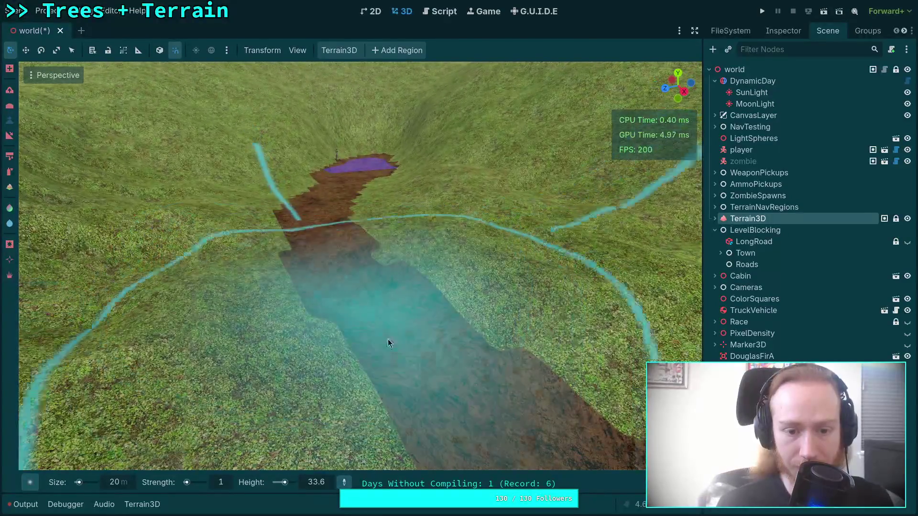
pyautogui.moveTo(387, 340)
pyautogui.mouseDown()
pyautogui.moveTo(381, 244)
pyautogui.moveTo(506, 286)
pyautogui.mouseUp()
pyautogui.rightClick(508, 285)
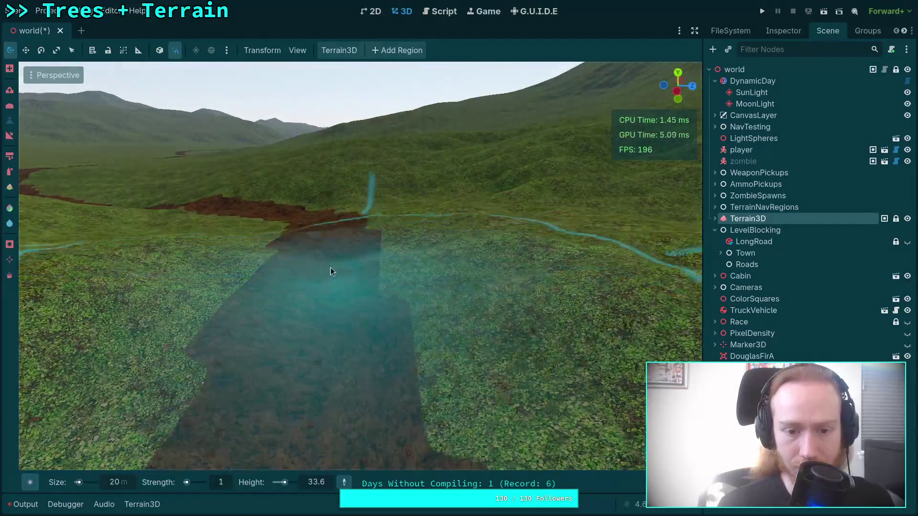
pyautogui.moveTo(325, 245)
pyautogui.mouseDown()
pyautogui.moveTo(322, 289)
pyautogui.moveTo(331, 273)
pyautogui.moveTo(322, 252)
pyautogui.moveTo(491, 284)
pyautogui.moveTo(369, 275)
pyautogui.mouseUp()
pyautogui.rightClick(328, 268)
pyautogui.rightClick(370, 275)
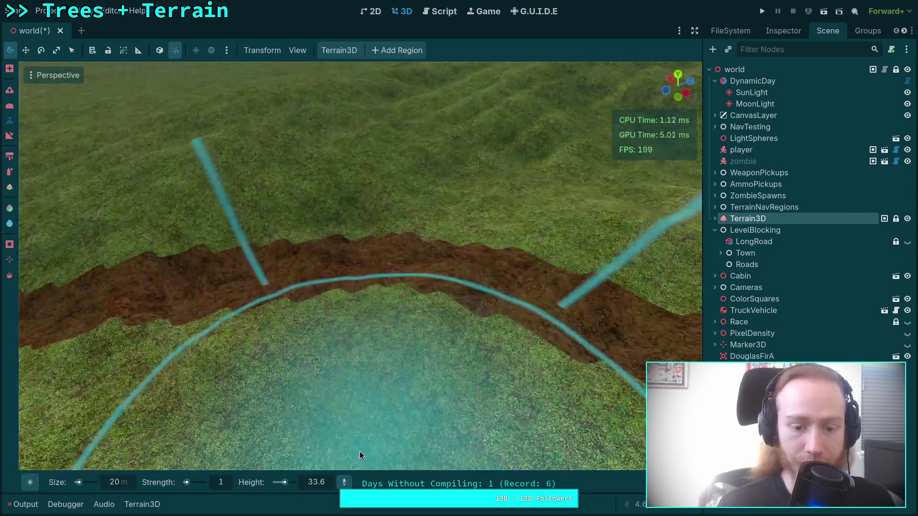
# Sample the path's height of 32.3 with the height picker as the new target
pyautogui.click(341, 483)
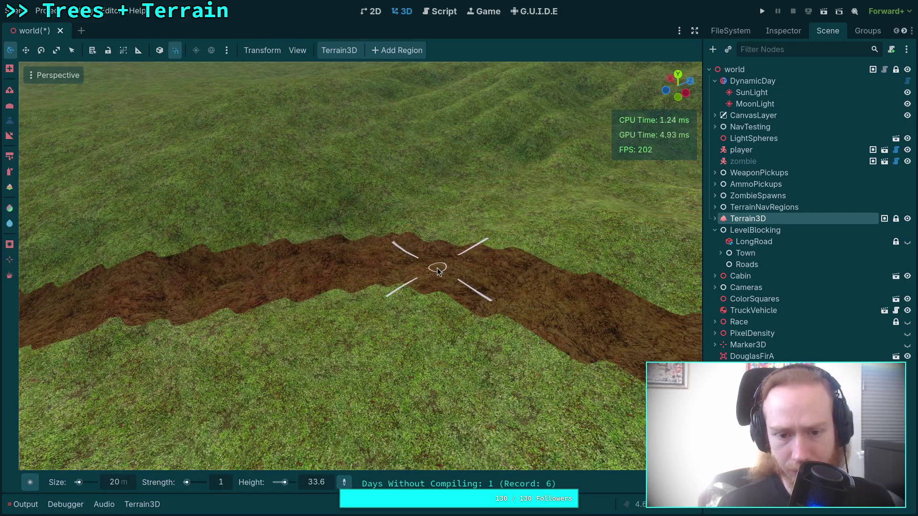
pyautogui.click(236, 281)
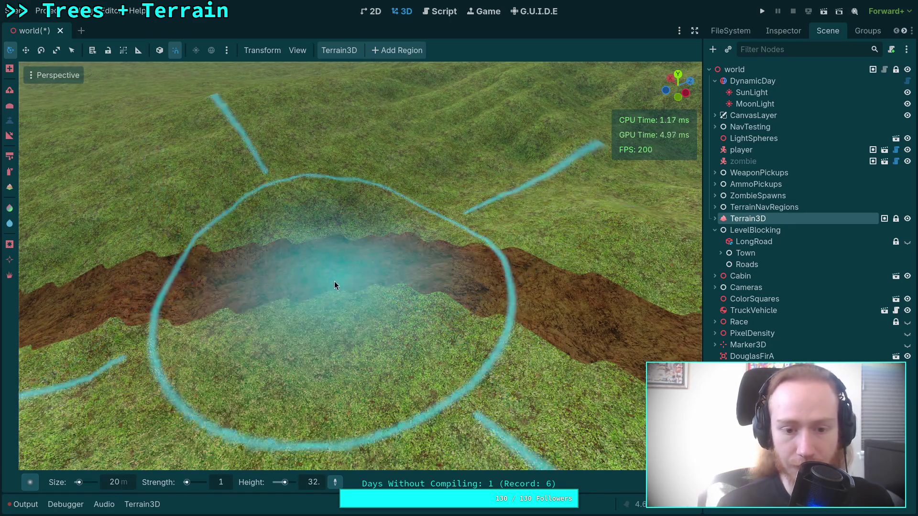
pyautogui.rightClick(432, 278)
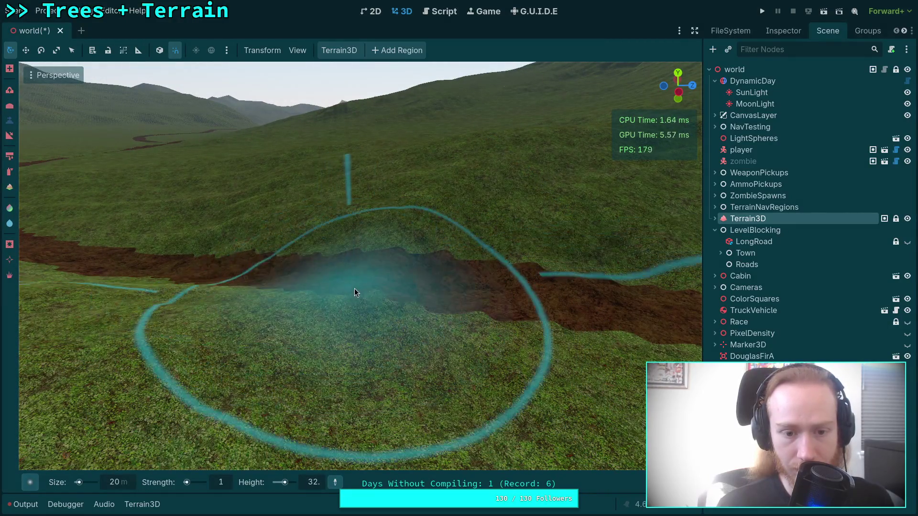
pyautogui.rightClick(354, 288)
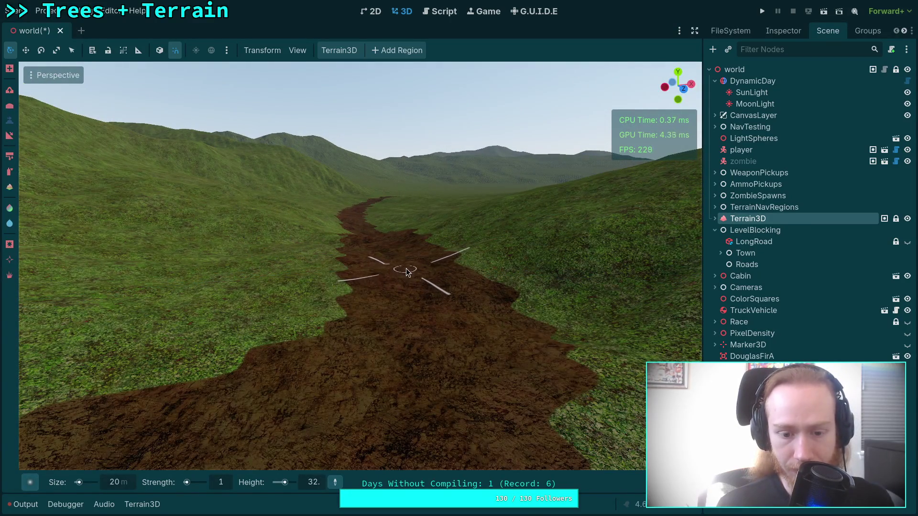
pyautogui.click(326, 481)
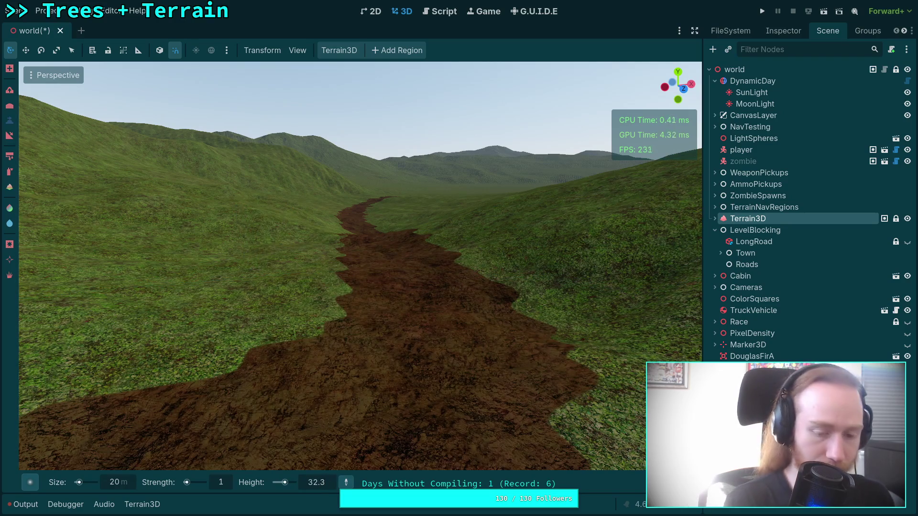
# Level the next path stretch at height 30, then resample the path height at 28.8
pyautogui.write('0')
pyautogui.press('Return')
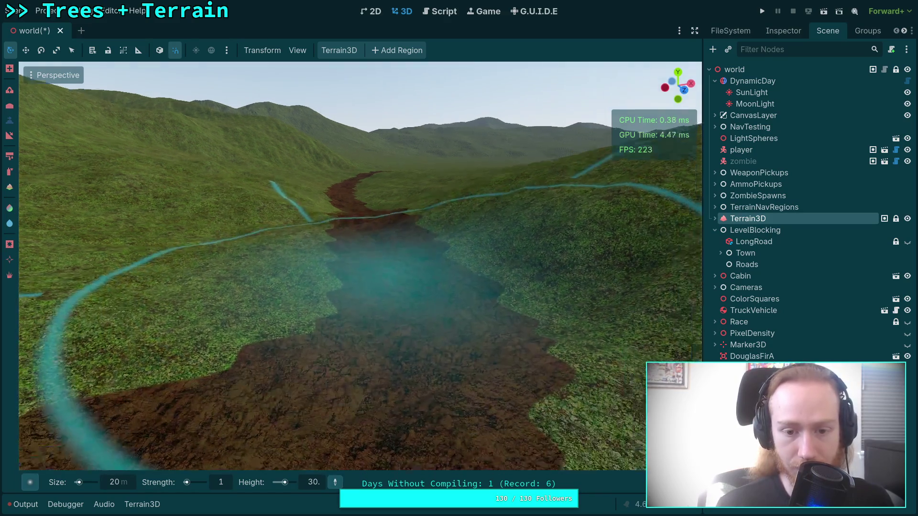
pyautogui.moveTo(406, 283); pyautogui.dragTo(400, 371)
pyautogui.moveTo(366, 307)
pyautogui.mouseDown()
pyautogui.moveTo(363, 298)
pyautogui.moveTo(382, 342)
pyautogui.moveTo(288, 268)
pyautogui.mouseUp()
pyautogui.moveTo(463, 333)
pyautogui.mouseDown()
pyautogui.moveTo(634, 359)
pyautogui.moveTo(549, 349)
pyautogui.moveTo(376, 269)
pyautogui.moveTo(410, 301)
pyautogui.moveTo(471, 328)
pyautogui.moveTo(349, 317)
pyautogui.moveTo(407, 307)
pyautogui.moveTo(325, 311)
pyautogui.moveTo(327, 448)
pyautogui.mouseUp()
pyautogui.click(338, 482)
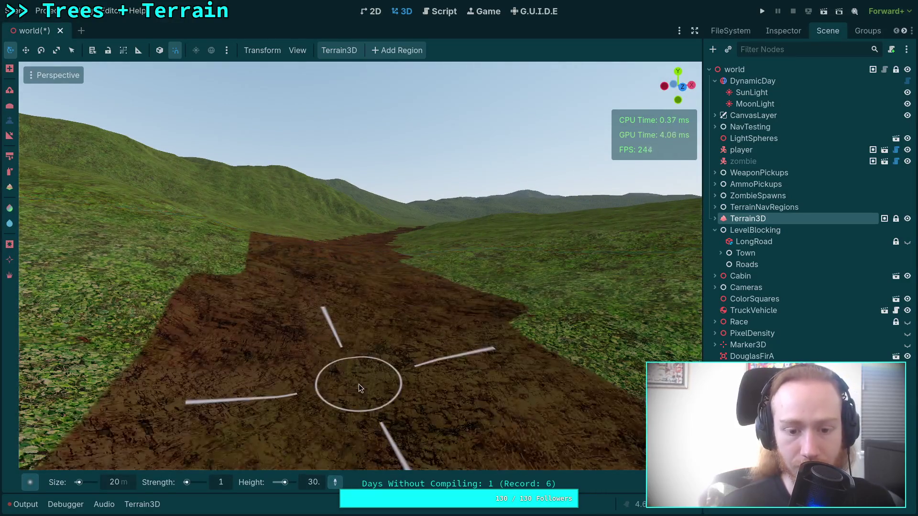
pyautogui.click(365, 313)
pyautogui.write('26')
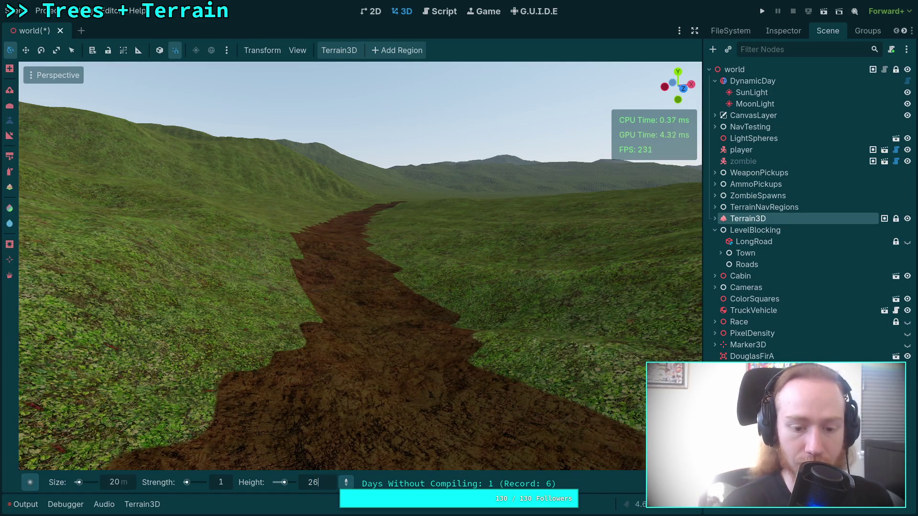
# Confirm target height 26 and orbit the view so the road runs sideways
pyautogui.press('Return')
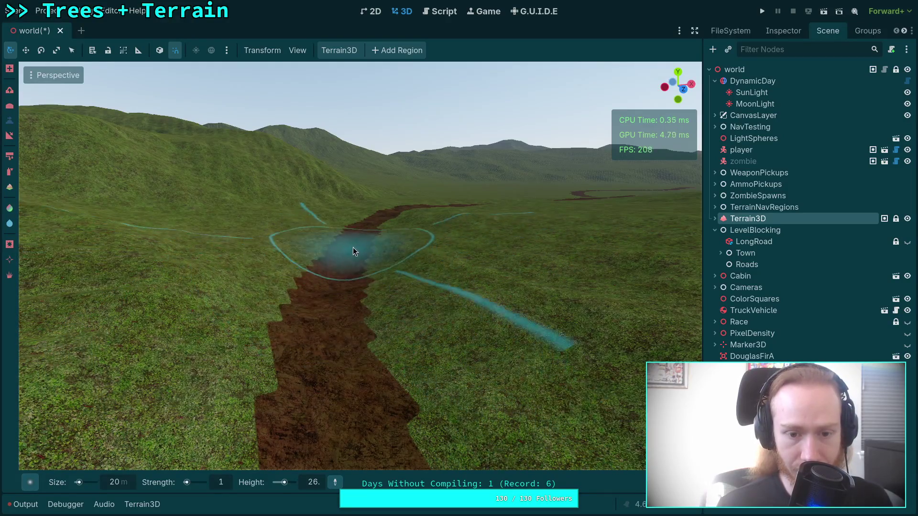
pyautogui.scroll(3, 353, 247)
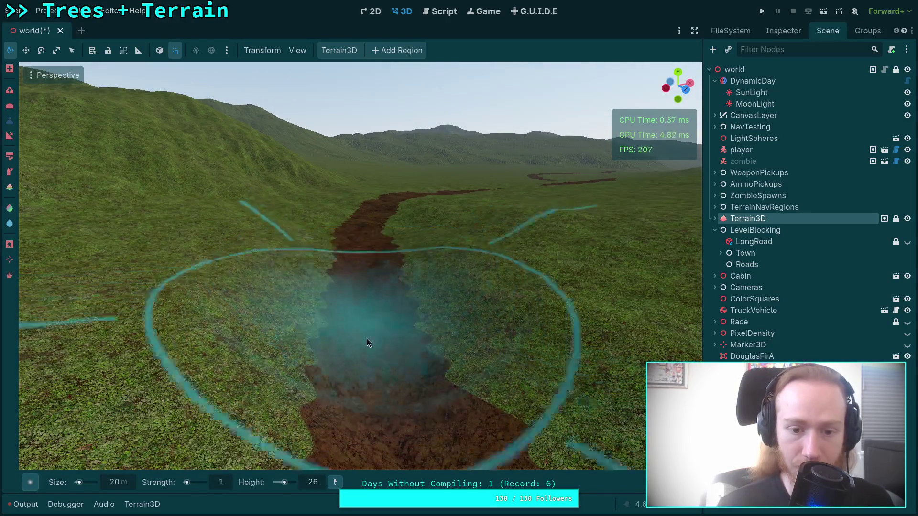
pyautogui.moveTo(367, 339)
pyautogui.mouseDown()
pyautogui.moveTo(341, 331)
pyautogui.moveTo(475, 301)
pyautogui.moveTo(259, 307)
pyautogui.moveTo(328, 318)
pyautogui.mouseUp()
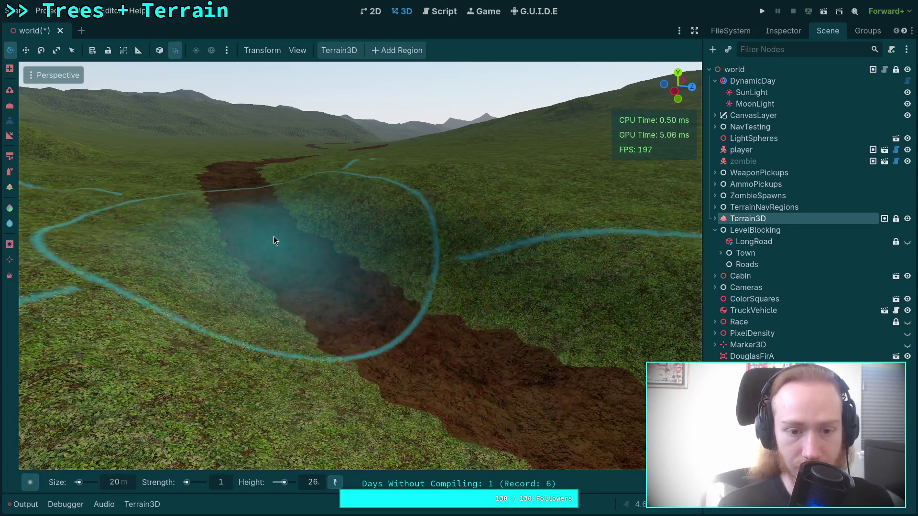
pyautogui.scroll(5, 345, 305)
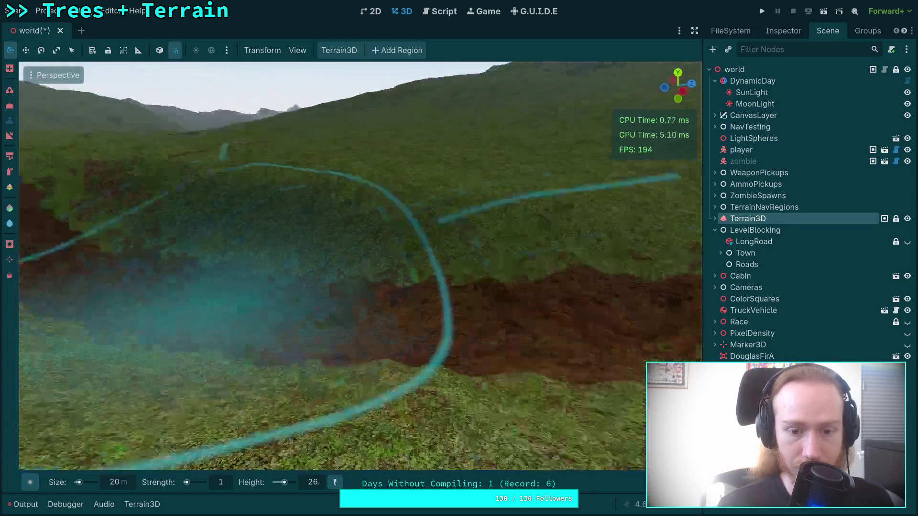
pyautogui.scroll(-5, 315, 288)
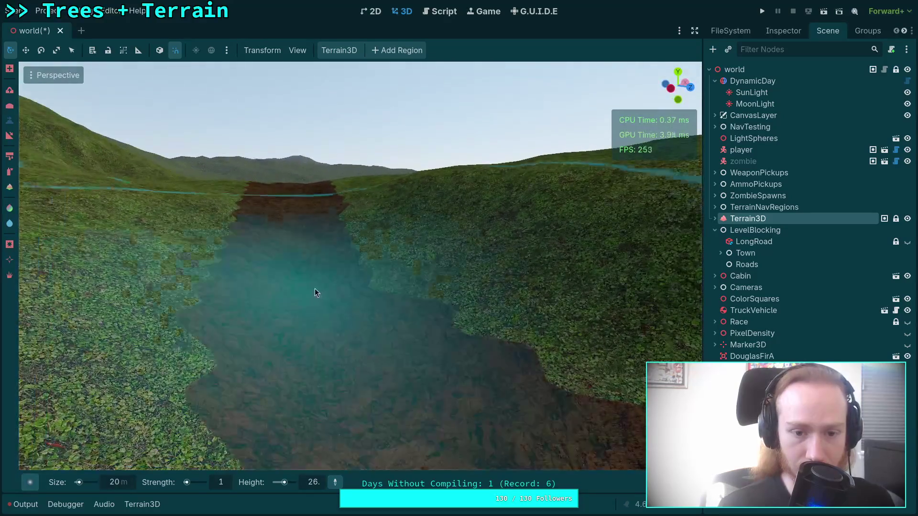
# Fly down the road to inspect the ditch and its dirt bank from several angles
pyautogui.press('w')
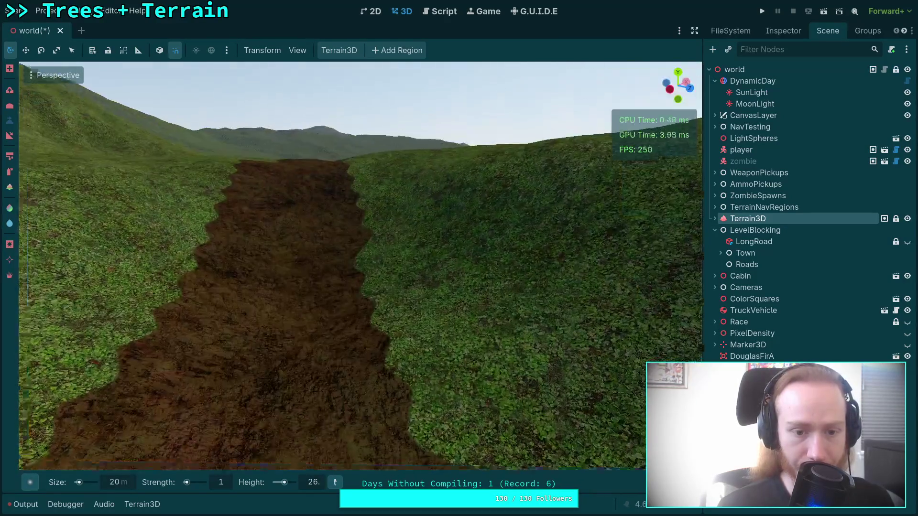
pyautogui.scroll(-5, 309, 235)
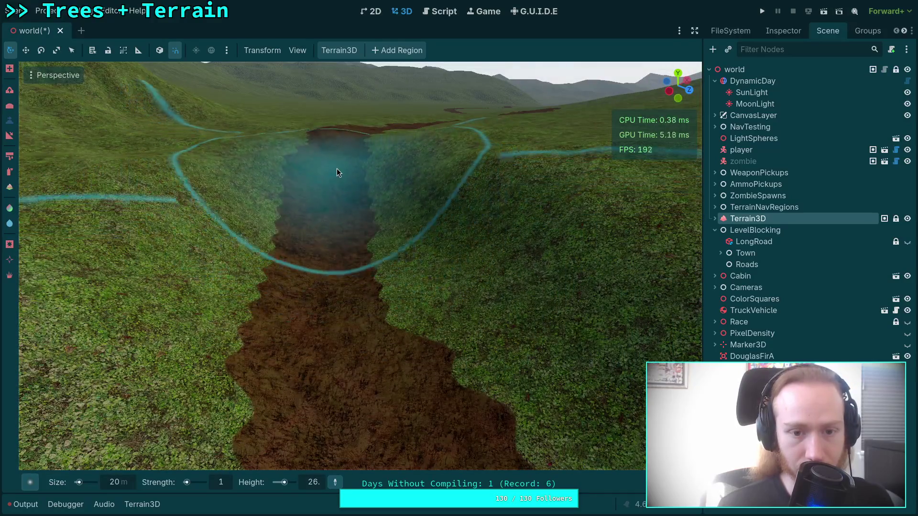
pyautogui.scroll(3, 338, 251)
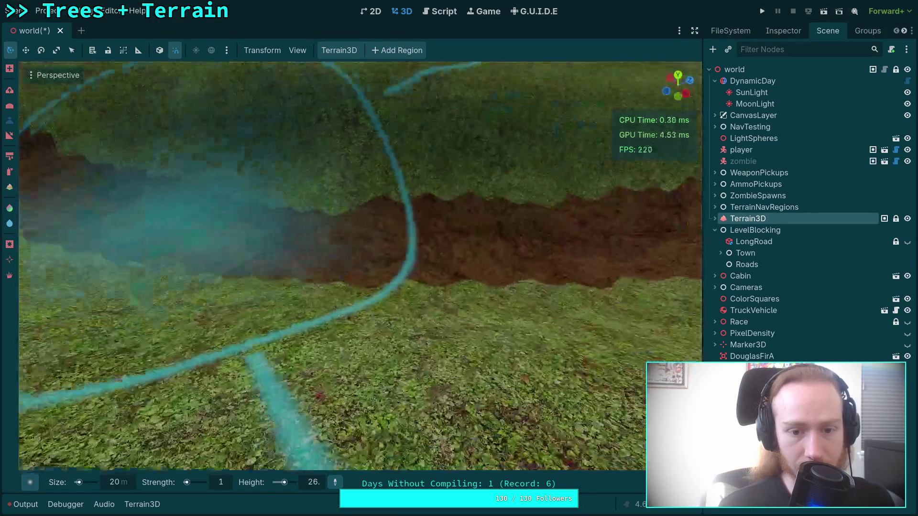
pyautogui.moveTo(307, 239); pyautogui.dragTo(413, 241)
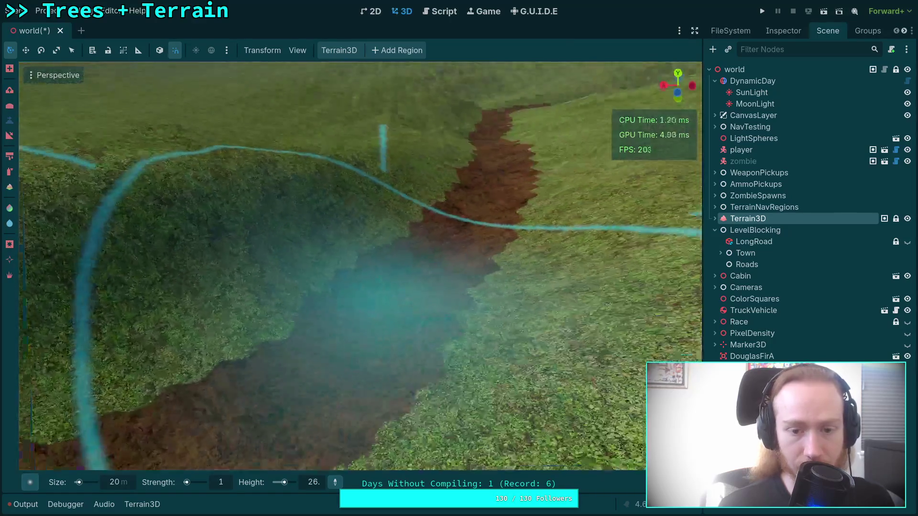
pyautogui.moveTo(381, 302)
pyautogui.mouseDown()
pyautogui.moveTo(397, 287)
pyautogui.moveTo(392, 335)
pyautogui.moveTo(382, 297)
pyautogui.moveTo(364, 287)
pyautogui.moveTo(337, 329)
pyautogui.mouseUp()
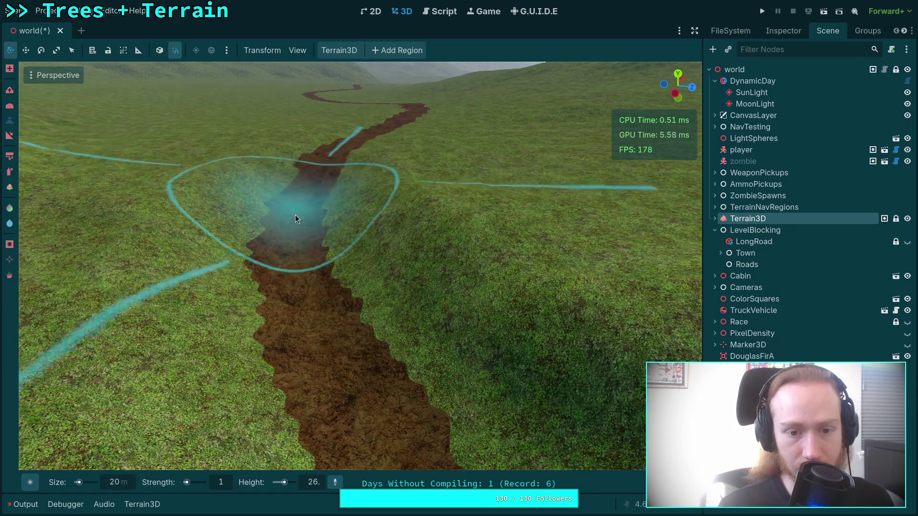
pyautogui.moveTo(321, 298)
pyautogui.mouseDown()
pyautogui.moveTo(335, 267)
pyautogui.moveTo(330, 277)
pyautogui.mouseUp()
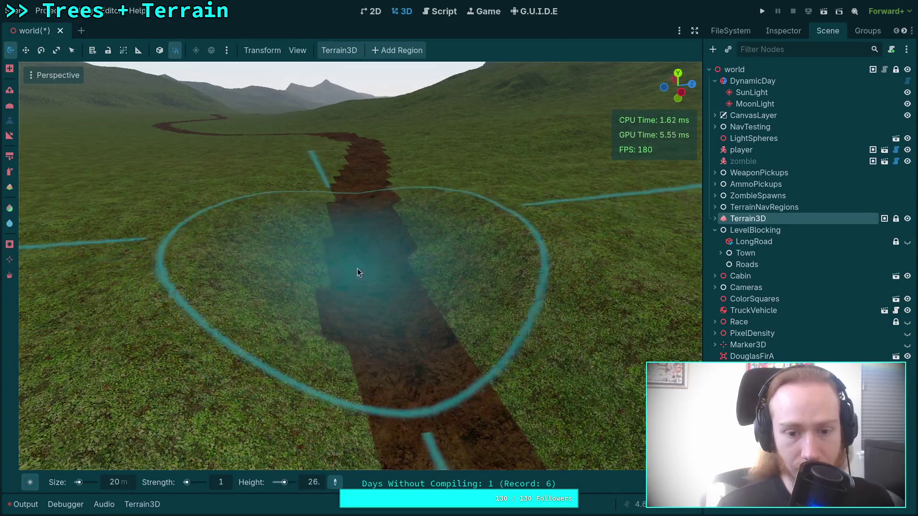
pyautogui.click(318, 482)
pyautogui.write('25')
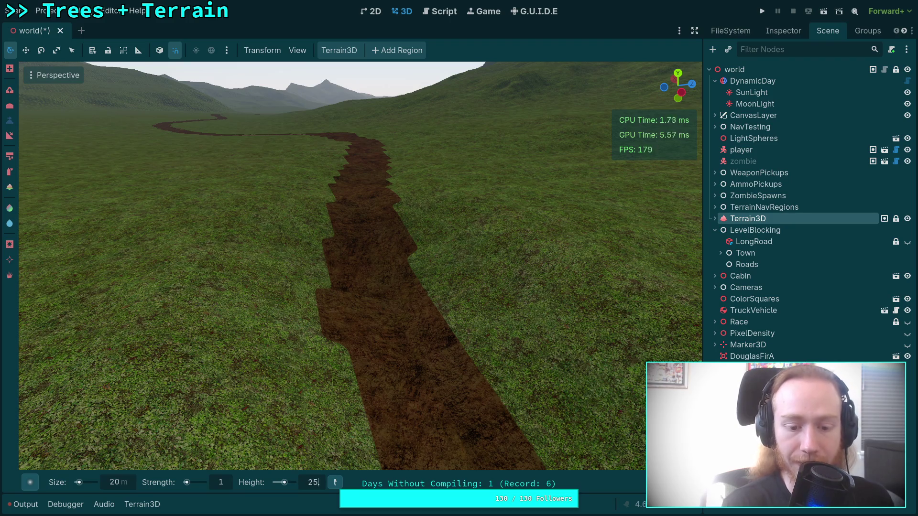
# Enter target height 25 and sink the road strip into a channel
pyautogui.write('.')
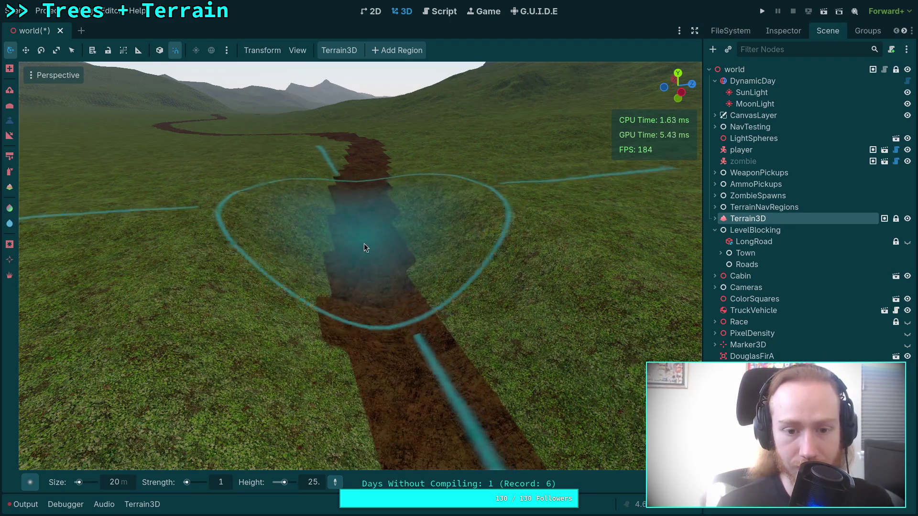
pyautogui.scroll(4, 365, 259)
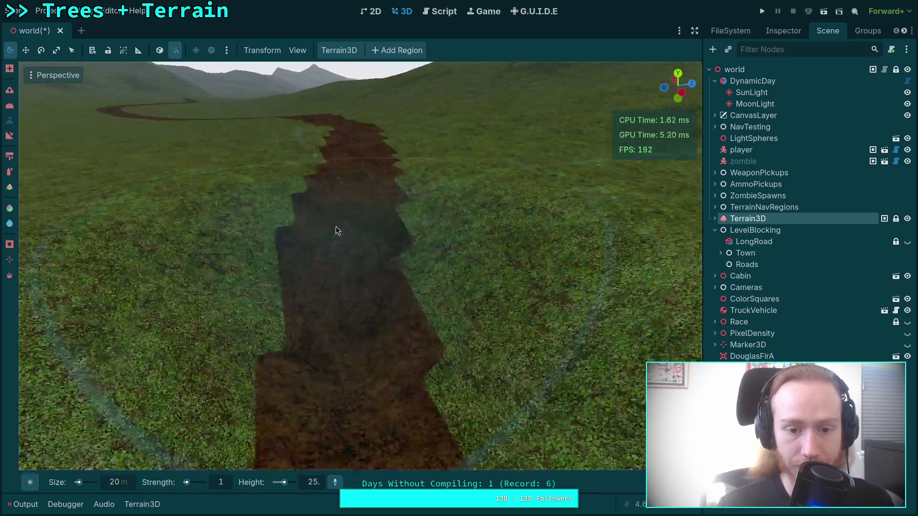
pyautogui.moveTo(336, 226)
pyautogui.mouseDown()
pyautogui.moveTo(348, 222)
pyautogui.moveTo(352, 195)
pyautogui.moveTo(353, 255)
pyautogui.mouseUp()
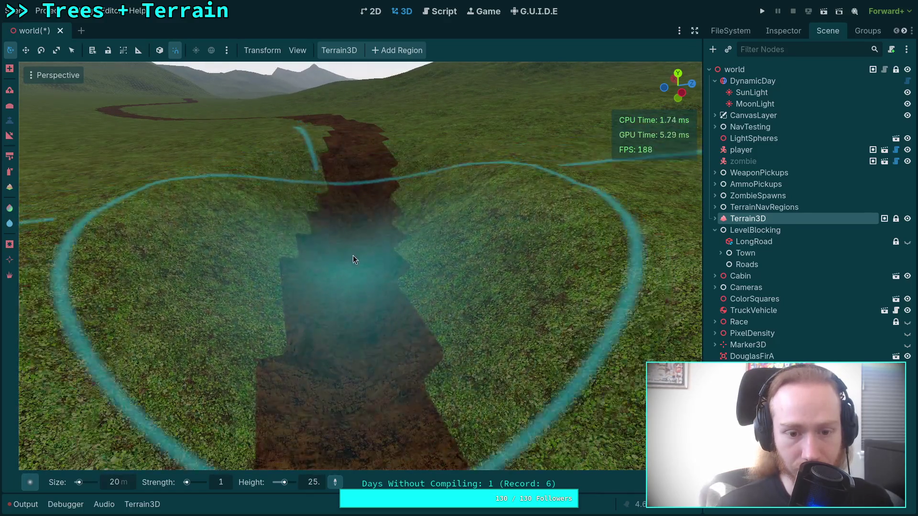
pyautogui.scroll(-3, 353, 179)
pyautogui.scroll(6, 342, 122)
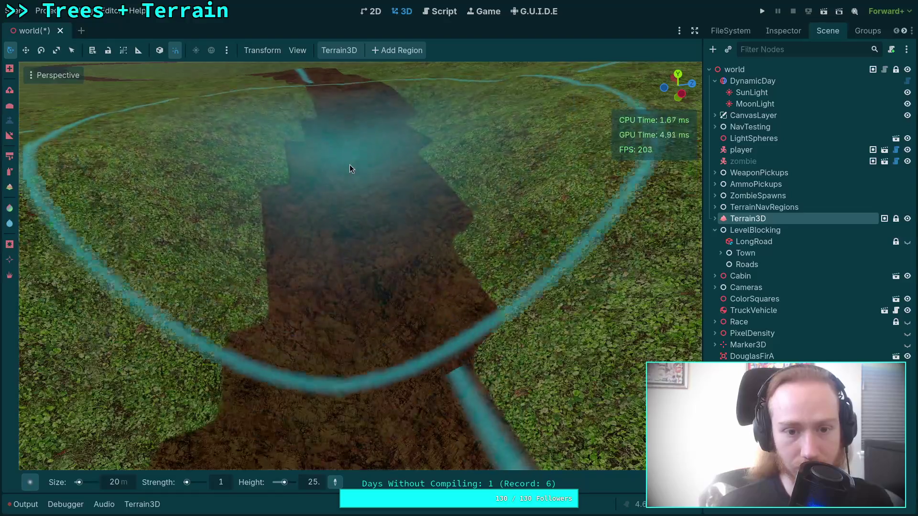
pyautogui.scroll(-3, 361, 170)
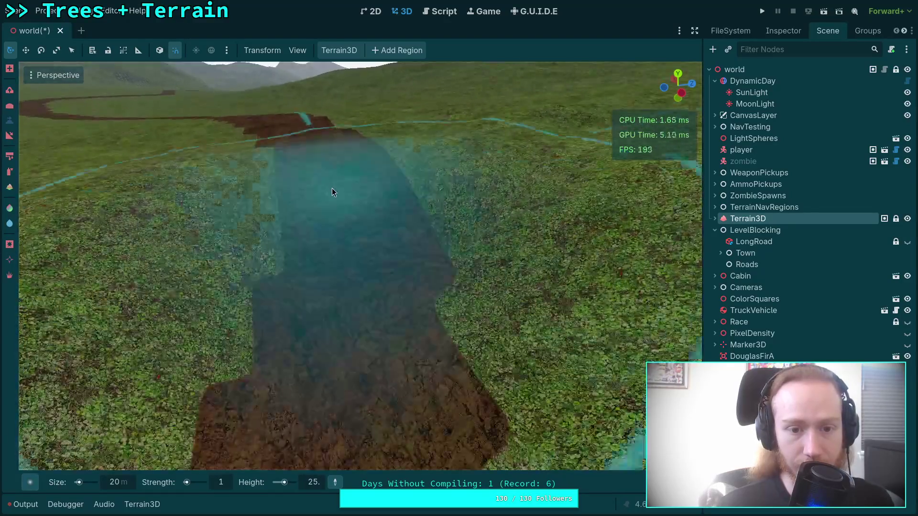
pyautogui.moveTo(332, 189); pyautogui.dragTo(352, 282)
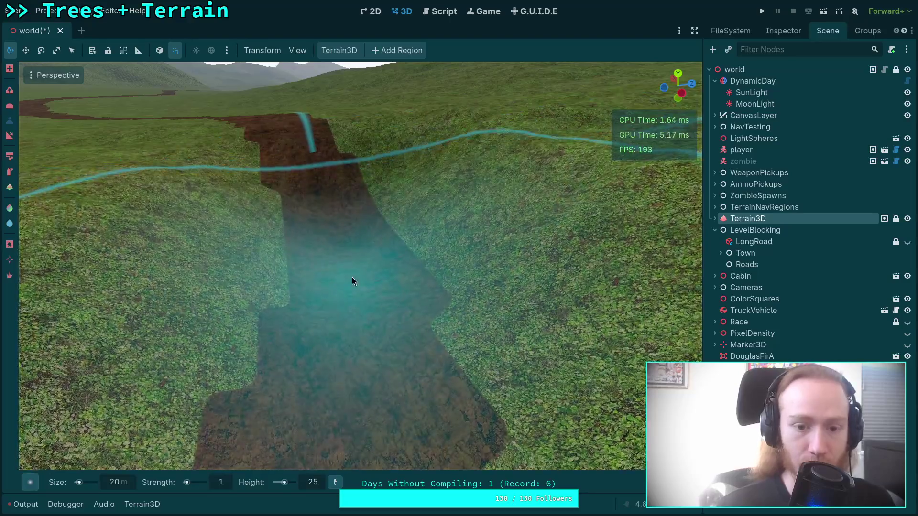
pyautogui.scroll(3, 352, 281)
pyautogui.scroll(-5, 329, 255)
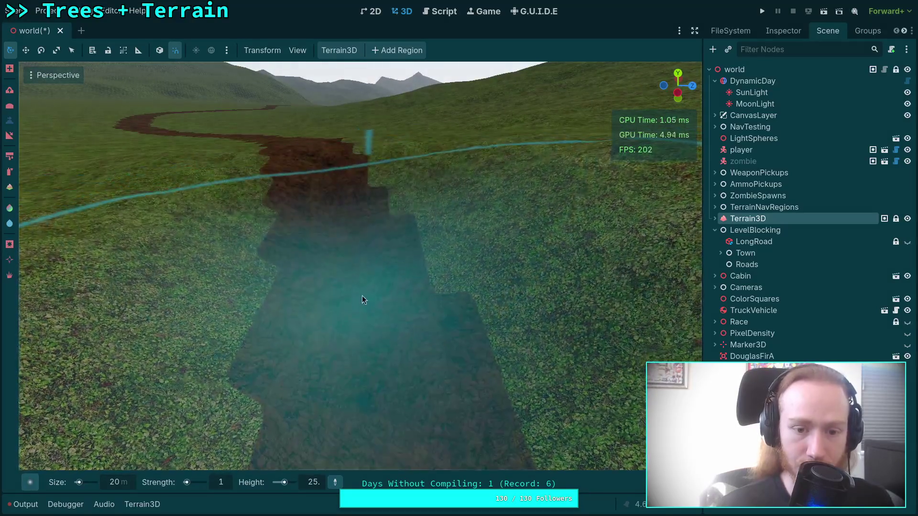
pyautogui.scroll(3, 338, 219)
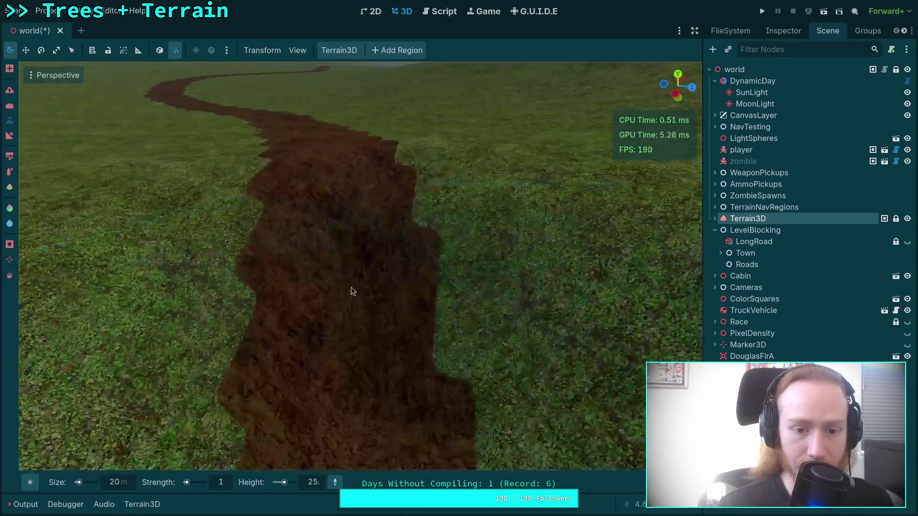
# Keep flattening and reshaping the road channel with repeated brush strokes
pyautogui.moveTo(350, 287)
pyautogui.mouseDown()
pyautogui.moveTo(308, 159)
pyautogui.moveTo(340, 289)
pyautogui.moveTo(344, 272)
pyautogui.mouseUp()
pyautogui.scroll(3, 344, 273)
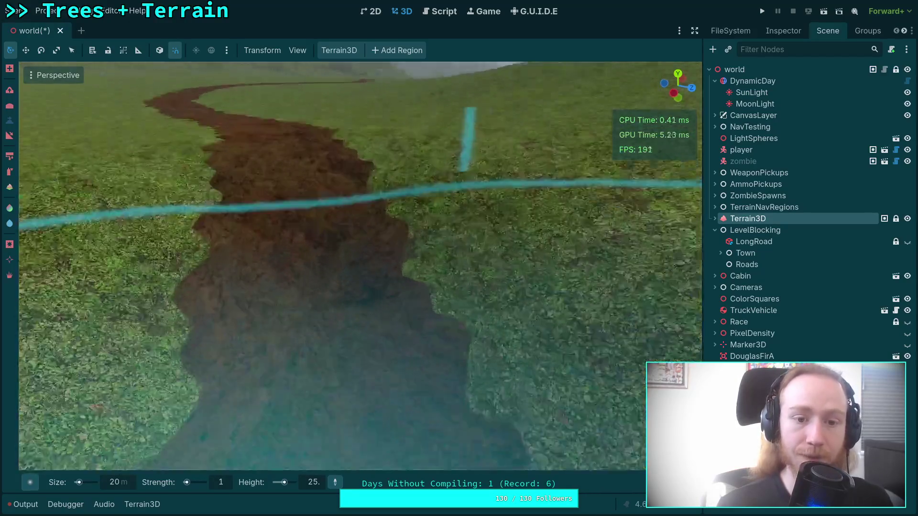
pyautogui.scroll(-3, 344, 158)
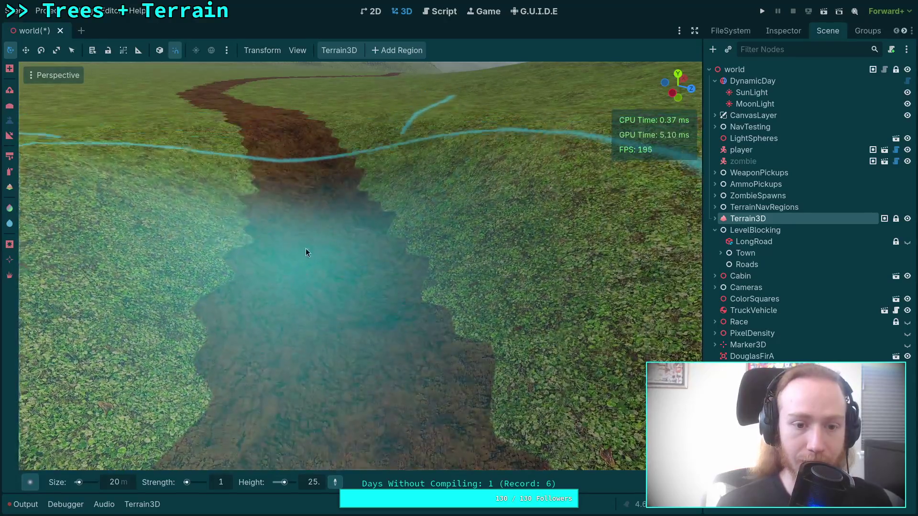
pyautogui.scroll(-5, 306, 252)
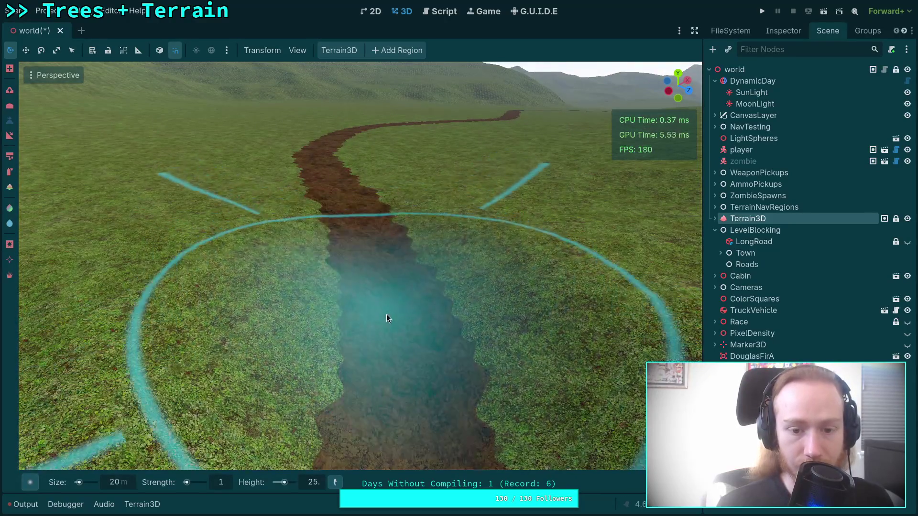
pyautogui.scroll(4, 386, 315)
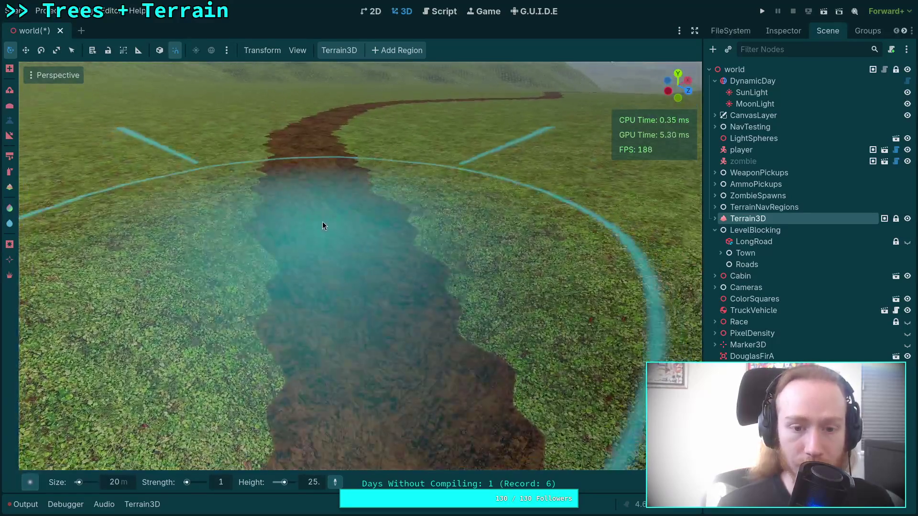
pyautogui.scroll(-3, 322, 221)
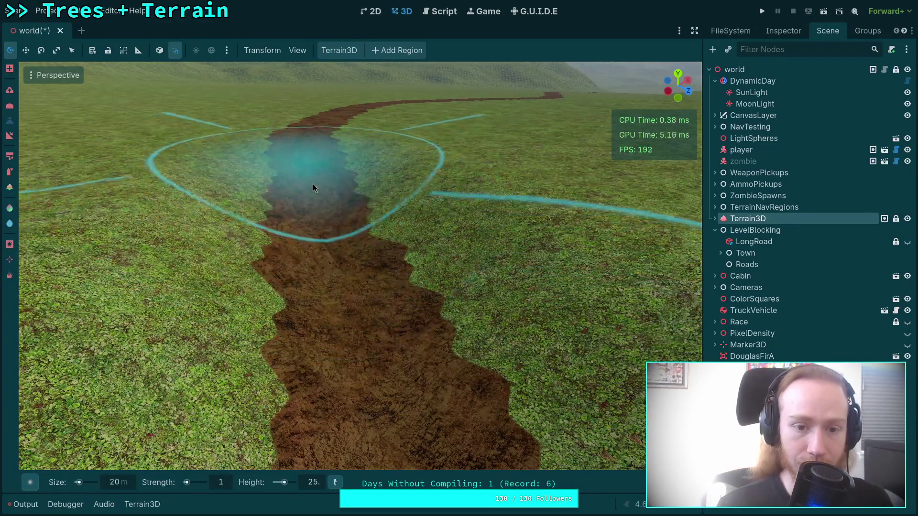
pyautogui.scroll(5, 314, 187)
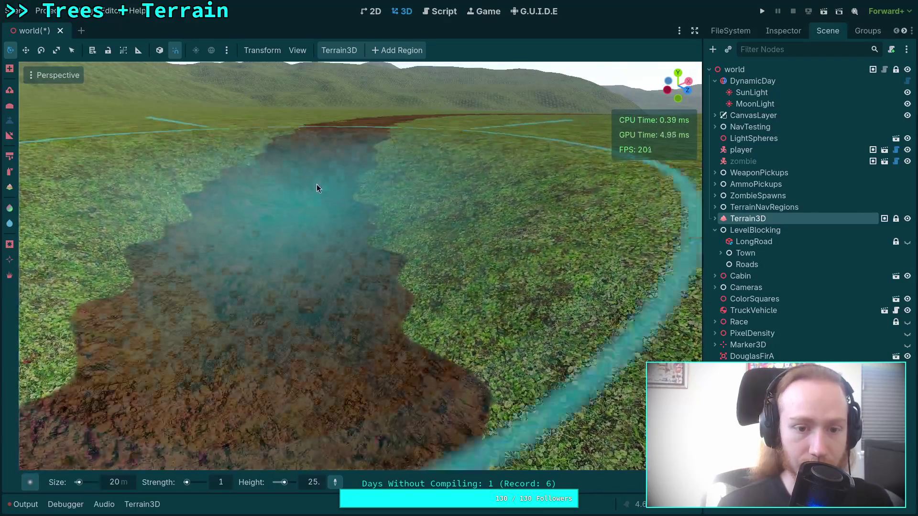
pyautogui.scroll(-5, 317, 187)
pyautogui.scroll(2, 284, 210)
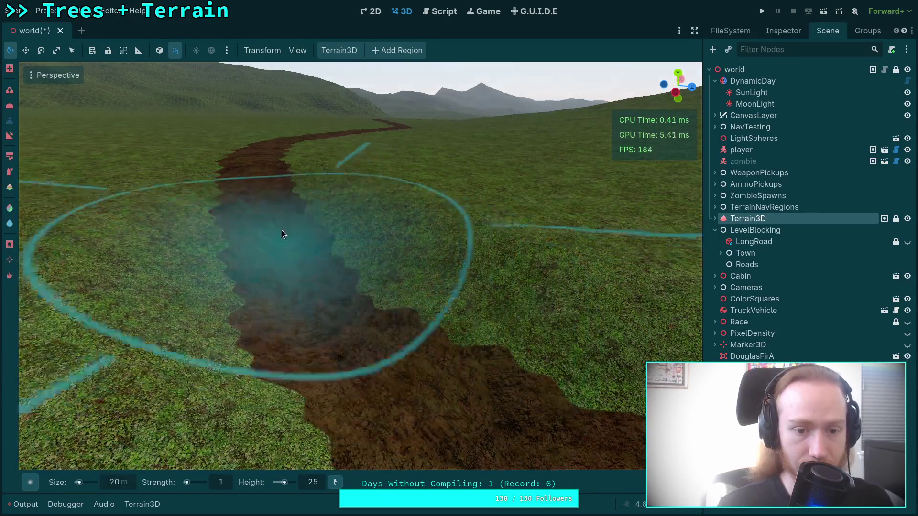
pyautogui.scroll(-3, 282, 230)
pyautogui.scroll(4, 305, 285)
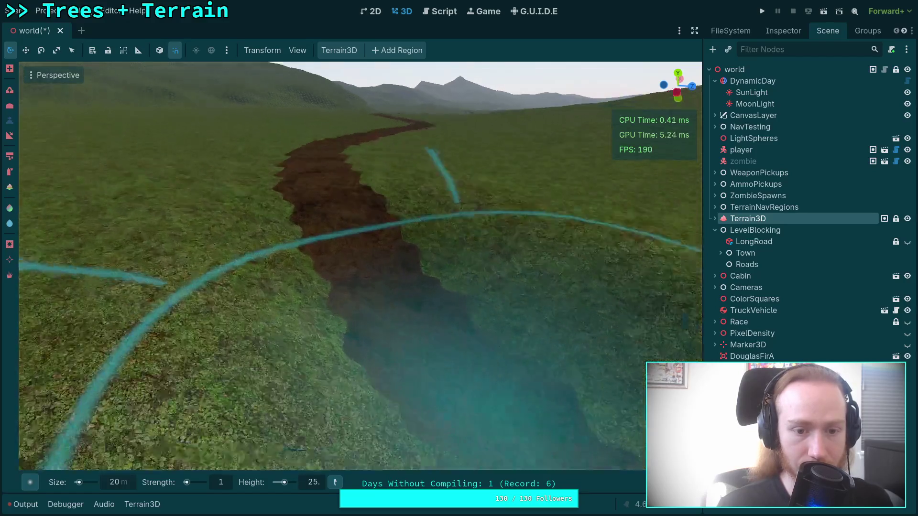
pyautogui.scroll(-2, 294, 186)
pyautogui.scroll(4, 358, 251)
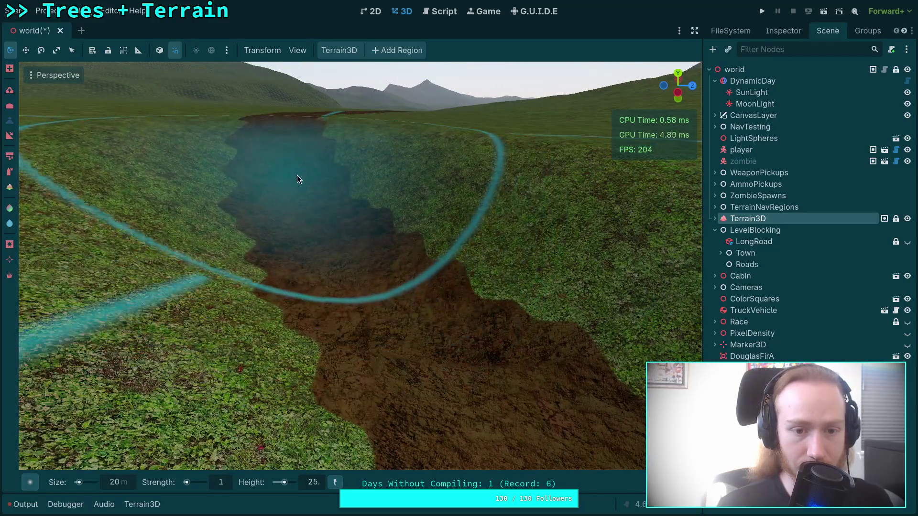
pyautogui.scroll(5, 293, 190)
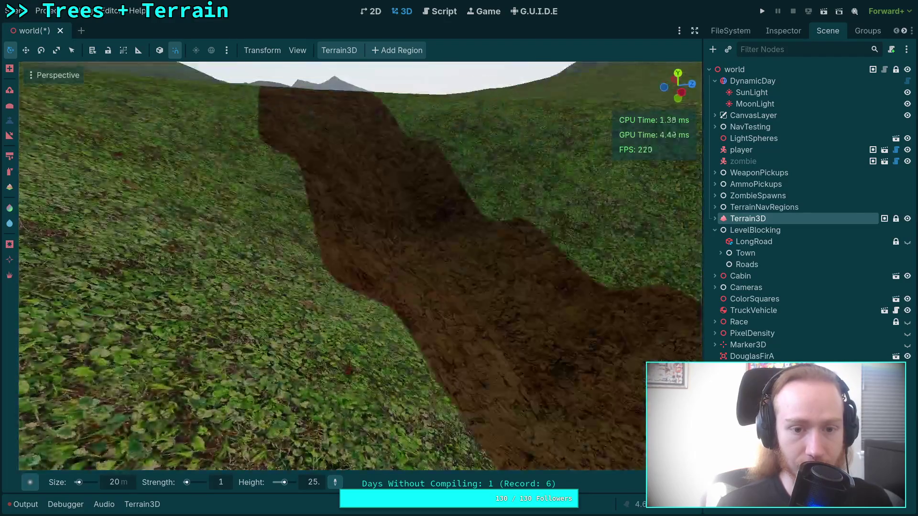
pyautogui.scroll(-5, 333, 232)
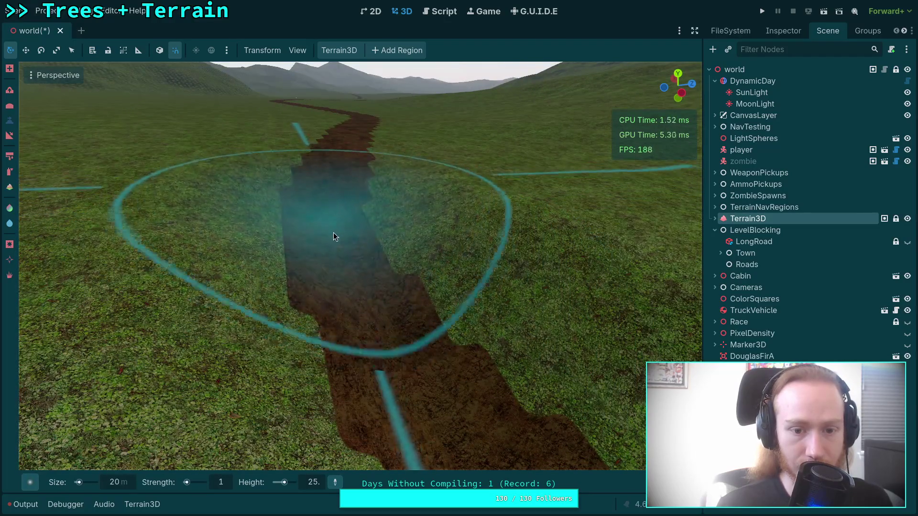
pyautogui.moveTo(334, 232)
pyautogui.mouseDown()
pyautogui.moveTo(337, 241)
pyautogui.moveTo(335, 174)
pyautogui.moveTo(335, 224)
pyautogui.mouseUp()
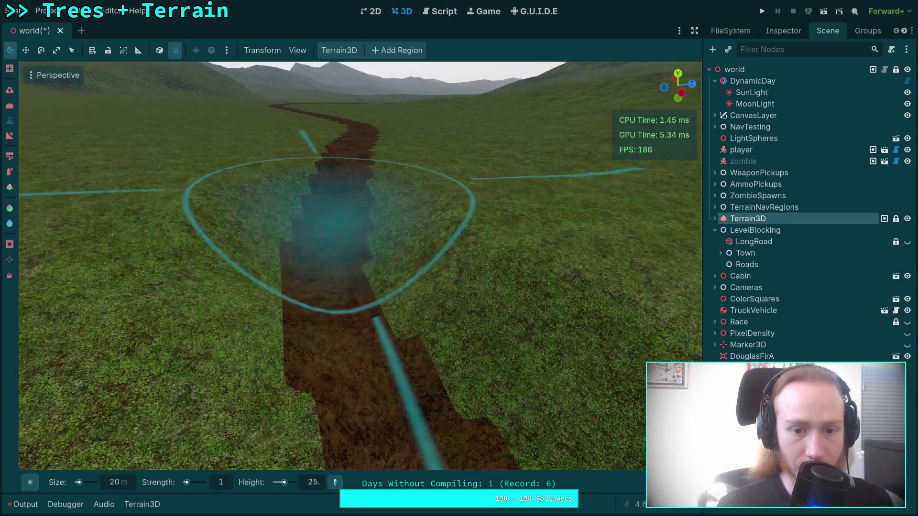
pyautogui.scroll(5, 334, 220)
pyautogui.scroll(-5, 335, 221)
pyautogui.scroll(2, 365, 295)
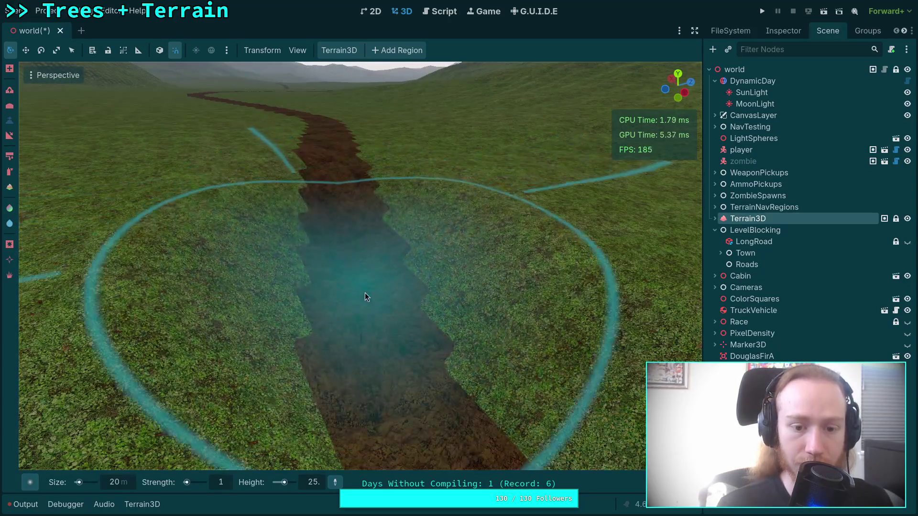
pyautogui.scroll(-3, 354, 287)
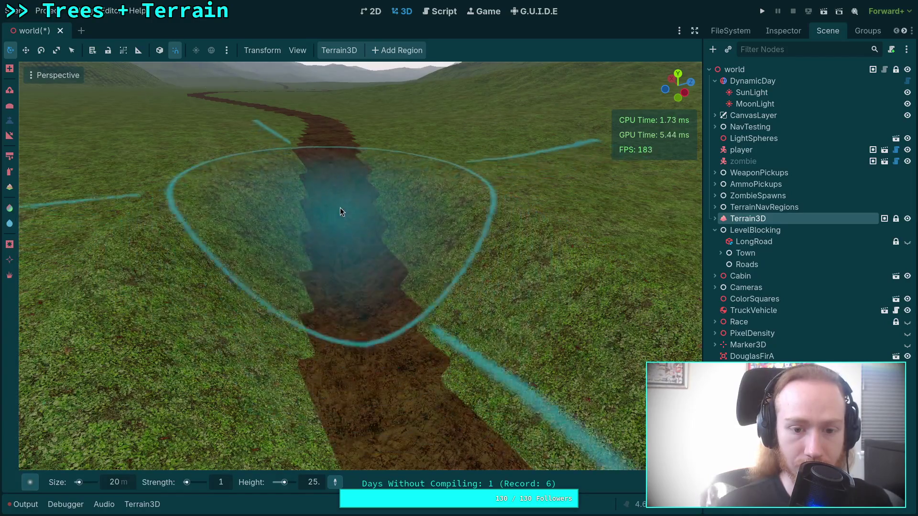
pyautogui.moveTo(340, 208)
pyautogui.mouseDown()
pyautogui.moveTo(343, 237)
pyautogui.moveTo(333, 174)
pyautogui.moveTo(322, 304)
pyautogui.moveTo(317, 198)
pyautogui.moveTo(300, 175)
pyautogui.moveTo(310, 328)
pyautogui.moveTo(330, 283)
pyautogui.moveTo(304, 183)
pyautogui.moveTo(334, 159)
pyautogui.moveTo(393, 289)
pyautogui.moveTo(330, 172)
pyautogui.moveTo(371, 258)
pyautogui.moveTo(363, 215)
pyautogui.moveTo(328, 206)
pyautogui.moveTo(319, 148)
pyautogui.moveTo(324, 227)
pyautogui.moveTo(292, 146)
pyautogui.moveTo(394, 276)
pyautogui.moveTo(359, 207)
pyautogui.moveTo(388, 316)
pyautogui.moveTo(353, 186)
pyautogui.moveTo(334, 167)
pyautogui.moveTo(373, 230)
pyautogui.moveTo(468, 262)
pyautogui.moveTo(376, 175)
pyautogui.moveTo(354, 256)
pyautogui.moveTo(347, 156)
pyautogui.moveTo(356, 200)
pyautogui.mouseUp()
# Undo the two trench-carving strokes and look along the road toward the mountains
pyautogui.hotkey('ctrl', 'z')
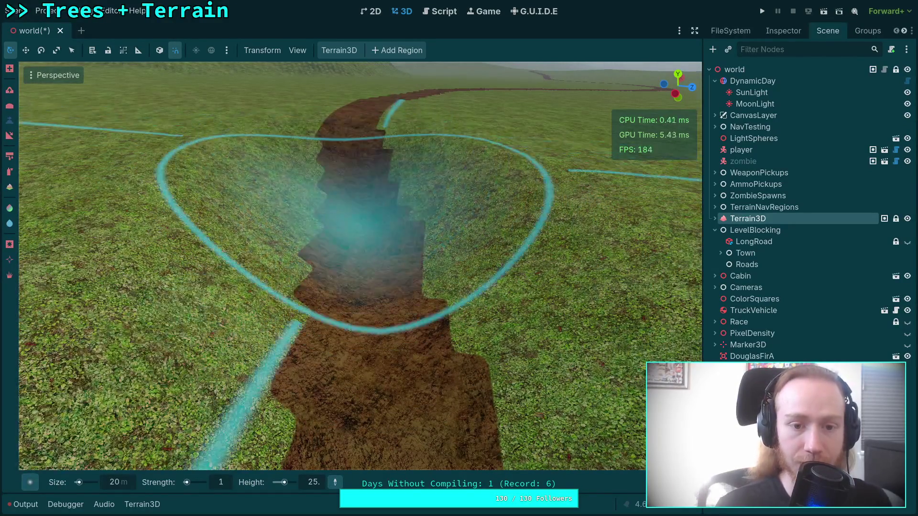
pyautogui.hotkey('ctrl', 'z')
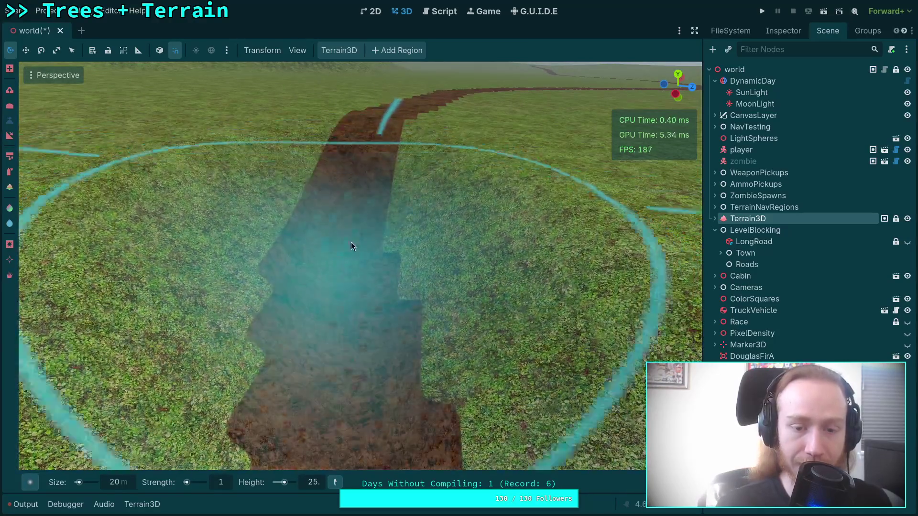
pyautogui.moveTo(351, 241)
pyautogui.mouseDown()
pyautogui.moveTo(372, 156)
pyautogui.moveTo(330, 268)
pyautogui.moveTo(368, 179)
pyautogui.mouseUp()
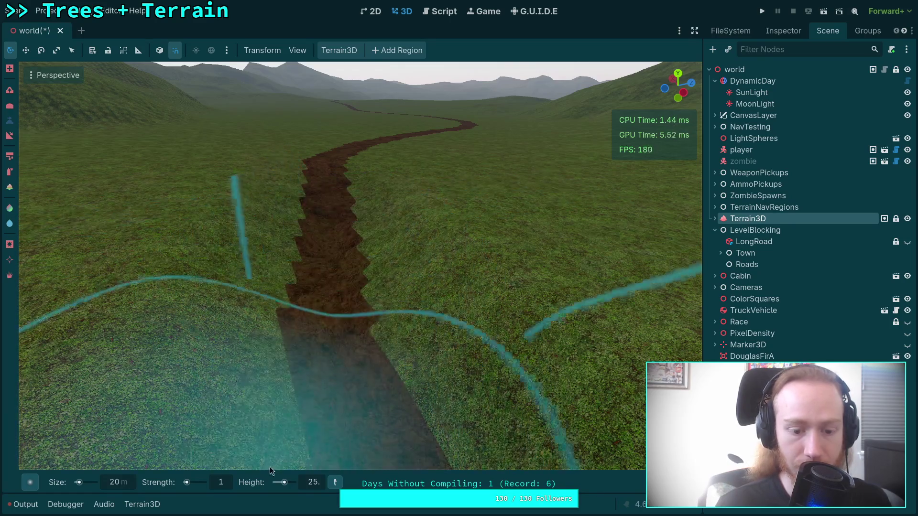
# Set strength to 2 and carve the road into a trench with sloped sides down the lower section
pyautogui.click(233, 484)
pyautogui.press('BackSpace')
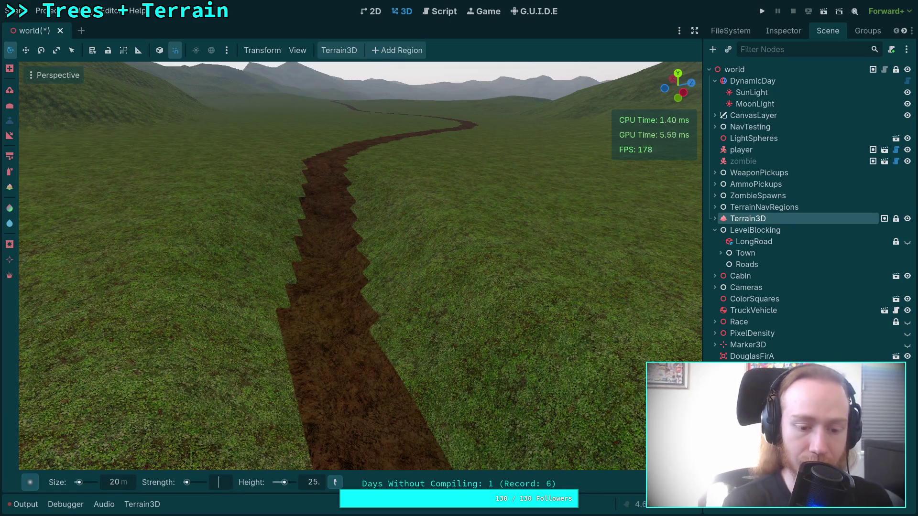
pyautogui.write('2')
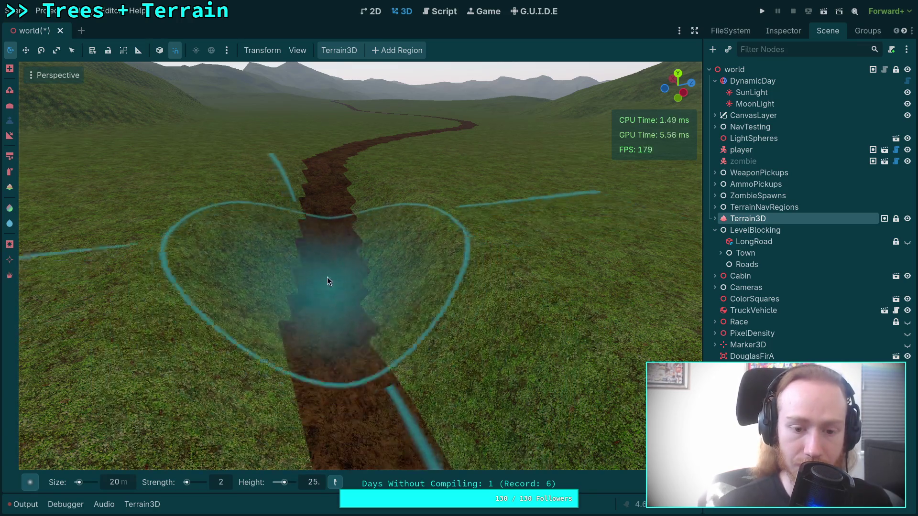
pyautogui.moveTo(328, 276)
pyautogui.mouseDown()
pyautogui.moveTo(335, 330)
pyautogui.moveTo(328, 219)
pyautogui.moveTo(334, 340)
pyautogui.mouseUp()
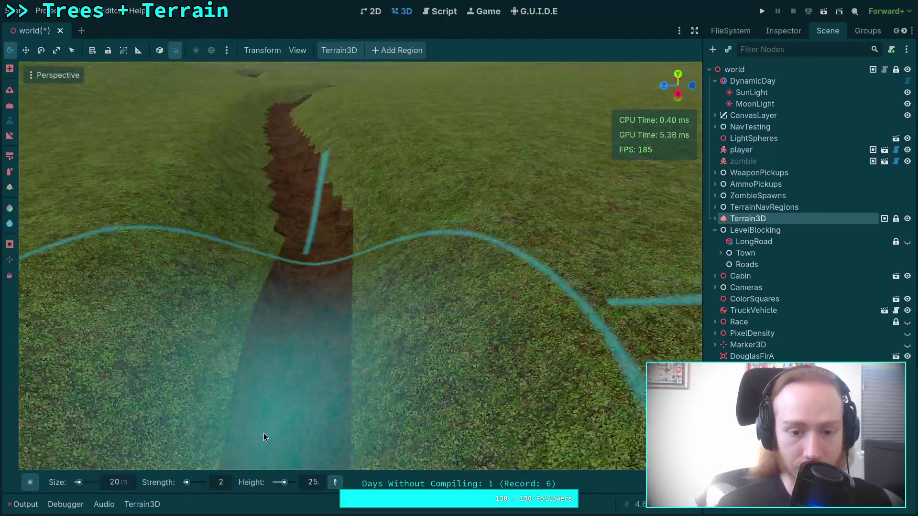
pyautogui.moveTo(265, 436)
pyautogui.mouseDown()
pyautogui.moveTo(295, 316)
pyautogui.moveTo(298, 326)
pyautogui.moveTo(298, 235)
pyautogui.moveTo(306, 281)
pyautogui.moveTo(307, 206)
pyautogui.moveTo(286, 206)
pyautogui.moveTo(316, 210)
pyautogui.moveTo(297, 215)
pyautogui.moveTo(316, 215)
pyautogui.moveTo(345, 239)
pyautogui.moveTo(302, 224)
pyautogui.moveTo(311, 299)
pyautogui.mouseUp()
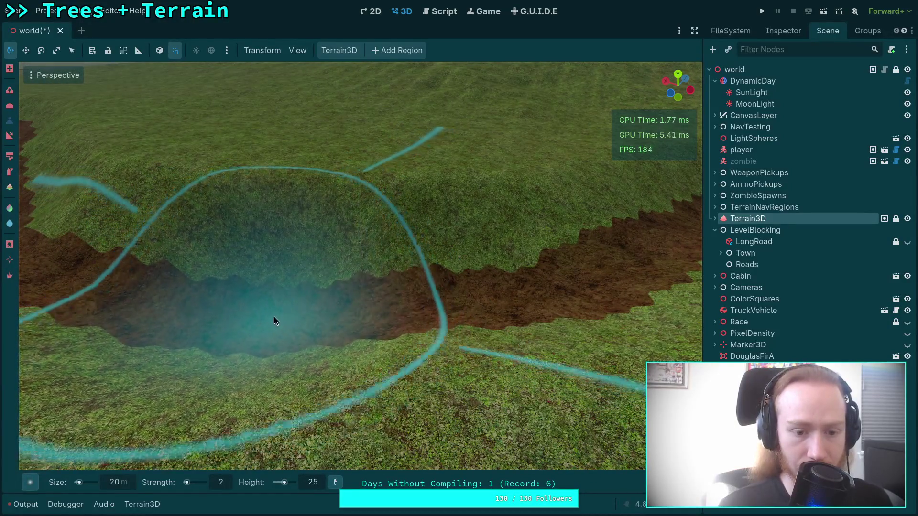
pyautogui.moveTo(246, 332)
pyautogui.mouseDown()
pyautogui.moveTo(267, 316)
pyautogui.moveTo(342, 311)
pyautogui.mouseUp()
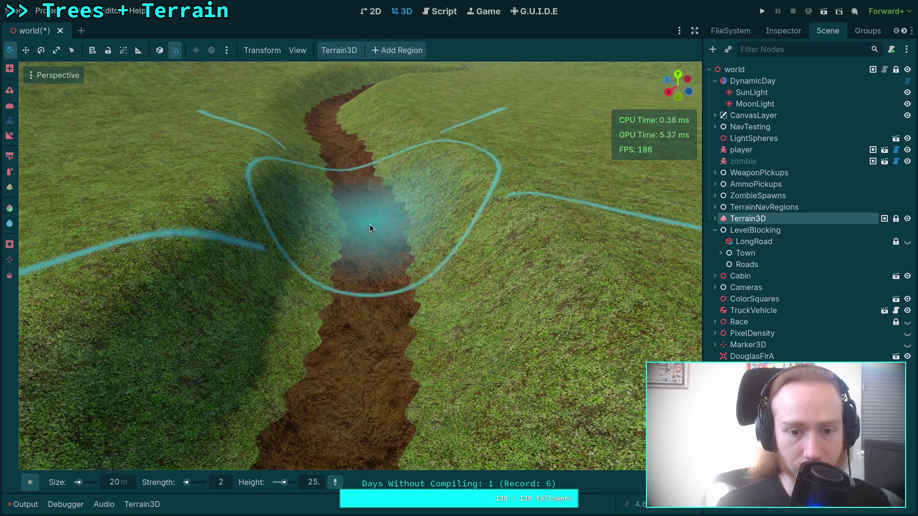
pyautogui.scroll(5, 369, 225)
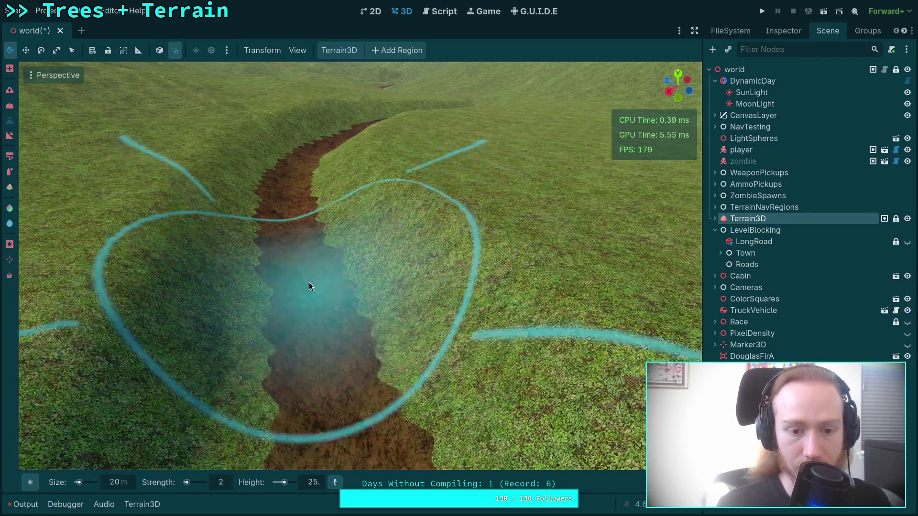
pyautogui.scroll(5, 293, 229)
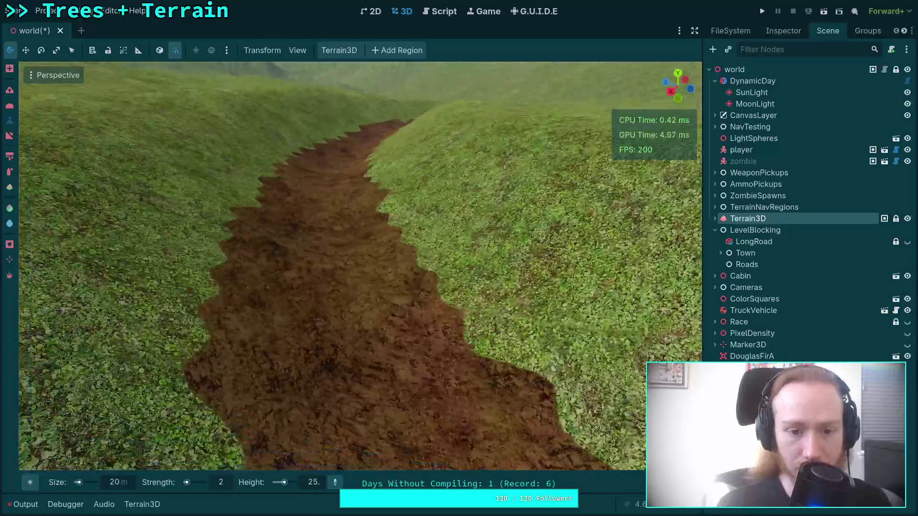
pyautogui.scroll(-3, 279, 313)
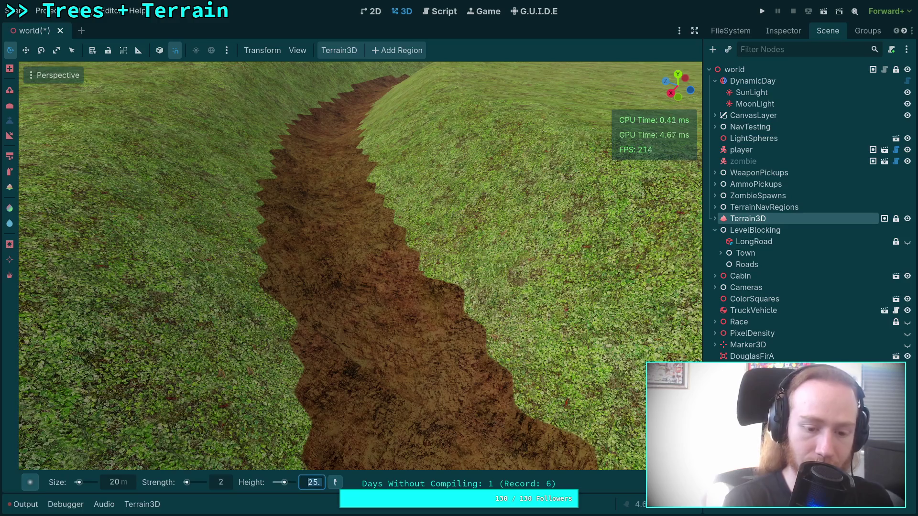
# Set the flatten height to 26 and level two trench-floor stretches toward the upper left
pyautogui.write('26')
pyautogui.press('Return')
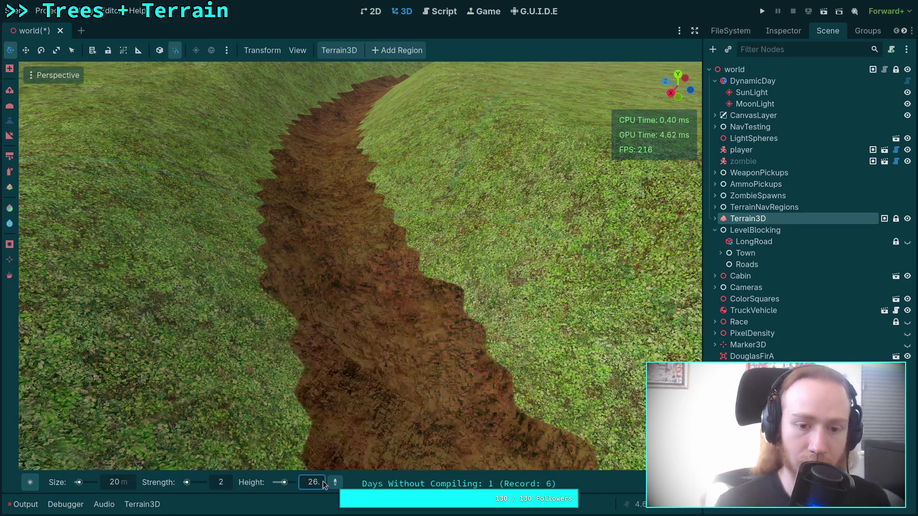
pyautogui.moveTo(333, 139)
pyautogui.mouseDown()
pyautogui.moveTo(321, 158)
pyautogui.moveTo(335, 131)
pyautogui.moveTo(323, 173)
pyautogui.moveTo(329, 203)
pyautogui.moveTo(324, 193)
pyautogui.moveTo(345, 246)
pyautogui.moveTo(332, 224)
pyautogui.moveTo(346, 278)
pyautogui.moveTo(324, 221)
pyautogui.moveTo(372, 286)
pyautogui.mouseUp()
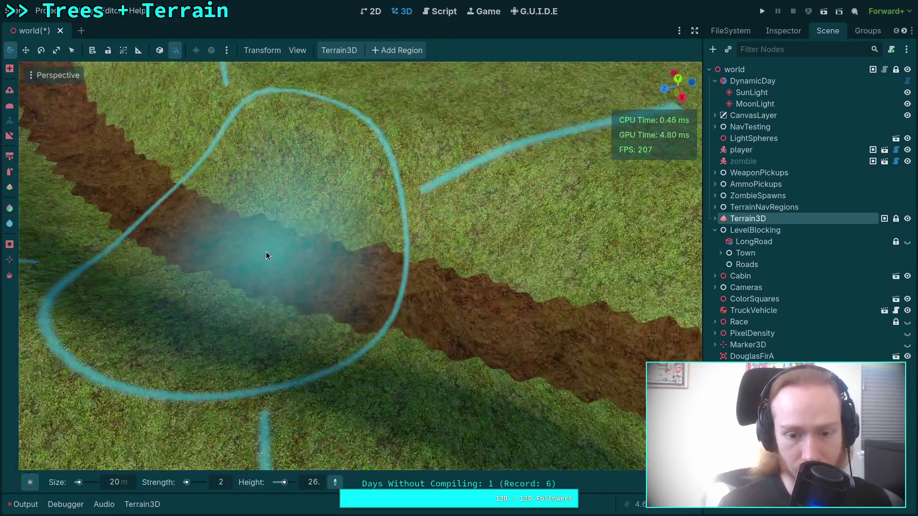
pyautogui.moveTo(266, 255)
pyautogui.mouseDown()
pyautogui.moveTo(333, 281)
pyautogui.moveTo(145, 201)
pyautogui.moveTo(266, 412)
pyautogui.moveTo(275, 341)
pyautogui.moveTo(310, 291)
pyautogui.moveTo(326, 242)
pyautogui.mouseUp()
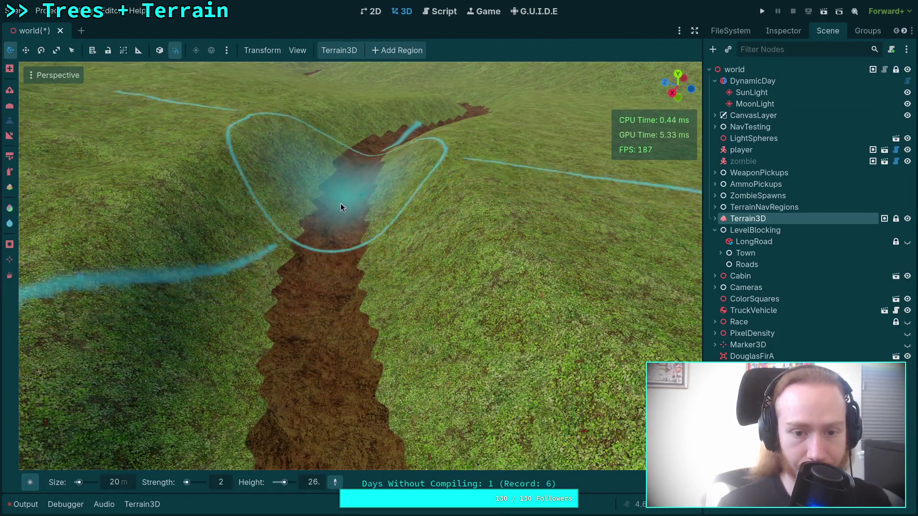
# Inspect the levelled trench from above and below, then switch the brush to smoothing mode
pyautogui.scroll(5, 348, 205)
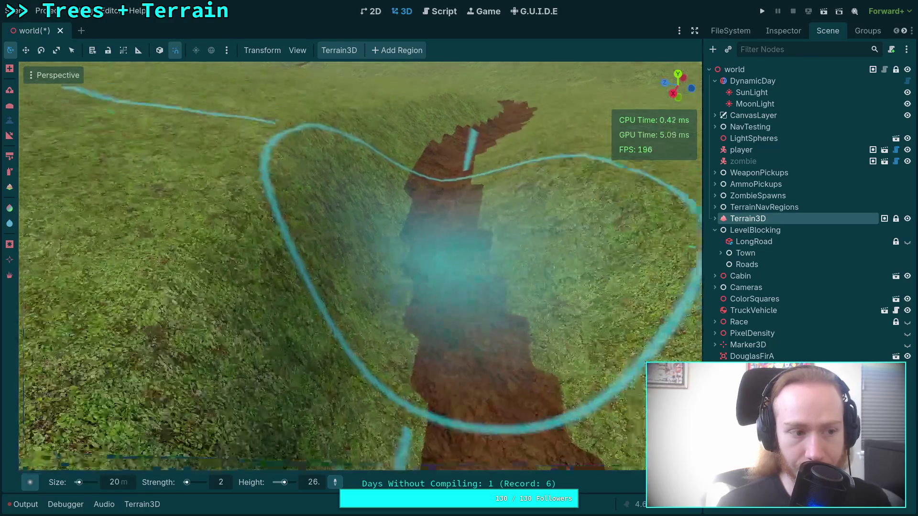
pyautogui.scroll(-3, 328, 263)
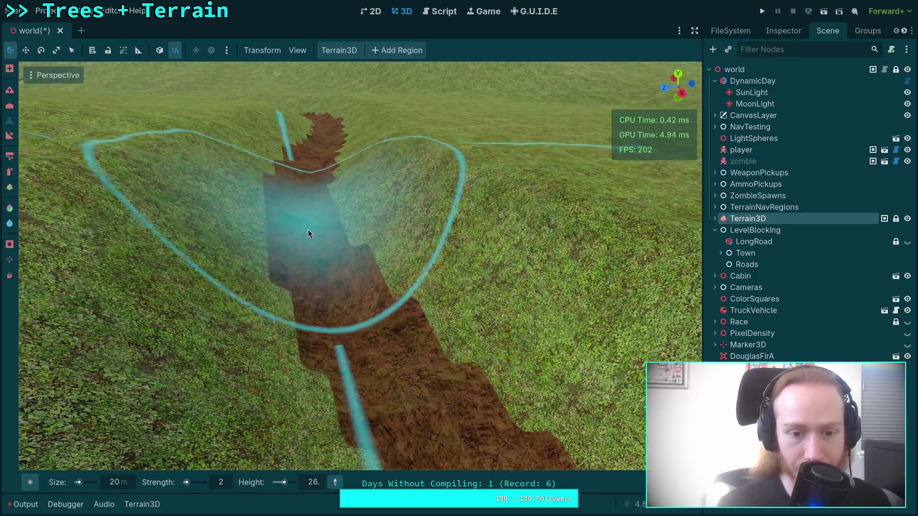
pyautogui.scroll(4, 306, 248)
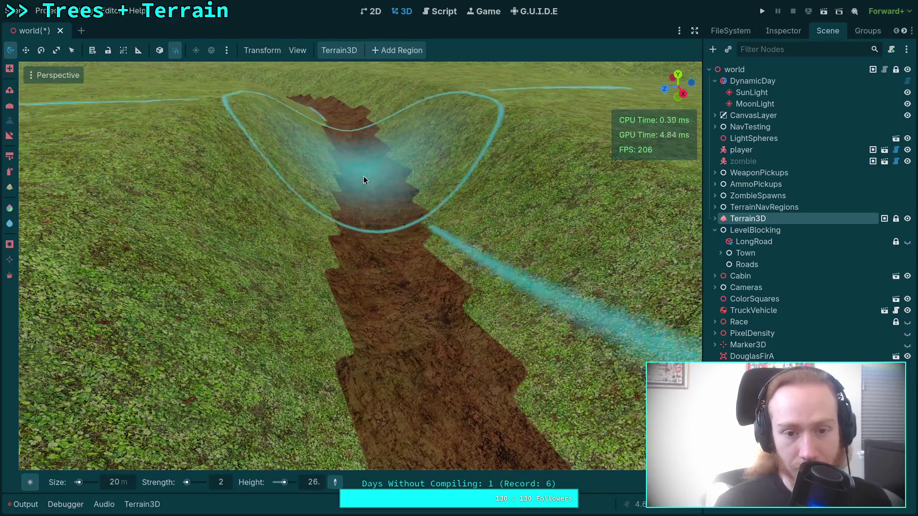
pyautogui.scroll(2, 366, 196)
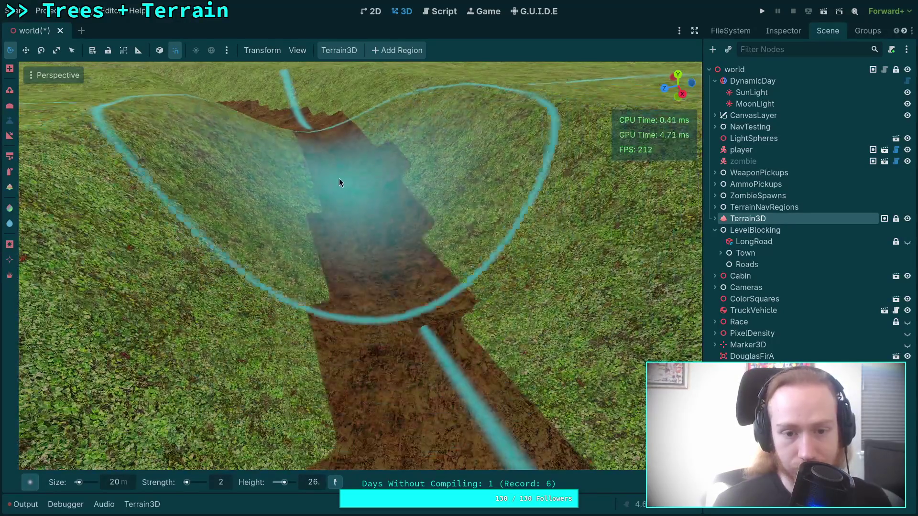
pyautogui.scroll(3, 363, 210)
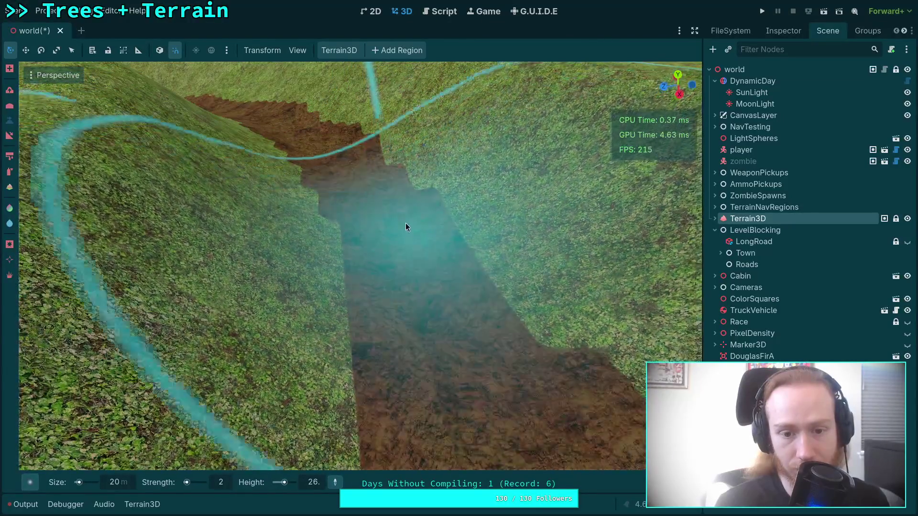
pyautogui.scroll(3, 387, 206)
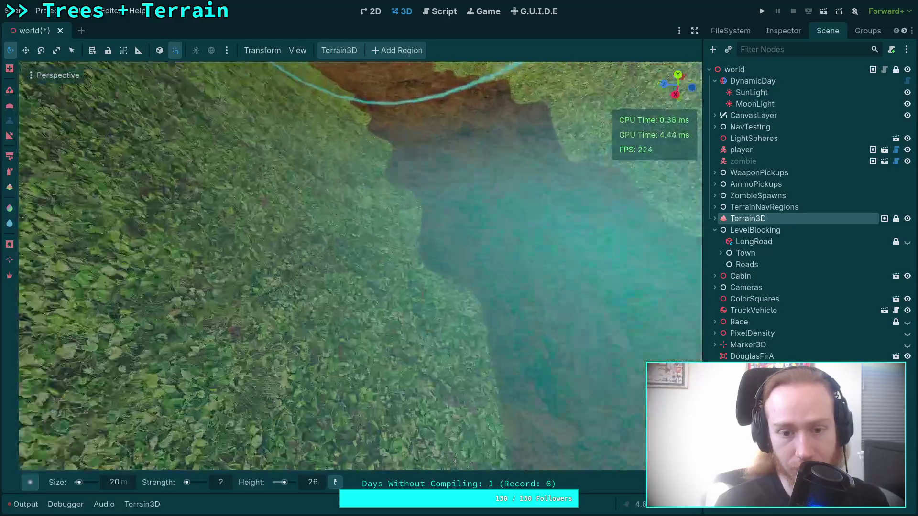
pyautogui.scroll(-5, 354, 202)
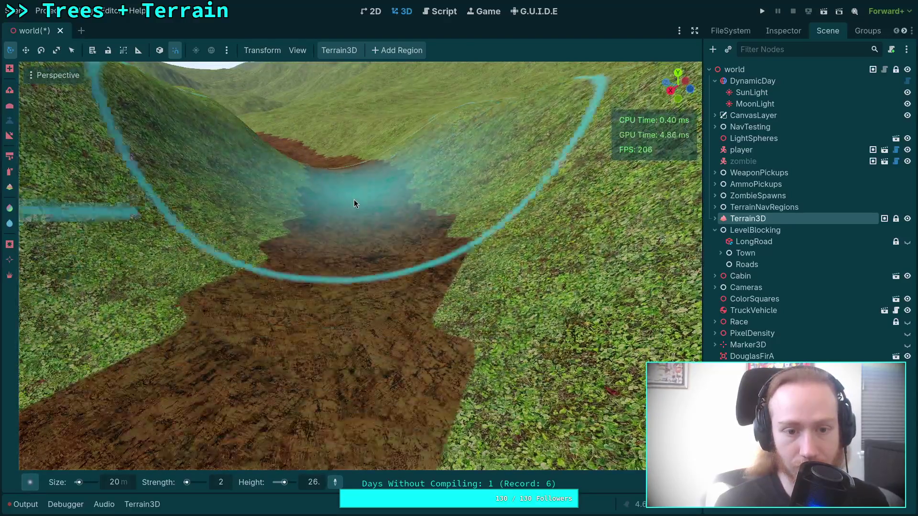
pyautogui.moveTo(354, 199)
pyautogui.mouseDown()
pyautogui.moveTo(516, 387)
pyautogui.moveTo(395, 305)
pyautogui.mouseUp()
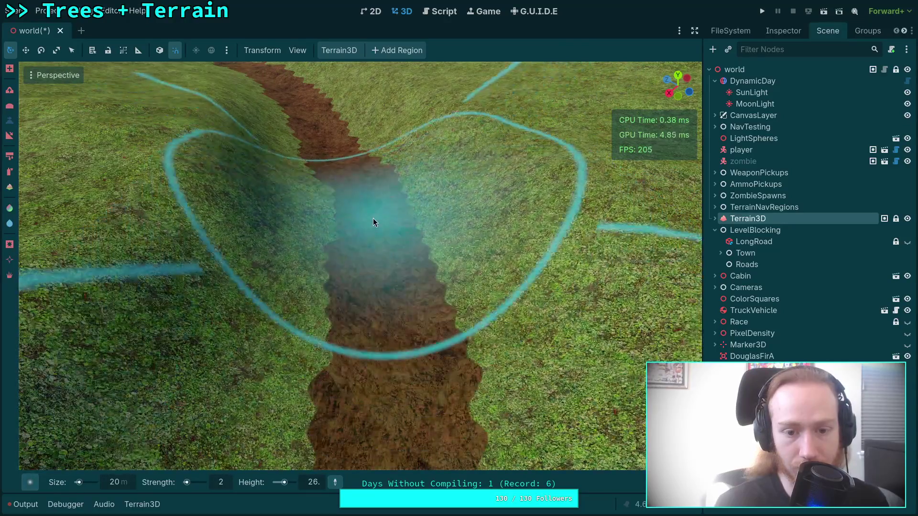
pyautogui.moveTo(373, 222)
pyautogui.mouseDown()
pyautogui.moveTo(394, 316)
pyautogui.moveTo(347, 184)
pyautogui.moveTo(334, 213)
pyautogui.moveTo(288, 220)
pyautogui.moveTo(169, 274)
pyautogui.mouseUp()
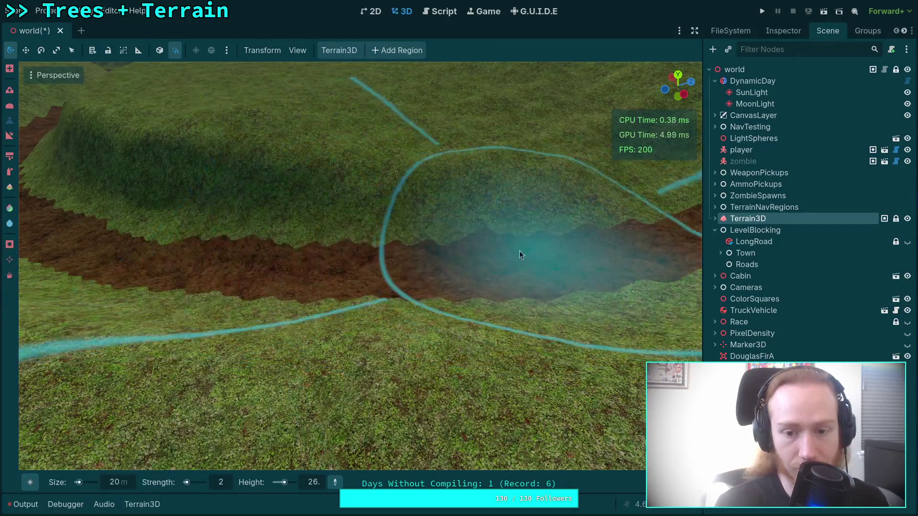
pyautogui.moveTo(327, 278)
pyautogui.mouseDown()
pyautogui.moveTo(306, 272)
pyautogui.moveTo(335, 275)
pyautogui.moveTo(336, 287)
pyautogui.mouseUp()
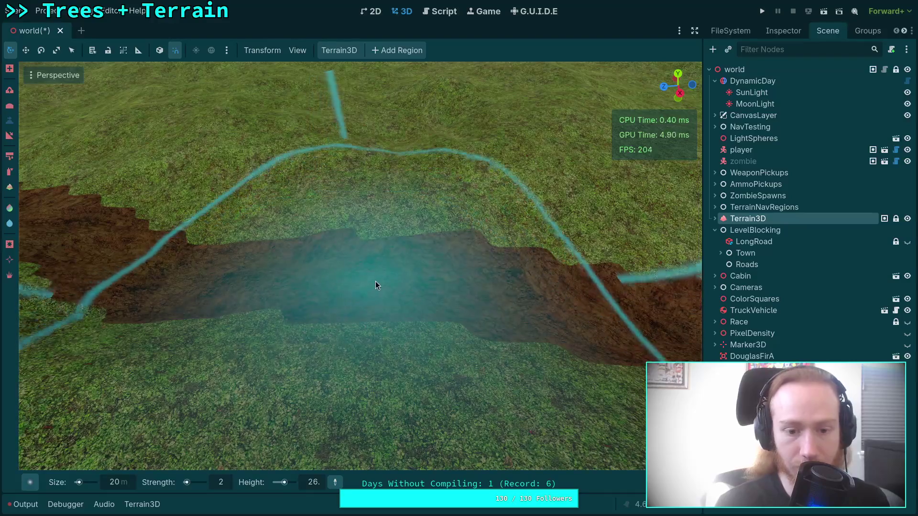
pyautogui.press('shift')
# Deepen the middle section of the trench with the lowering brush
pyautogui.press('ctrl')
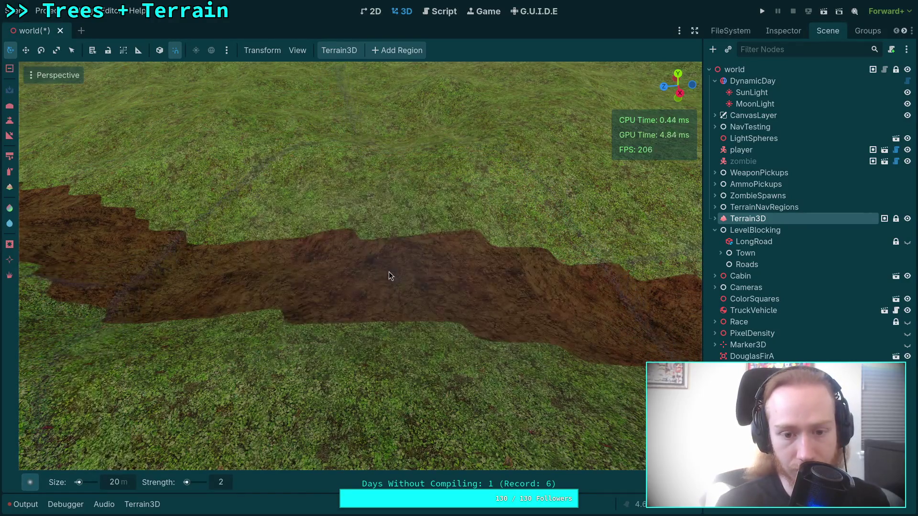
pyautogui.moveTo(400, 277)
pyautogui.mouseDown()
pyautogui.moveTo(380, 281)
pyautogui.moveTo(553, 300)
pyautogui.mouseUp()
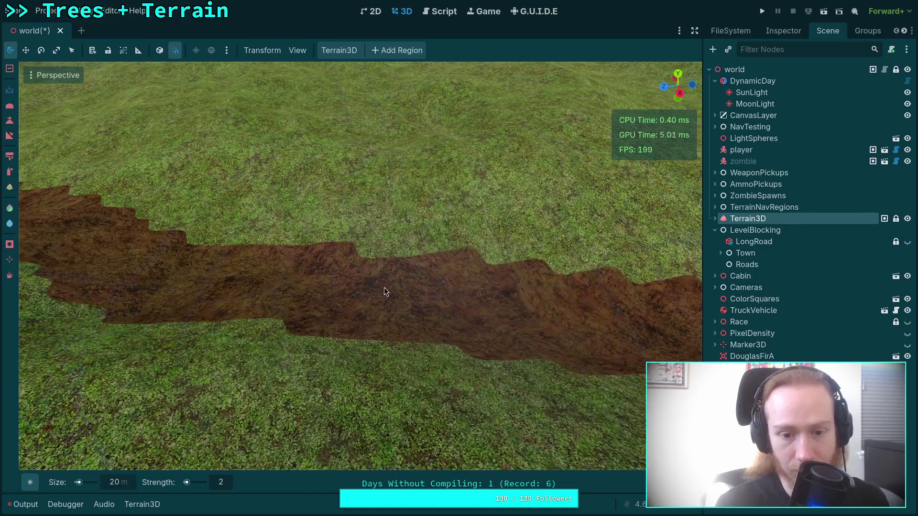
pyautogui.rightClick(438, 298)
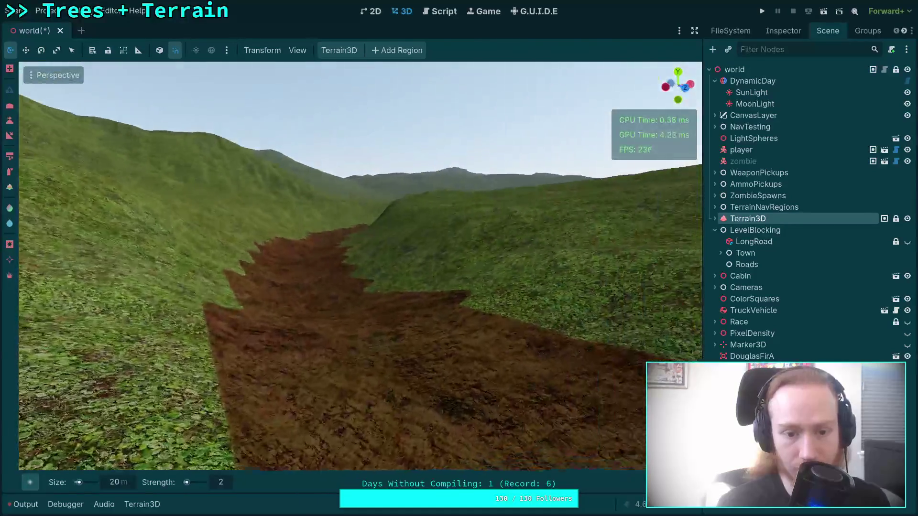
pyautogui.press('s')
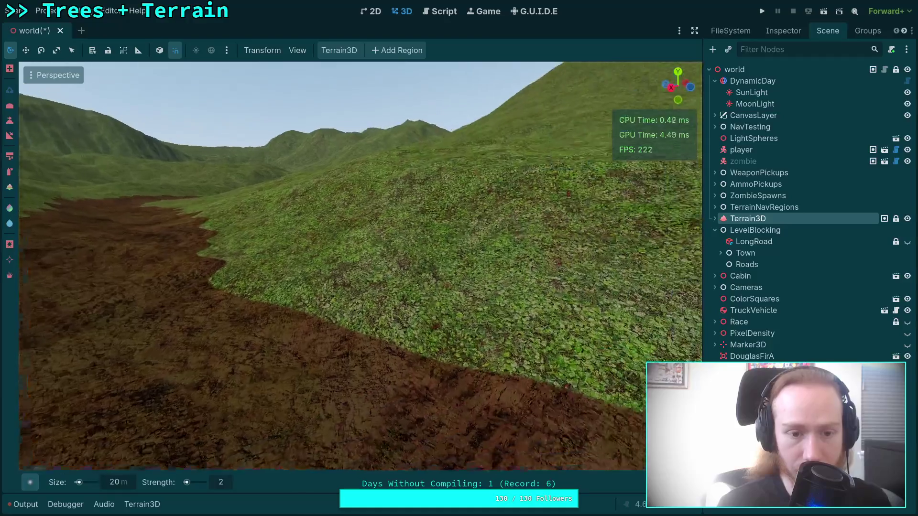
pyautogui.press('w')
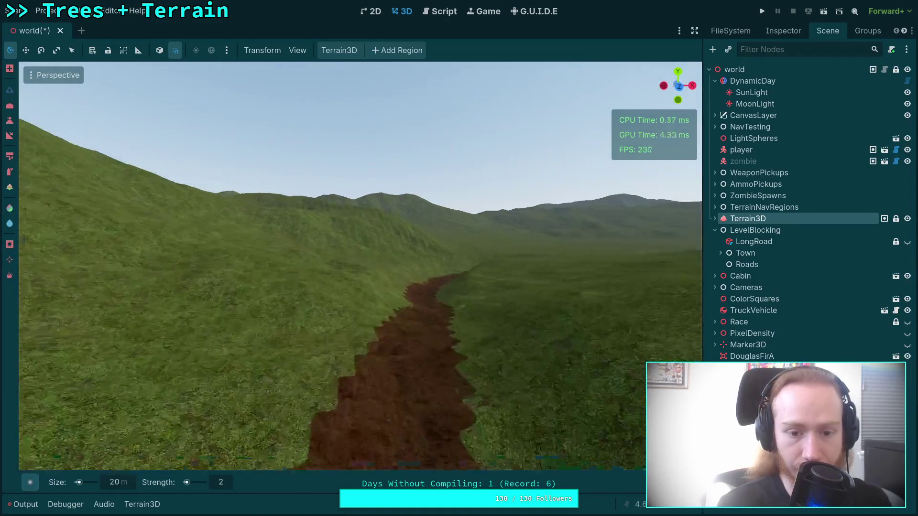
pyautogui.press('s')
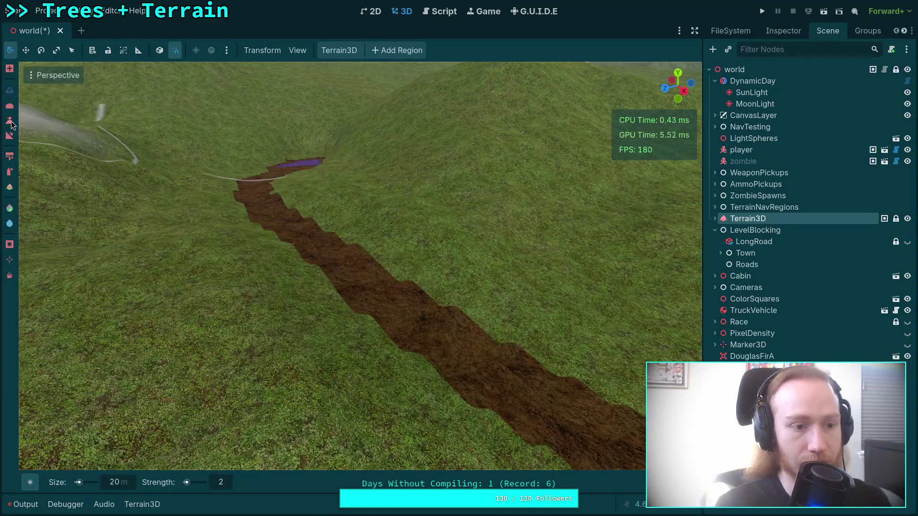
# Sample heights from the path and flatten successive trench stretches, down to about 29.7
pyautogui.click(9, 121)
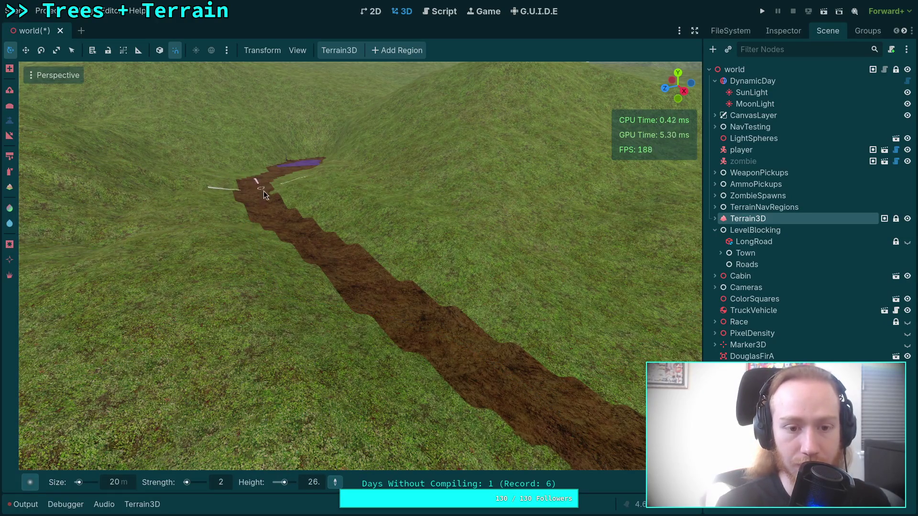
pyautogui.click(263, 204)
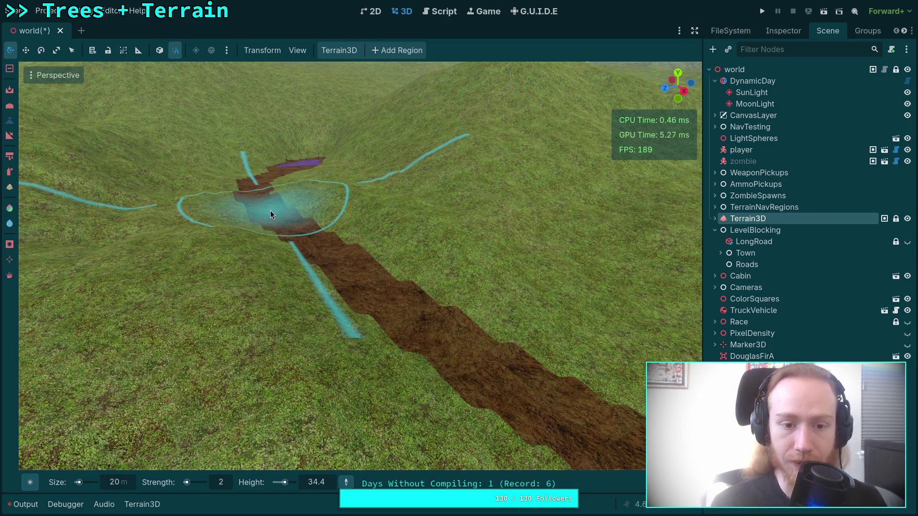
pyautogui.click(270, 213)
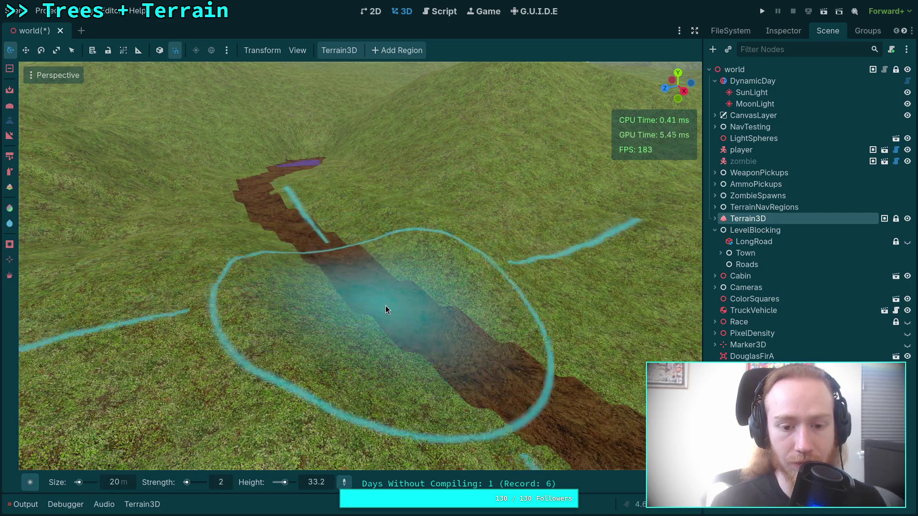
pyautogui.click(385, 306)
pyautogui.moveTo(398, 330); pyautogui.dragTo(279, 327)
pyautogui.click(364, 310)
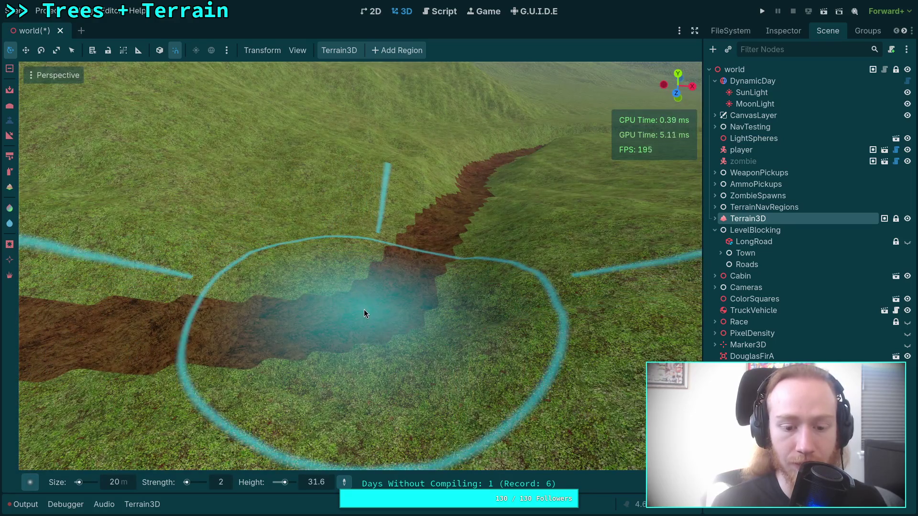
pyautogui.moveTo(402, 287); pyautogui.dragTo(458, 209)
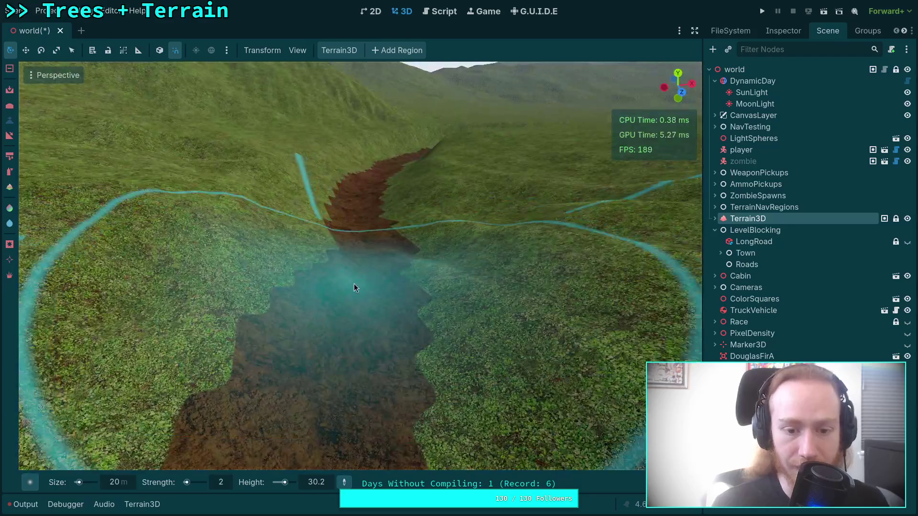
pyautogui.moveTo(355, 285)
pyautogui.mouseDown()
pyautogui.moveTo(358, 218)
pyautogui.moveTo(367, 224)
pyautogui.mouseUp()
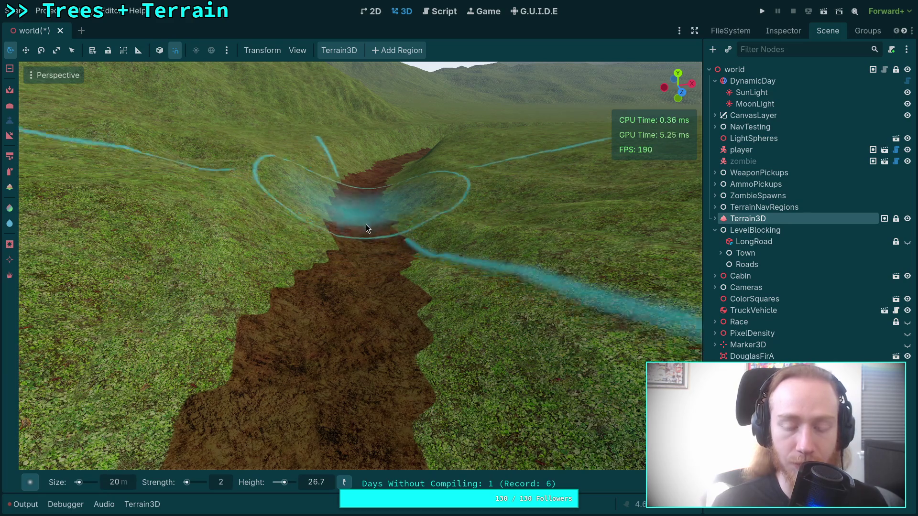
# Set the target height to 28.5 and level the next trench section
pyautogui.press('w')
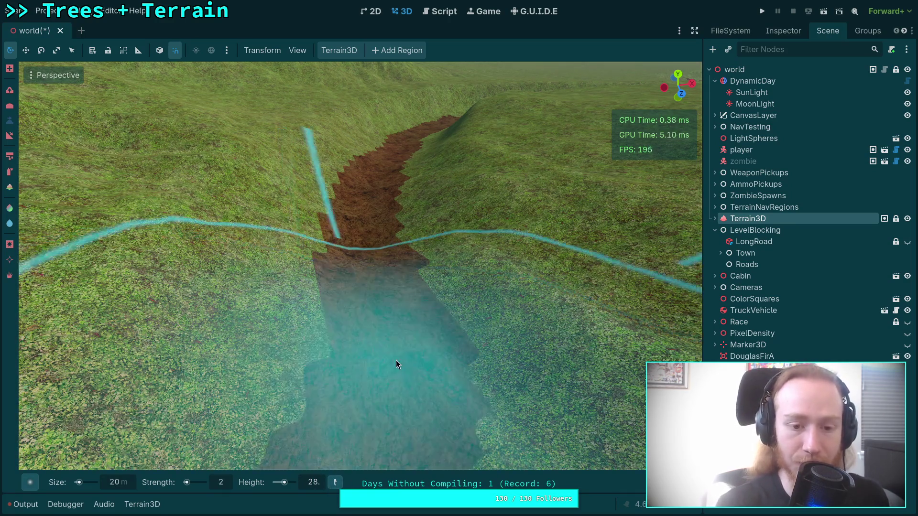
pyautogui.click(380, 301)
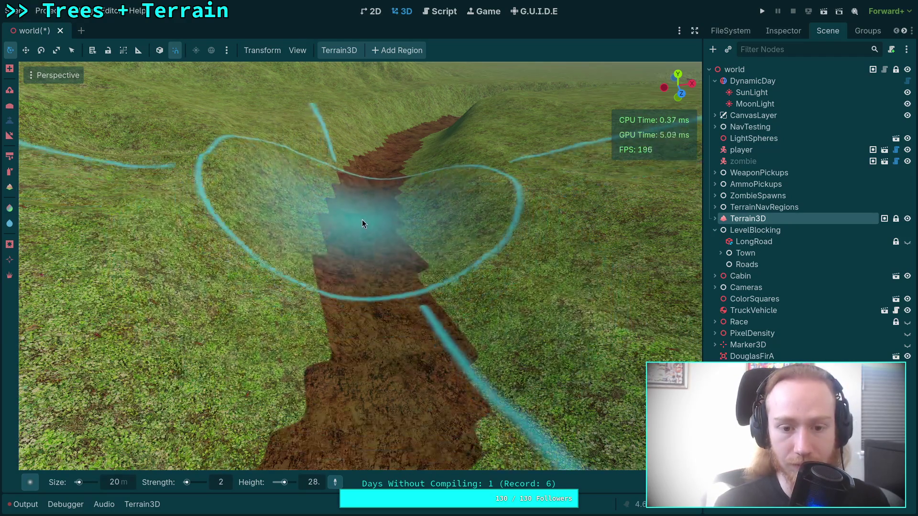
pyautogui.scroll(2, 359, 229)
pyautogui.moveTo(282, 465); pyautogui.dragTo(282, 465)
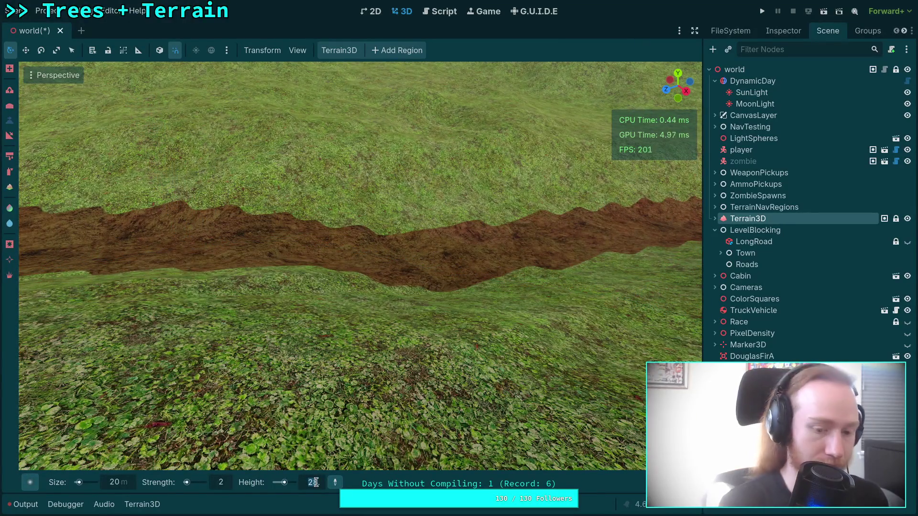
pyautogui.write('8.5')
pyautogui.write('28.5')
pyautogui.press('Return')
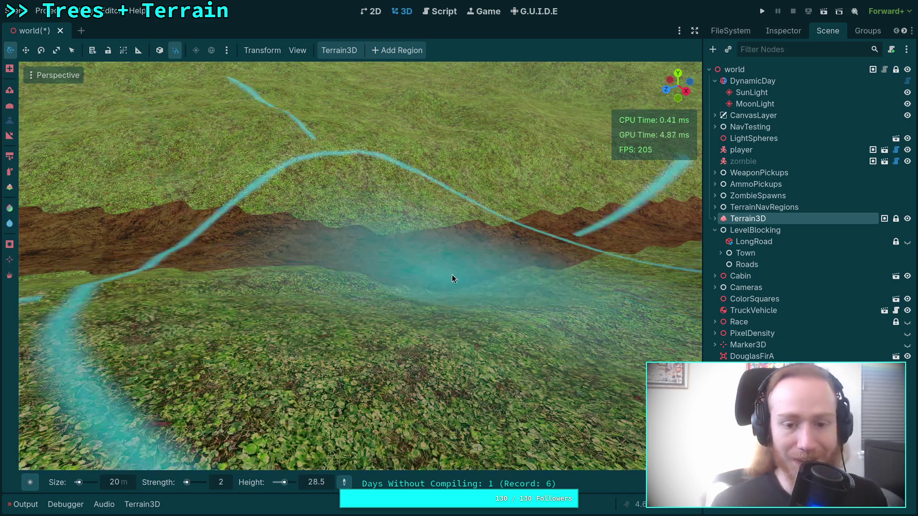
pyautogui.moveTo(434, 267); pyautogui.dragTo(574, 242)
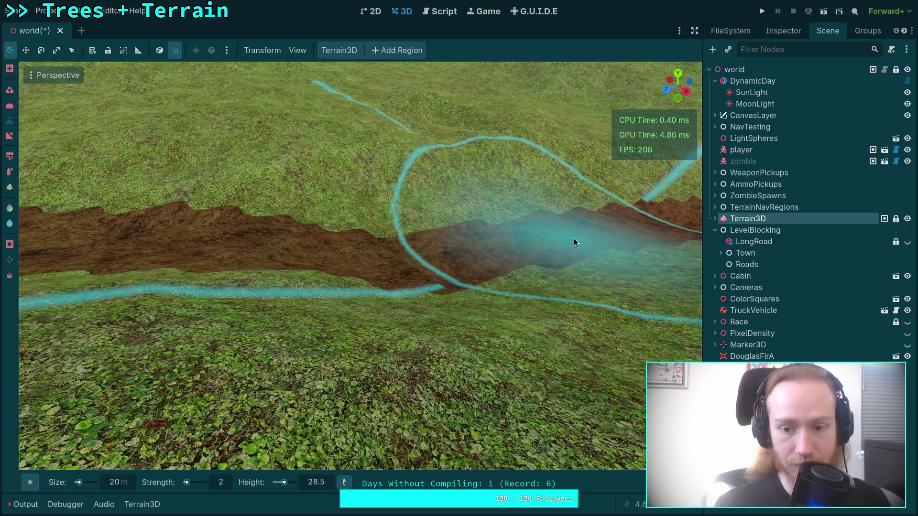
pyautogui.moveTo(518, 263); pyautogui.dragTo(421, 339)
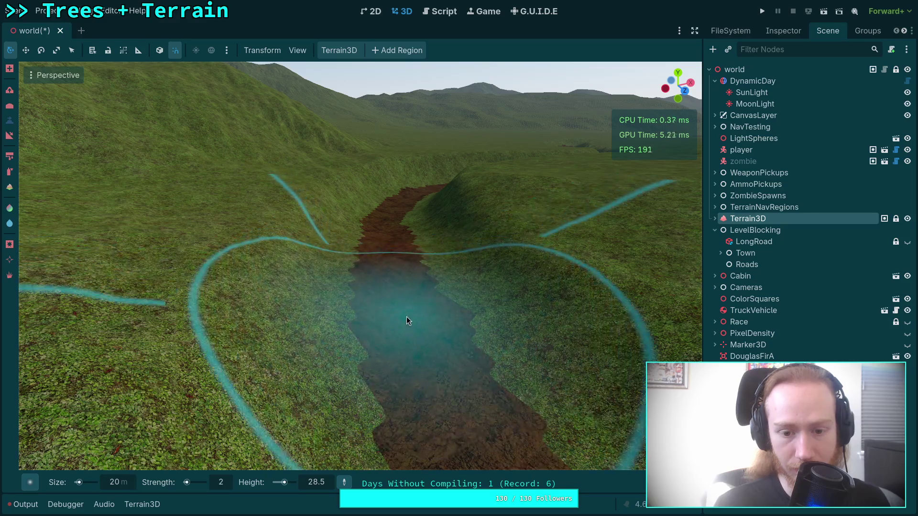
pyautogui.moveTo(392, 266)
pyautogui.mouseDown()
pyautogui.moveTo(361, 295)
pyautogui.moveTo(377, 245)
pyautogui.mouseUp()
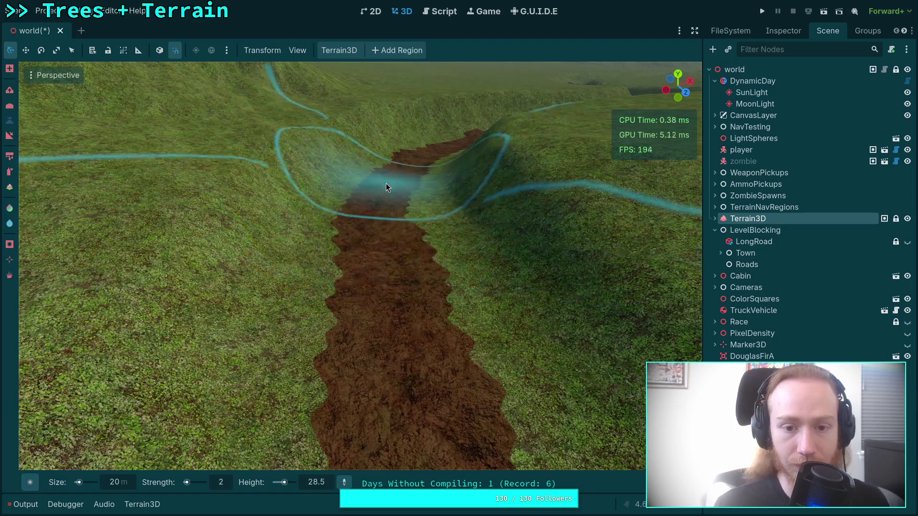
pyautogui.scroll(5, 386, 183)
pyautogui.moveTo(394, 212)
pyautogui.mouseDown()
pyautogui.moveTo(355, 171)
pyautogui.moveTo(403, 220)
pyautogui.mouseUp()
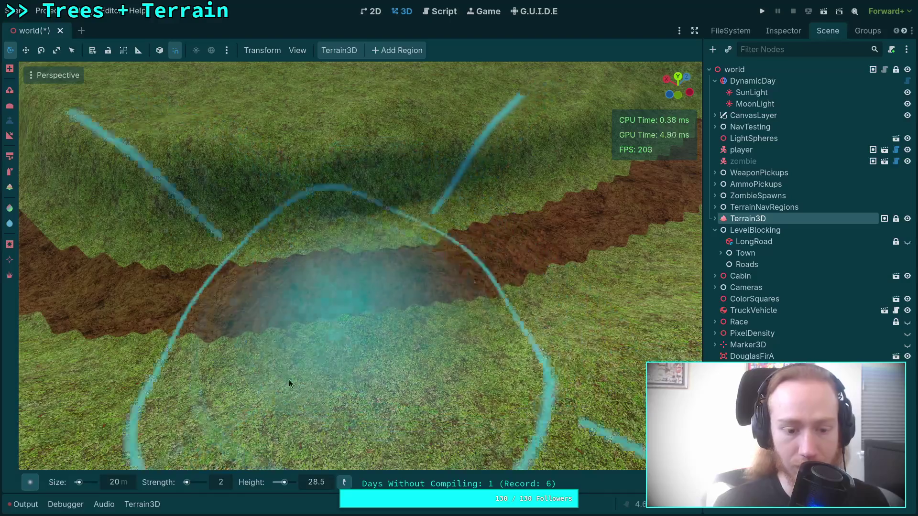
# Set brush strength to 5, pick another brush shape, and level the path section to the right
pyautogui.click(226, 482)
pyautogui.write('5')
pyautogui.press('Return')
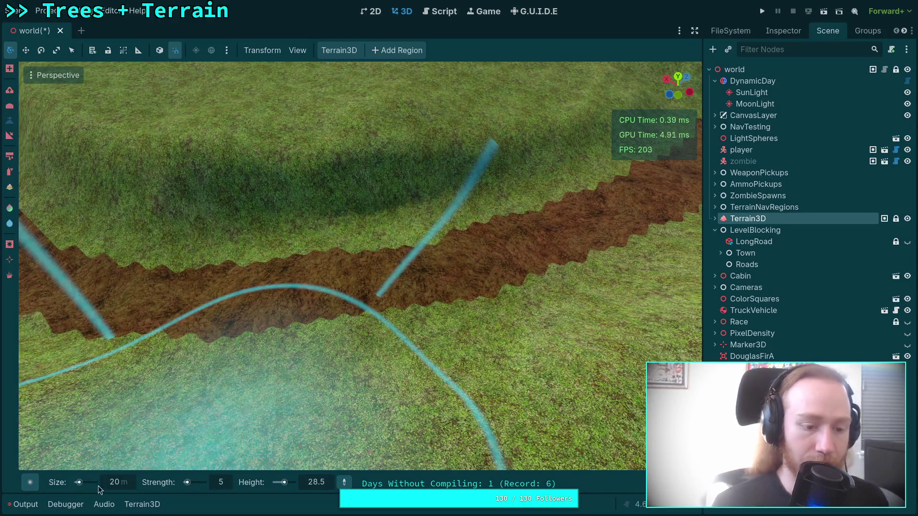
pyautogui.click(30, 483)
pyautogui.click(296, 259)
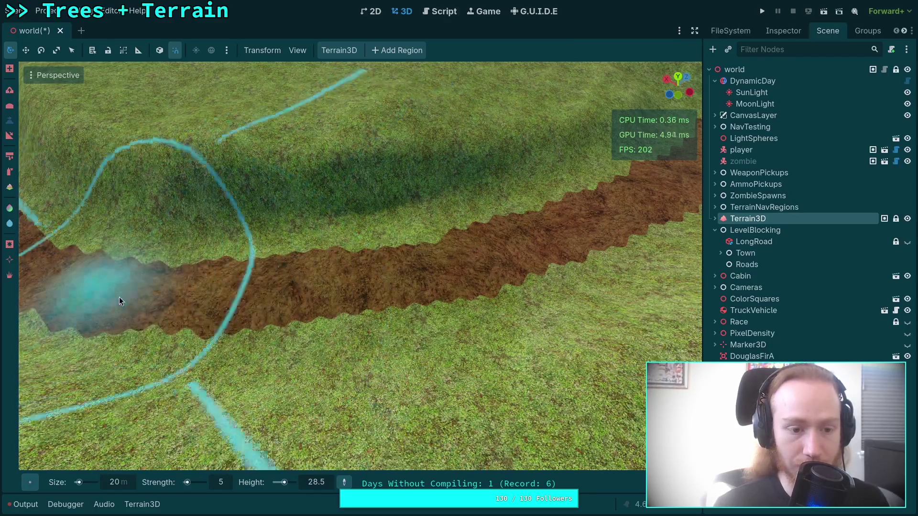
pyautogui.moveTo(329, 287)
pyautogui.mouseDown()
pyautogui.moveTo(419, 384)
pyautogui.moveTo(379, 304)
pyautogui.moveTo(372, 257)
pyautogui.moveTo(411, 276)
pyautogui.mouseUp()
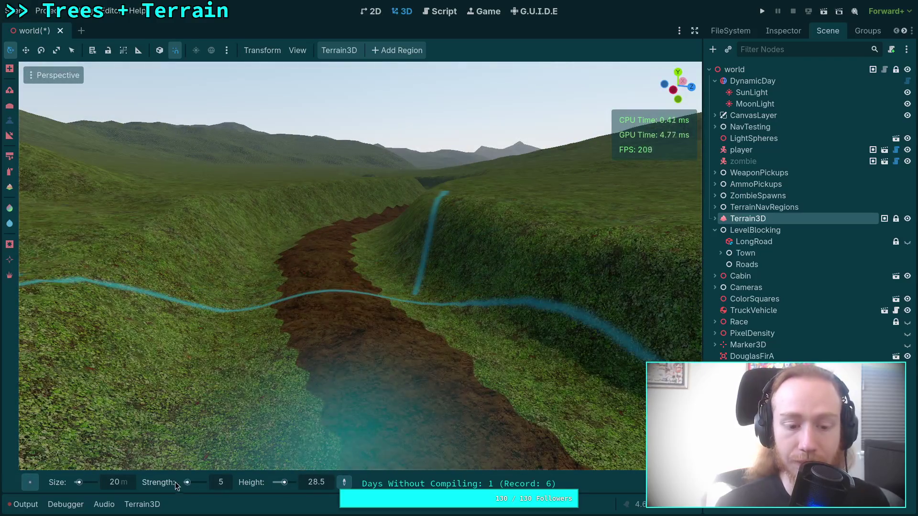
# Switch to the Circle3 brush shape and look down the dirt trench
pyautogui.click(30, 482)
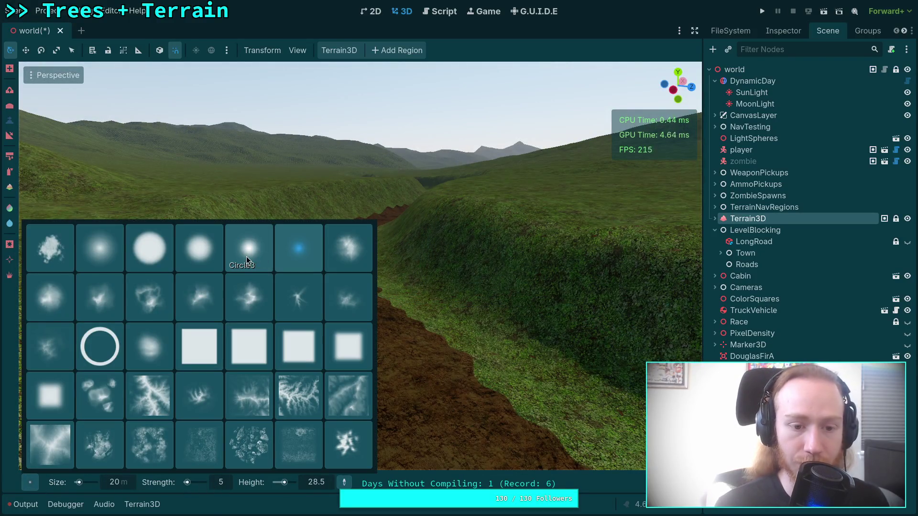
pyautogui.click(239, 255)
pyautogui.moveTo(345, 294); pyautogui.dragTo(326, 305)
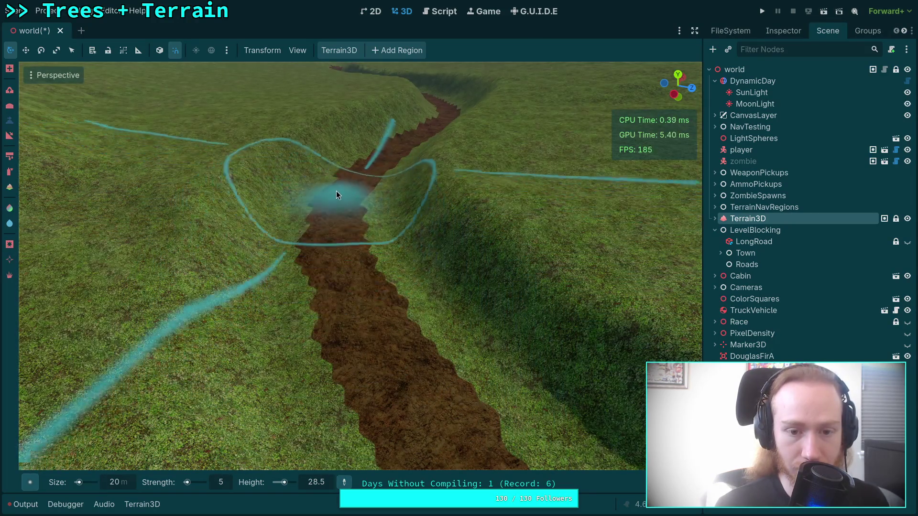
pyautogui.scroll(5, 336, 191)
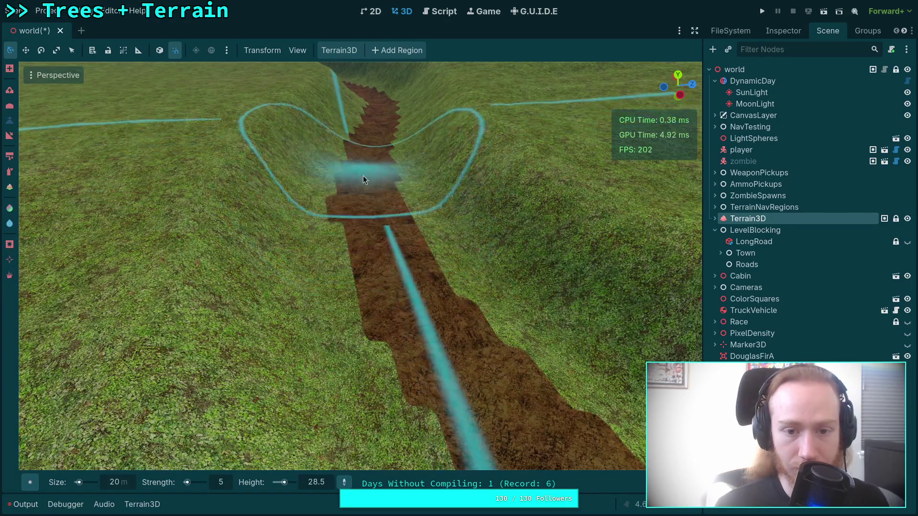
pyautogui.scroll(3, 364, 176)
pyautogui.scroll(-5, 361, 247)
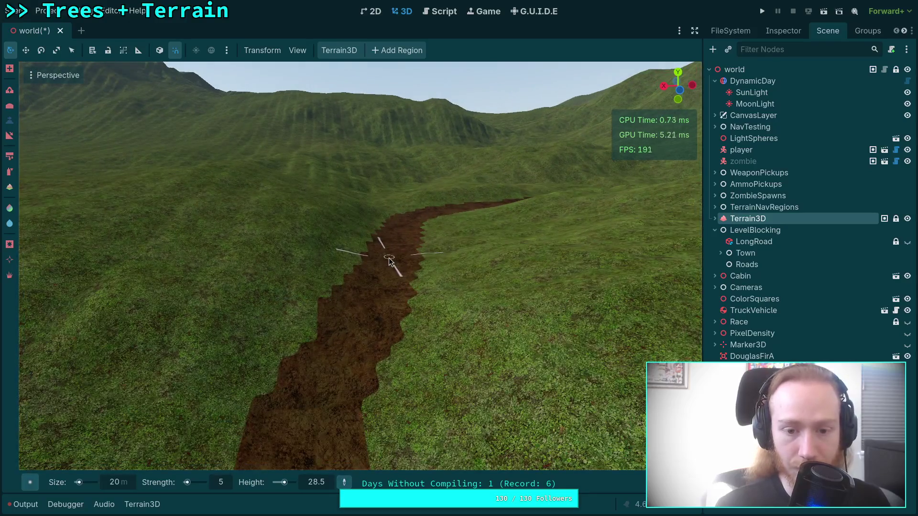
# Sample the path height and orbit so the trench runs diagonally
pyautogui.click(388, 258)
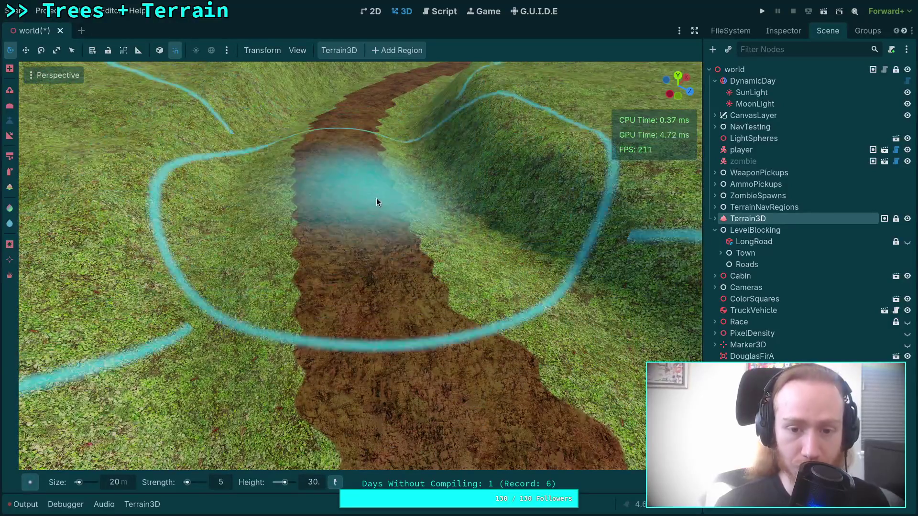
pyautogui.scroll(-5, 368, 179)
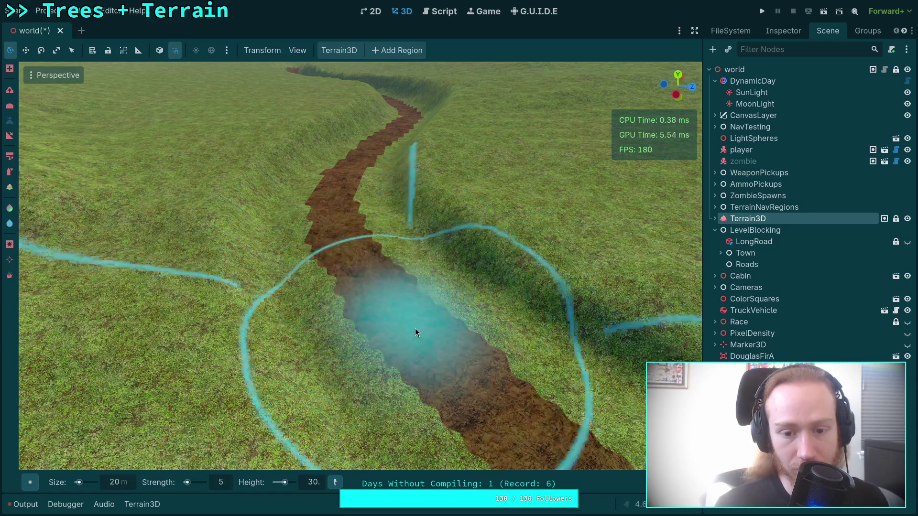
pyautogui.scroll(5, 413, 336)
pyautogui.moveTo(357, 320)
pyautogui.mouseDown()
pyautogui.moveTo(554, 289)
pyautogui.moveTo(570, 336)
pyautogui.mouseUp()
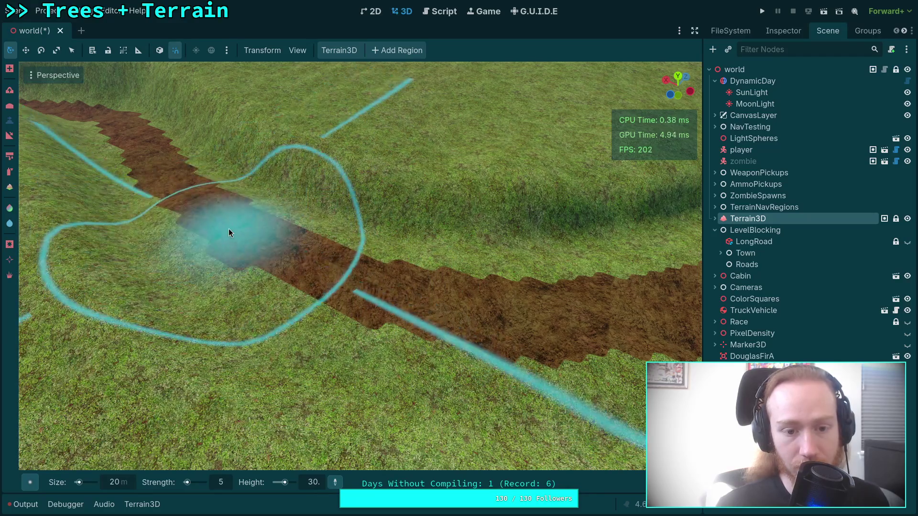
pyautogui.click(309, 485)
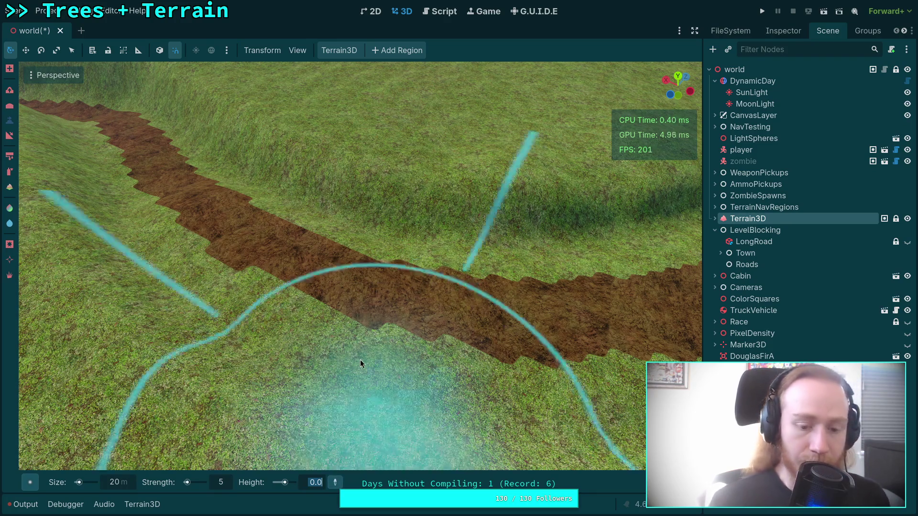
pyautogui.moveTo(360, 359)
pyautogui.mouseDown()
pyautogui.moveTo(360, 286)
pyautogui.moveTo(220, 309)
pyautogui.moveTo(357, 426)
pyautogui.mouseUp()
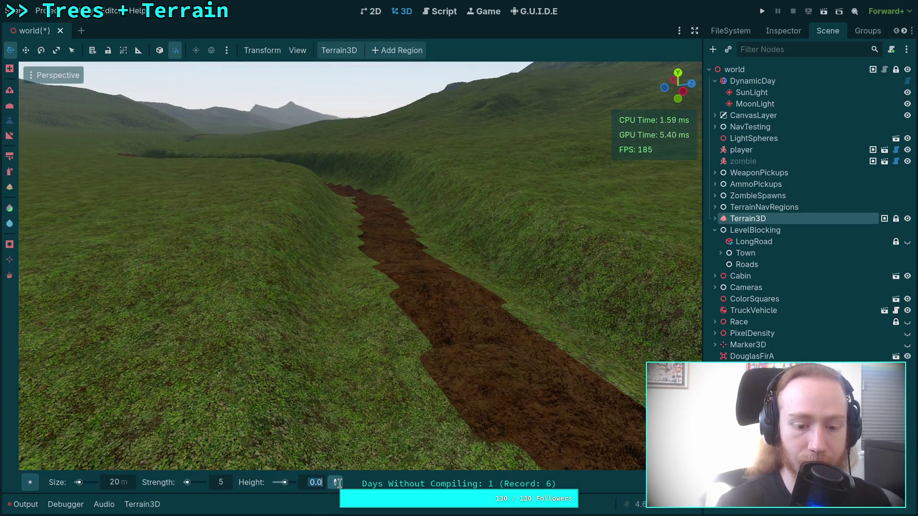
# Pick a flatten height of 30 from the terrain and look down the road
pyautogui.click(338, 483)
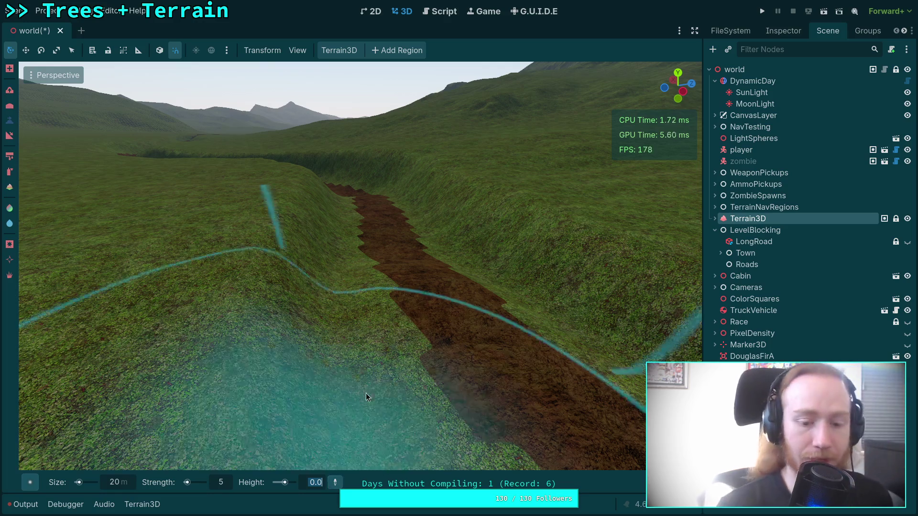
pyautogui.click(400, 269)
pyautogui.moveTo(400, 269)
pyautogui.mouseDown()
pyautogui.moveTo(382, 287)
pyautogui.moveTo(372, 336)
pyautogui.mouseUp()
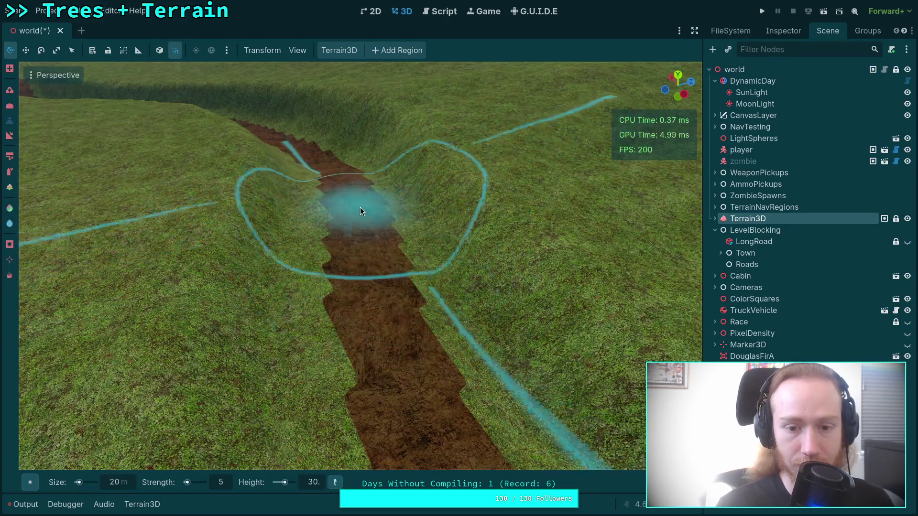
pyautogui.scroll(5, 360, 207)
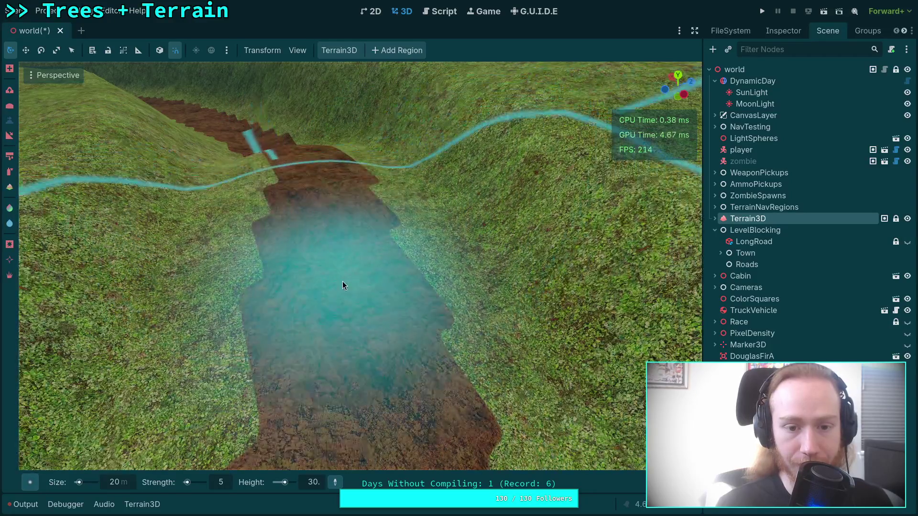
pyautogui.moveTo(342, 281)
pyautogui.mouseDown()
pyautogui.moveTo(301, 268)
pyautogui.moveTo(332, 279)
pyautogui.moveTo(311, 215)
pyautogui.moveTo(325, 317)
pyautogui.moveTo(294, 123)
pyautogui.moveTo(328, 120)
pyautogui.moveTo(275, 164)
pyautogui.moveTo(370, 153)
pyautogui.moveTo(355, 207)
pyautogui.moveTo(357, 316)
pyautogui.moveTo(311, 308)
pyautogui.moveTo(400, 315)
pyautogui.moveTo(394, 245)
pyautogui.moveTo(354, 213)
pyautogui.moveTo(347, 242)
pyautogui.moveTo(393, 214)
pyautogui.moveTo(406, 194)
pyautogui.moveTo(160, 406)
pyautogui.mouseUp()
# Dismiss the brush shapes and orbit from a top-down view to a low view along the trench
pyautogui.moveTo(30, 476)
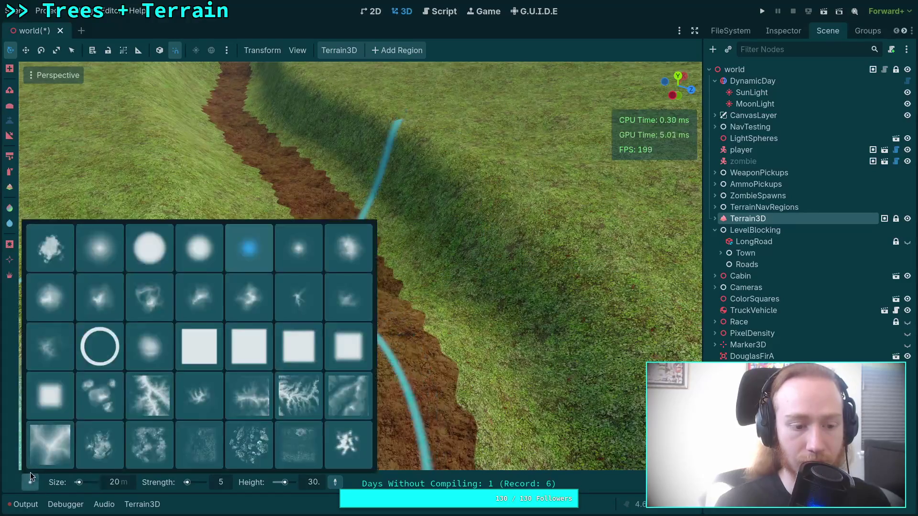
pyautogui.moveTo(236, 308); pyautogui.dragTo(349, 318)
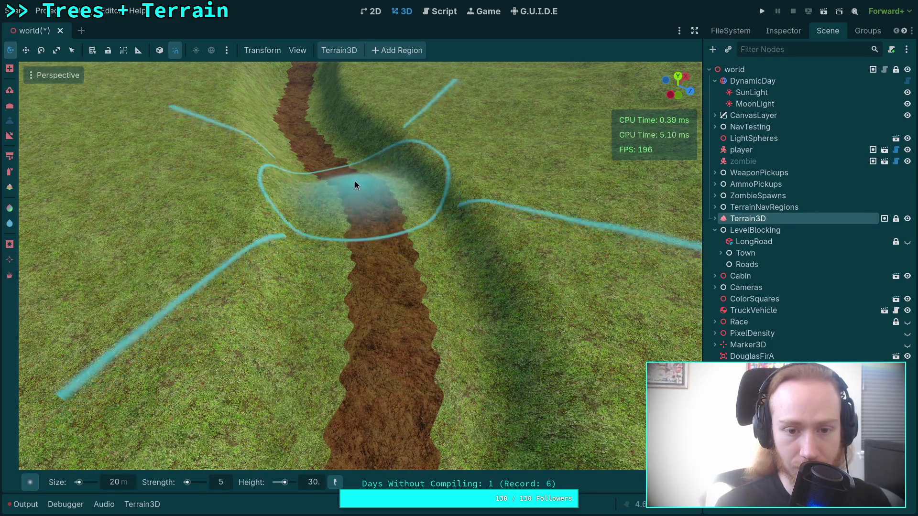
pyautogui.moveTo(356, 181)
pyautogui.mouseDown()
pyautogui.moveTo(368, 205)
pyautogui.moveTo(363, 243)
pyautogui.mouseUp()
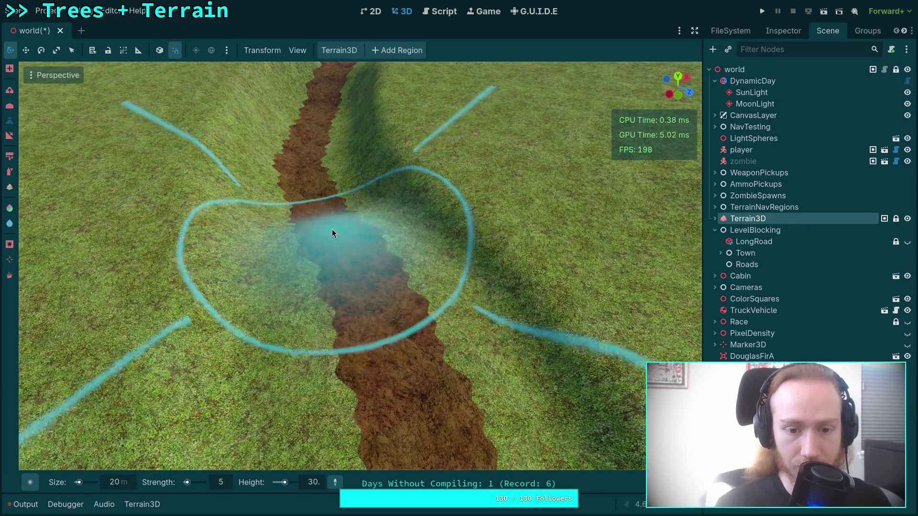
pyautogui.moveTo(309, 175)
pyautogui.mouseDown()
pyautogui.moveTo(316, 330)
pyautogui.moveTo(345, 229)
pyautogui.mouseUp()
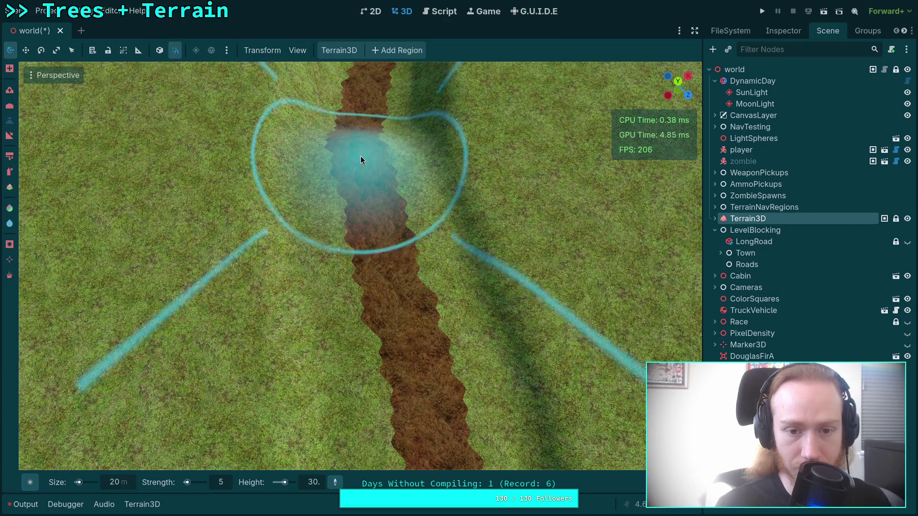
pyautogui.moveTo(361, 121)
pyautogui.mouseDown()
pyautogui.moveTo(356, 277)
pyautogui.moveTo(361, 161)
pyautogui.mouseUp()
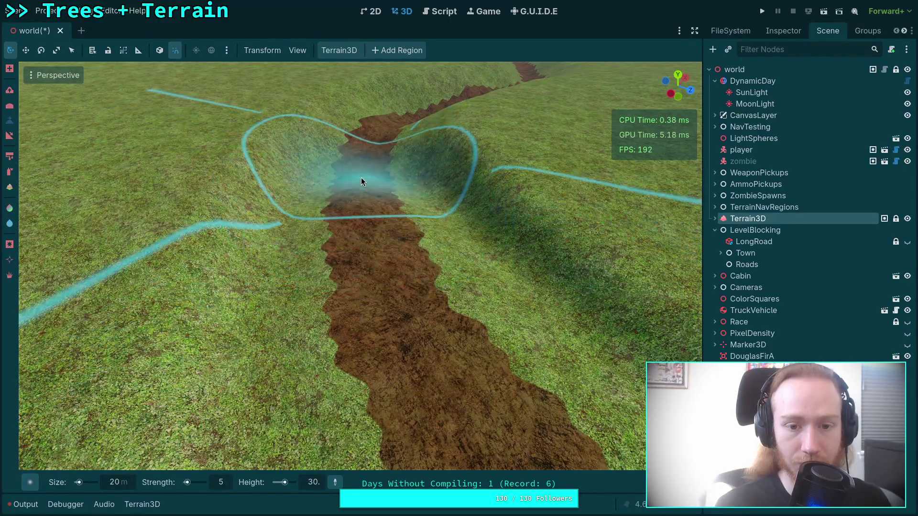
pyautogui.moveTo(361, 151)
pyautogui.mouseDown()
pyautogui.moveTo(370, 221)
pyautogui.moveTo(400, 299)
pyautogui.moveTo(371, 353)
pyautogui.mouseUp()
# Zoom in and out over the trench, then turn it to run across the view
pyautogui.scroll(3, 339, 286)
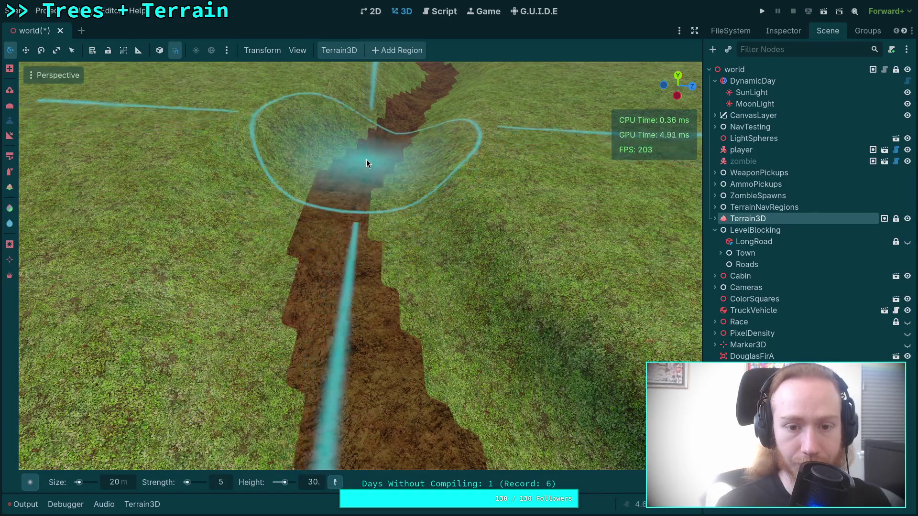
pyautogui.scroll(-5, 367, 163)
pyautogui.scroll(6, 382, 258)
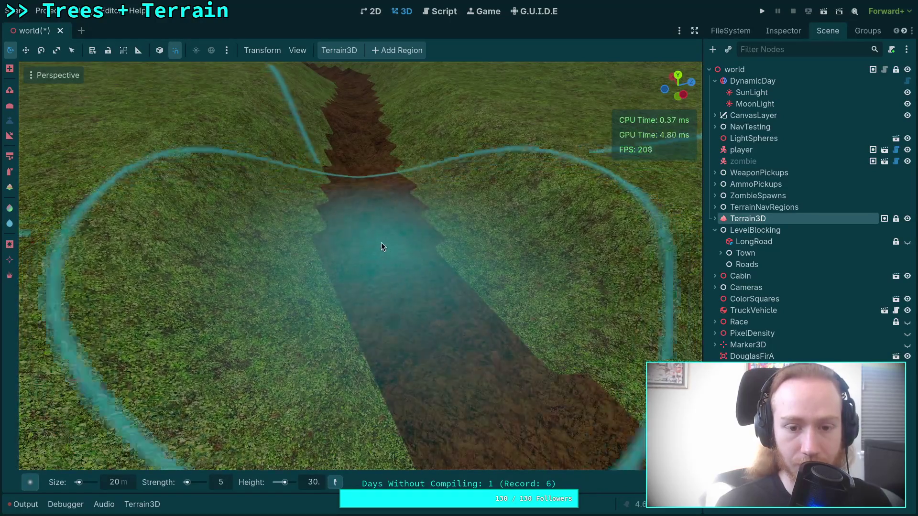
pyautogui.scroll(-4, 373, 211)
pyautogui.scroll(5, 371, 217)
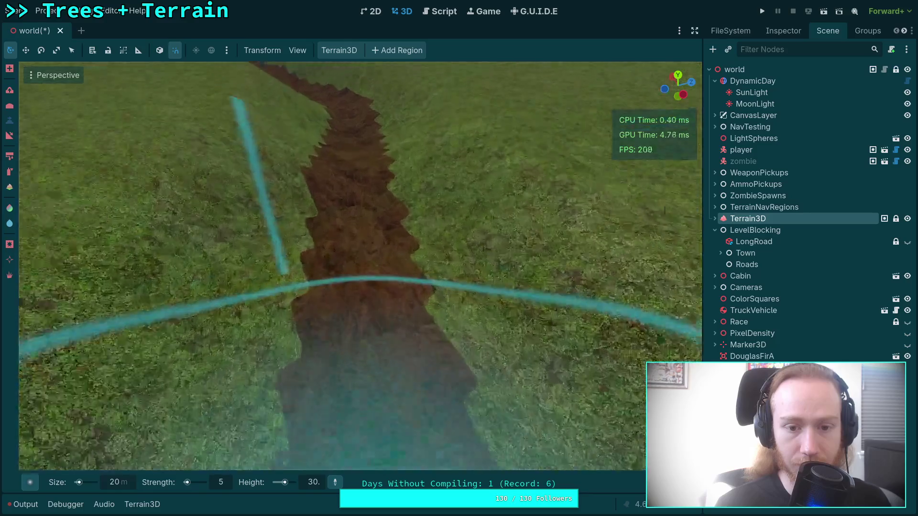
pyautogui.scroll(-3, 363, 285)
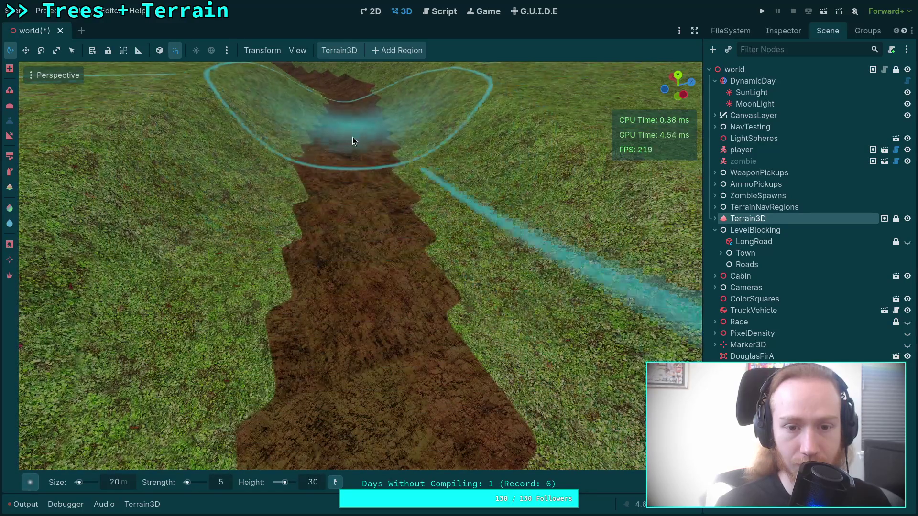
pyautogui.scroll(4, 355, 205)
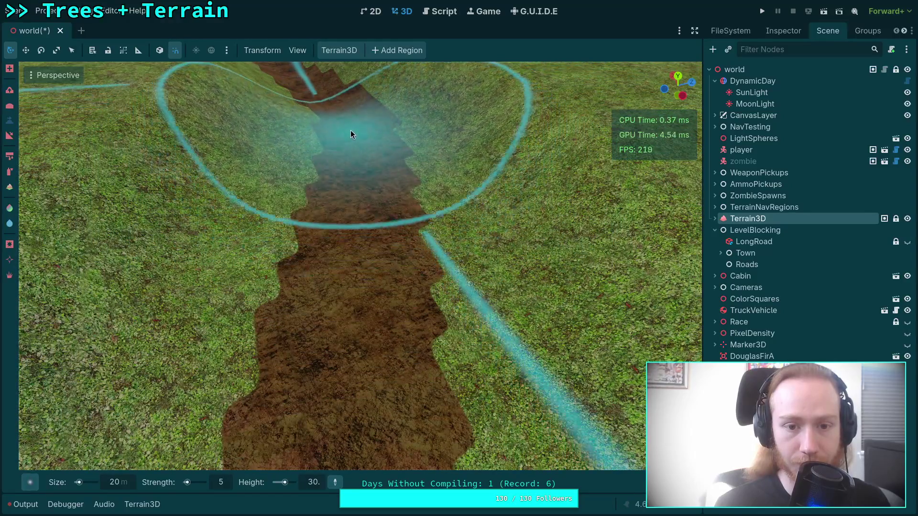
pyautogui.scroll(-5, 359, 139)
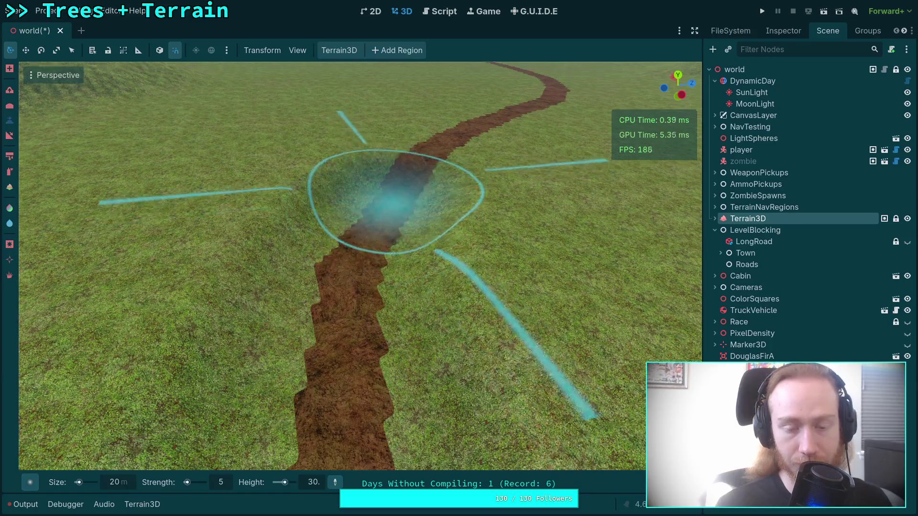
pyautogui.scroll(-3, 397, 292)
pyautogui.scroll(6, 394, 298)
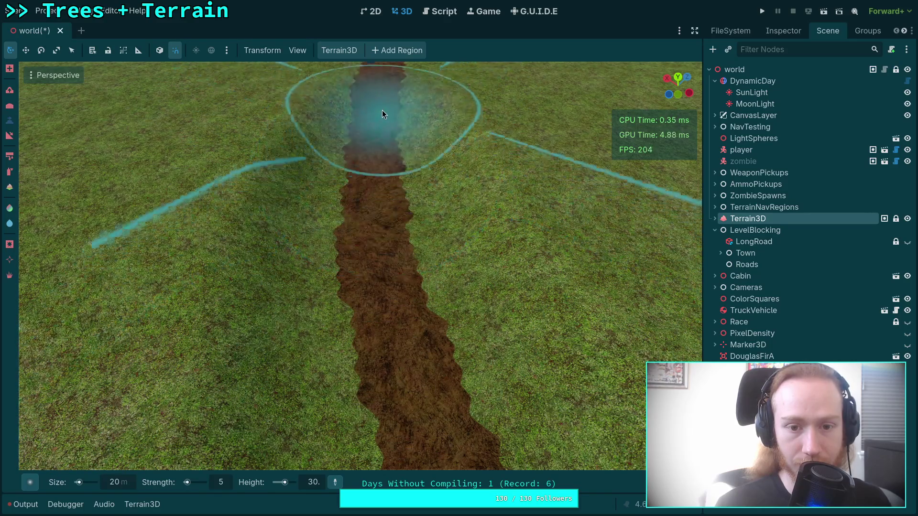
pyautogui.scroll(-3, 378, 119)
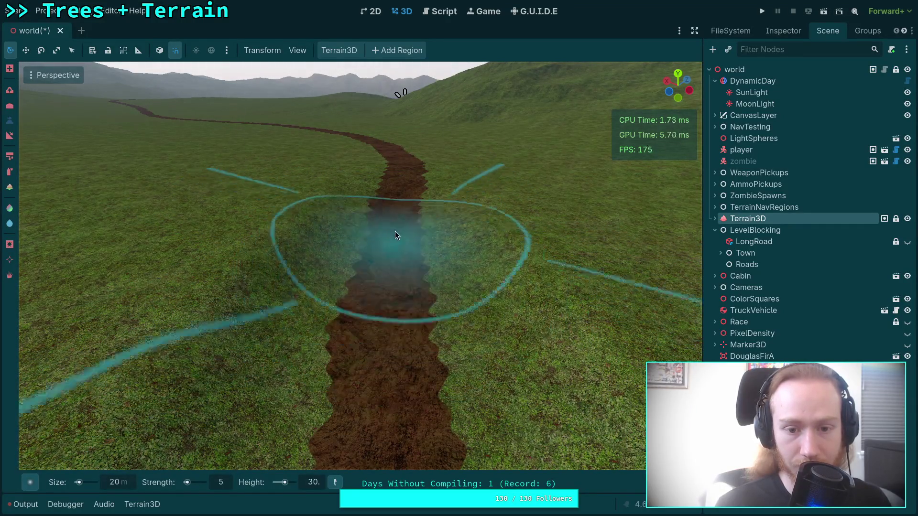
pyautogui.moveTo(392, 269)
pyautogui.mouseDown()
pyautogui.moveTo(239, 272)
pyautogui.moveTo(384, 299)
pyautogui.moveTo(566, 246)
pyautogui.moveTo(479, 311)
pyautogui.moveTo(324, 379)
pyautogui.mouseUp()
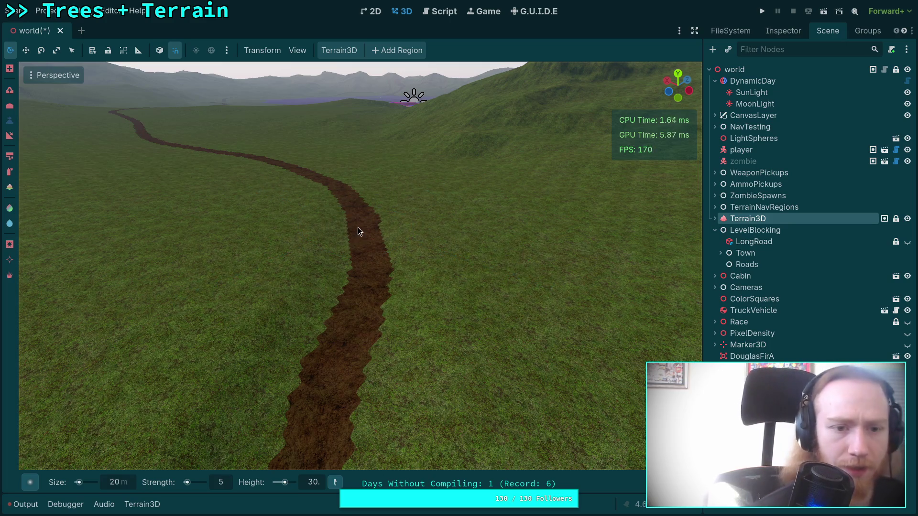
# Fly along the dirt path near ground level and enter 30 as the flatten height
pyautogui.moveTo(358, 228)
pyautogui.mouseDown()
pyautogui.moveTo(426, 187)
pyautogui.moveTo(323, 488)
pyautogui.mouseUp()
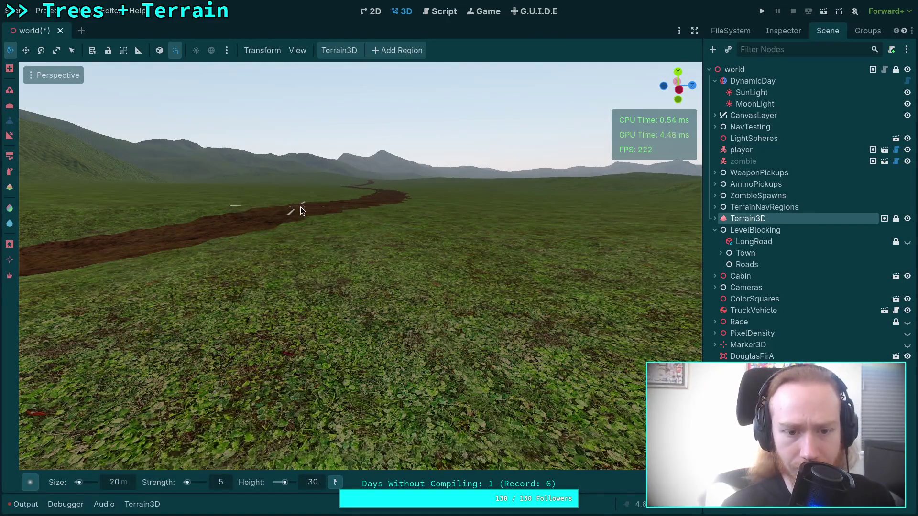
pyautogui.moveTo(307, 207)
pyautogui.mouseDown()
pyautogui.moveTo(268, 181)
pyautogui.moveTo(267, 205)
pyautogui.moveTo(359, 461)
pyautogui.mouseUp()
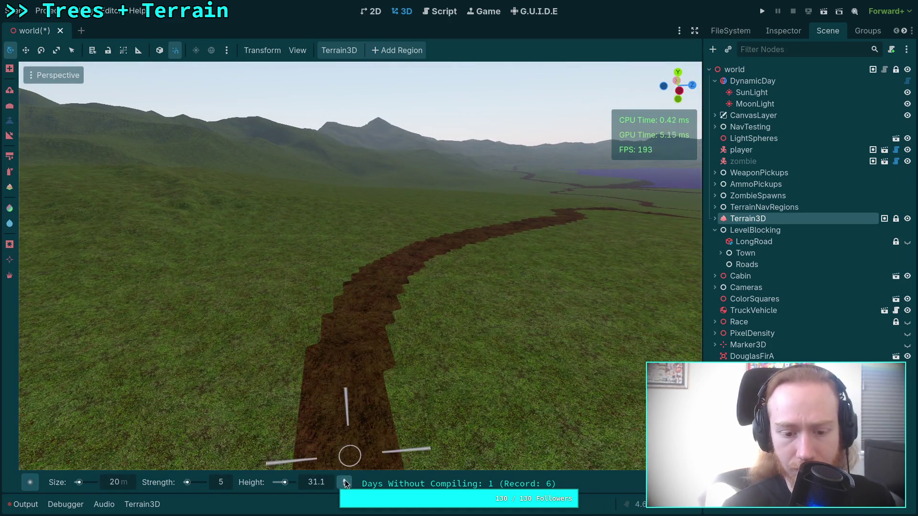
pyautogui.moveTo(364, 308)
pyautogui.mouseDown()
pyautogui.moveTo(224, 411)
pyautogui.moveTo(225, 334)
pyautogui.moveTo(268, 306)
pyautogui.moveTo(242, 287)
pyautogui.moveTo(182, 274)
pyautogui.moveTo(205, 275)
pyautogui.moveTo(156, 275)
pyautogui.moveTo(315, 355)
pyautogui.mouseUp()
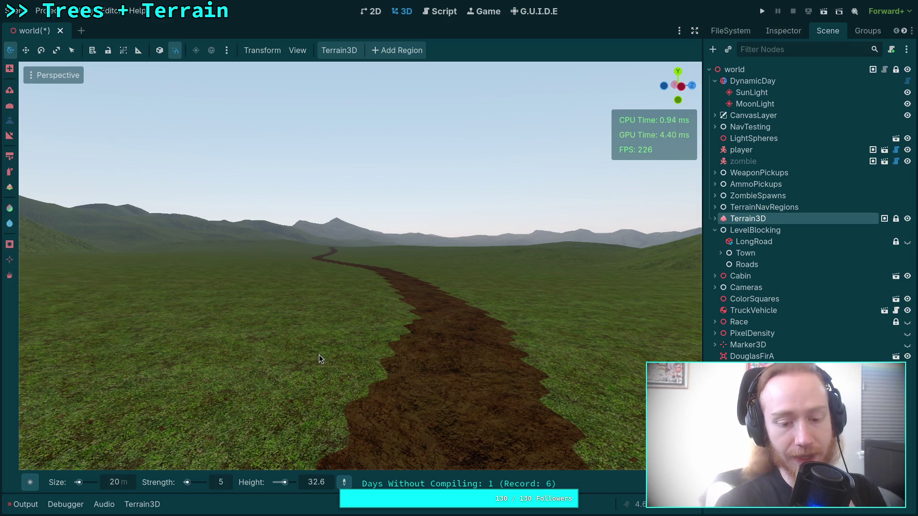
pyautogui.click(315, 483)
pyautogui.write('30.')
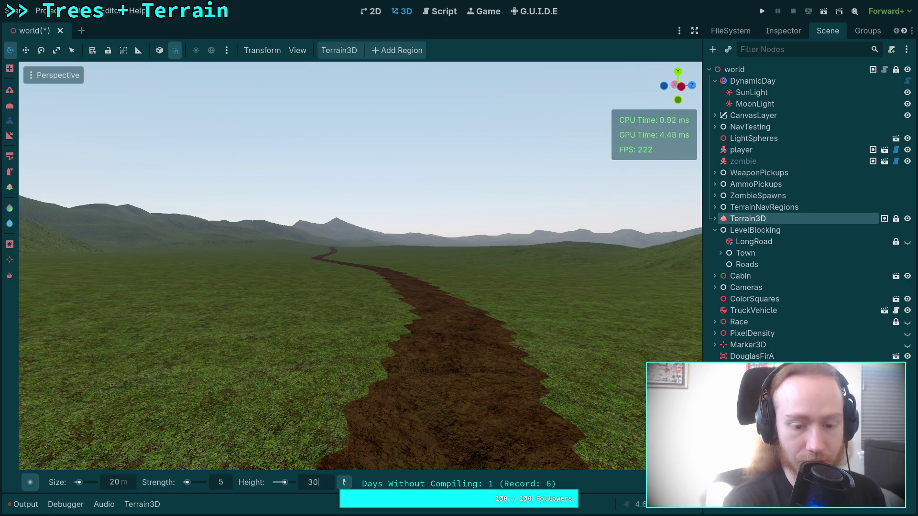
pyautogui.moveTo(364, 313); pyautogui.dragTo(511, 133)
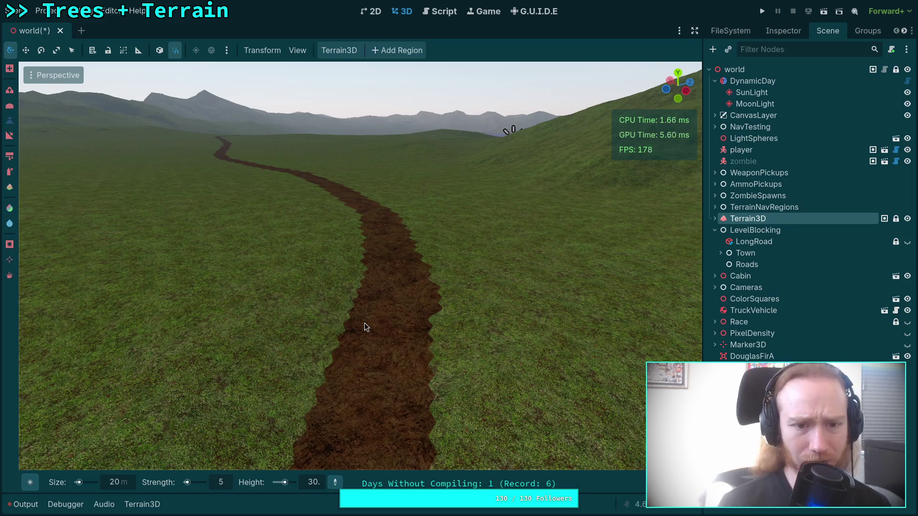
pyautogui.moveTo(364, 326)
pyautogui.mouseDown()
pyautogui.moveTo(335, 335)
pyautogui.moveTo(286, 383)
pyautogui.moveTo(306, 363)
pyautogui.moveTo(287, 354)
pyautogui.moveTo(343, 411)
pyautogui.mouseUp()
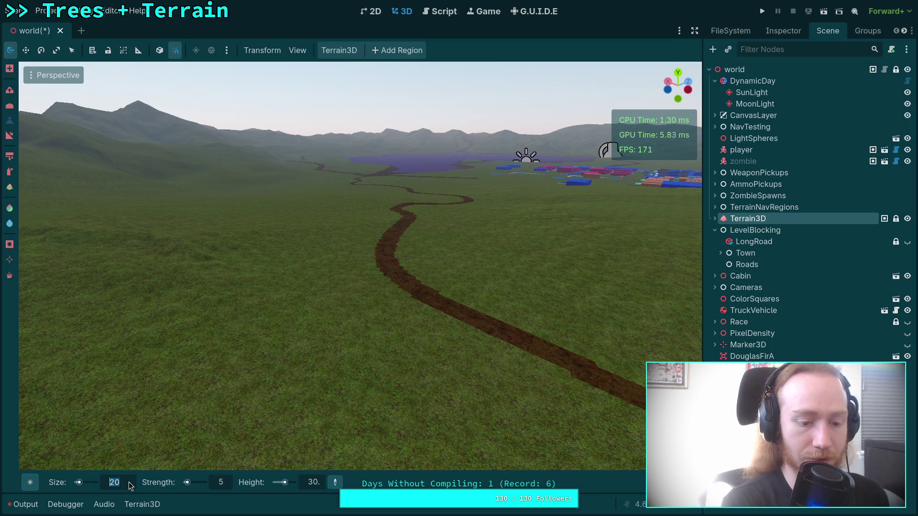
# Set the brush size to 200 and fly toward the dirt road
pyautogui.write('200')
pyautogui.press('Return')
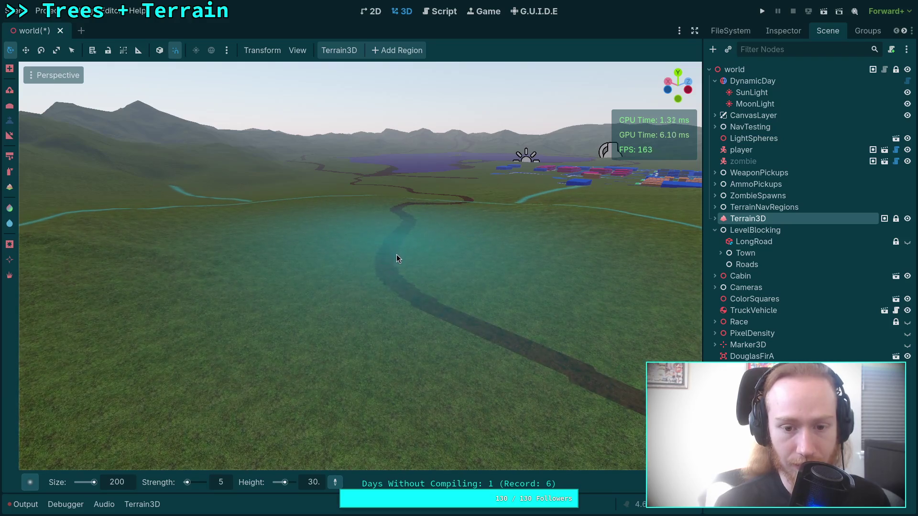
pyautogui.press('w')
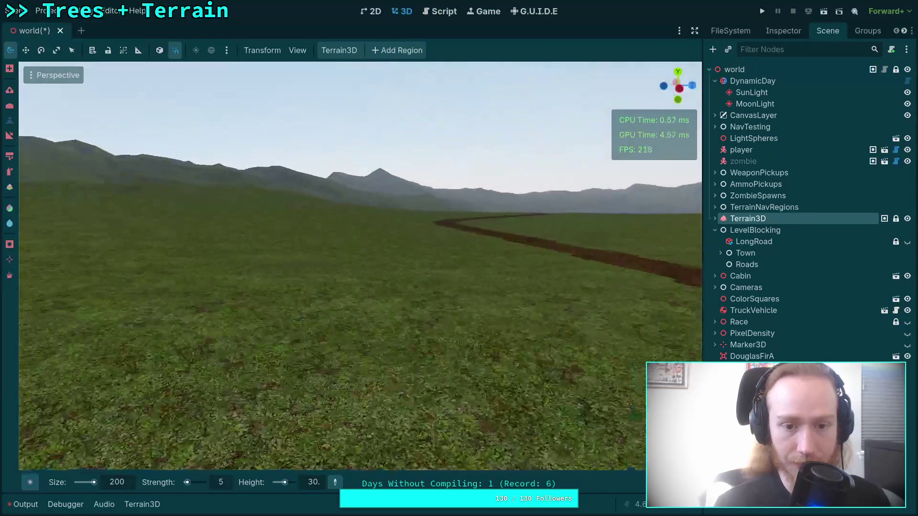
pyautogui.press('s')
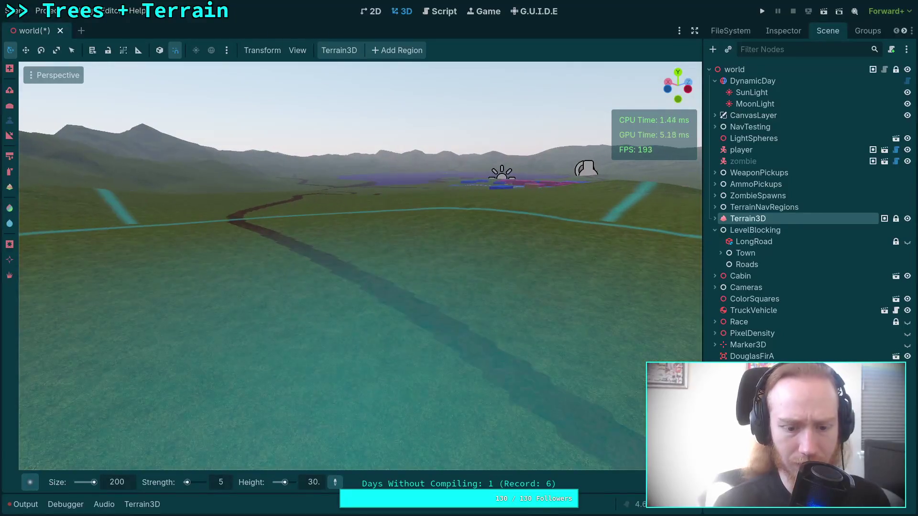
pyautogui.press('w')
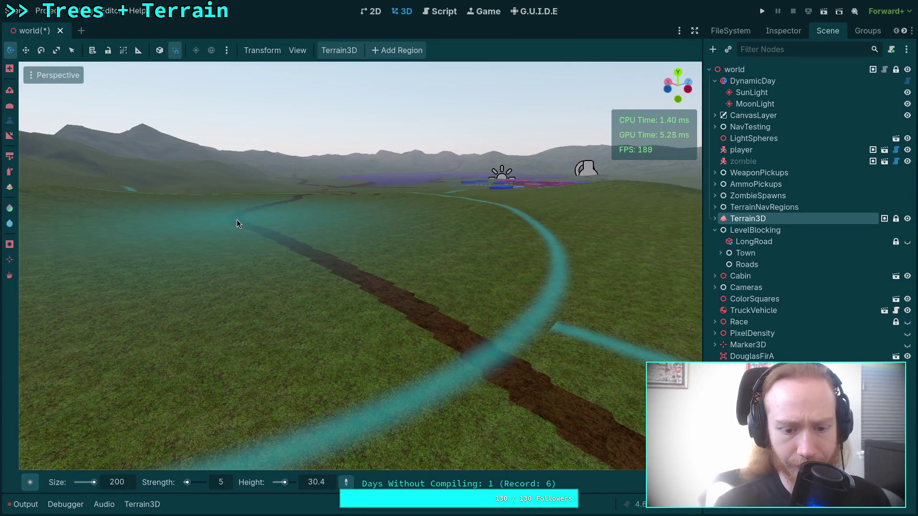
pyautogui.press('s')
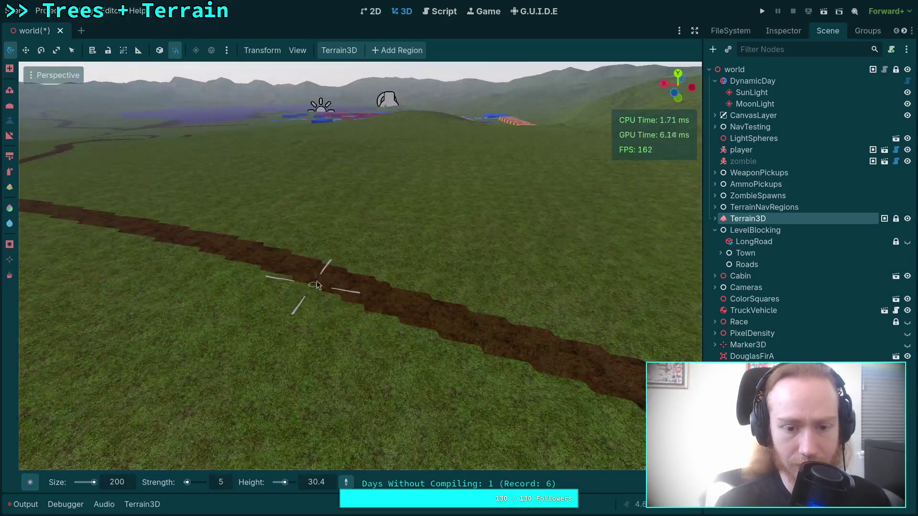
# Sample the road height, then set the flatten height to 30
pyautogui.keyDown('ctrl'); pyautogui.click(326, 282); pyautogui.keyUp('ctrl')
pyautogui.moveTo(404, 318); pyautogui.dragTo(343, 338)
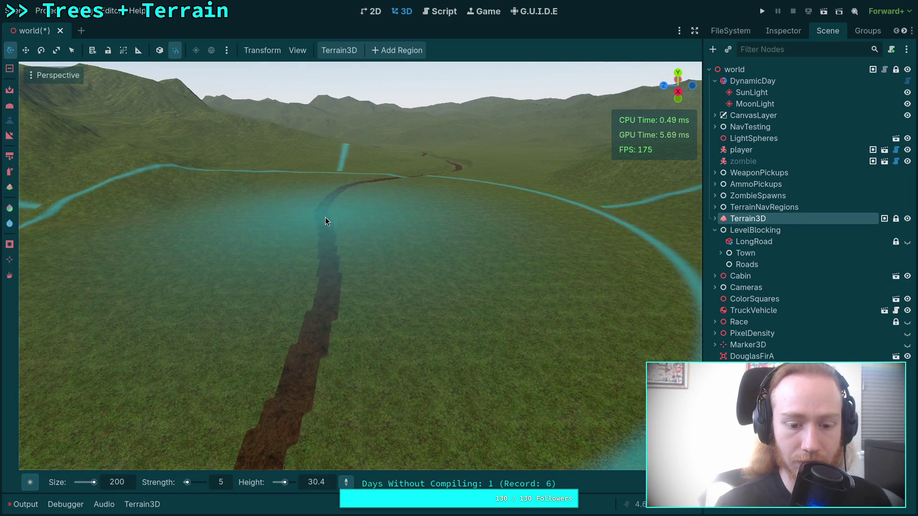
pyautogui.moveTo(325, 217)
pyautogui.mouseDown()
pyautogui.moveTo(331, 269)
pyautogui.moveTo(346, 267)
pyautogui.moveTo(346, 286)
pyautogui.moveTo(383, 271)
pyautogui.moveTo(357, 265)
pyautogui.moveTo(356, 277)
pyautogui.moveTo(346, 263)
pyautogui.mouseUp()
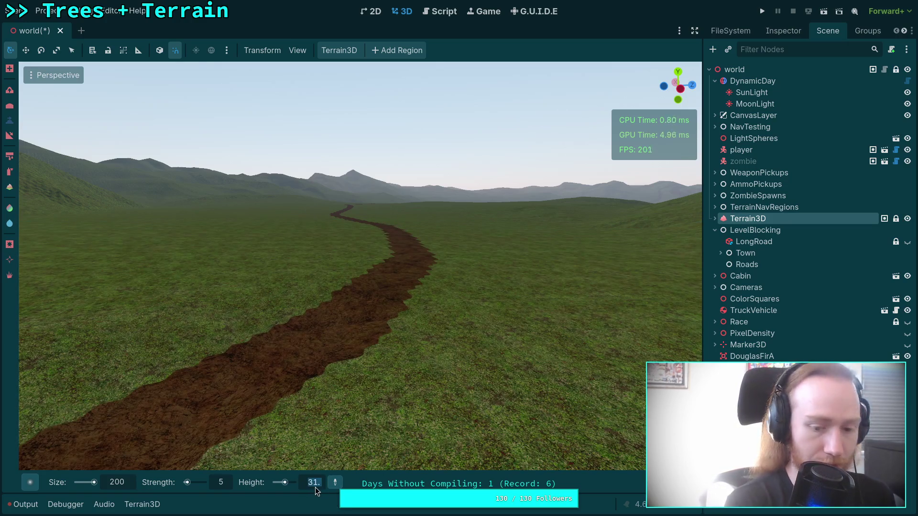
pyautogui.write('30')
pyautogui.press('Return')
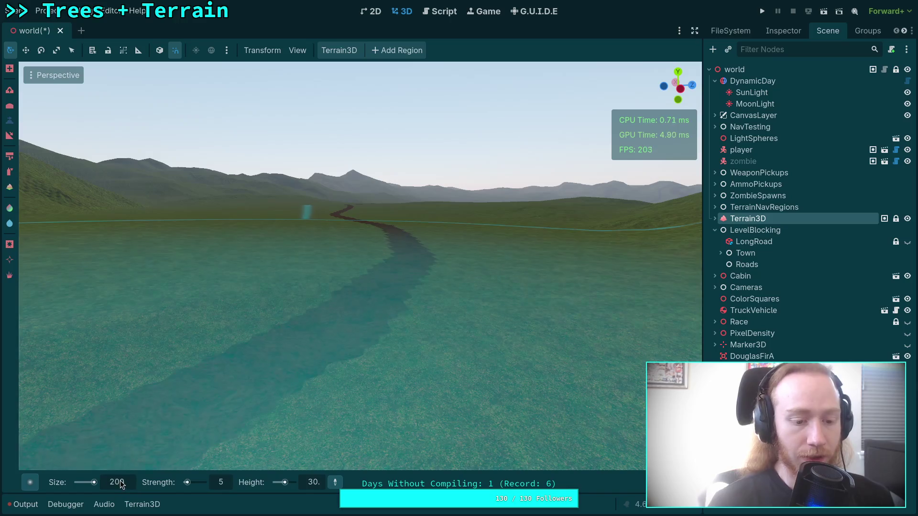
# Orbit so the road runs ahead and select the Height field to replace 30
pyautogui.click(121, 484)
pyautogui.write('10')
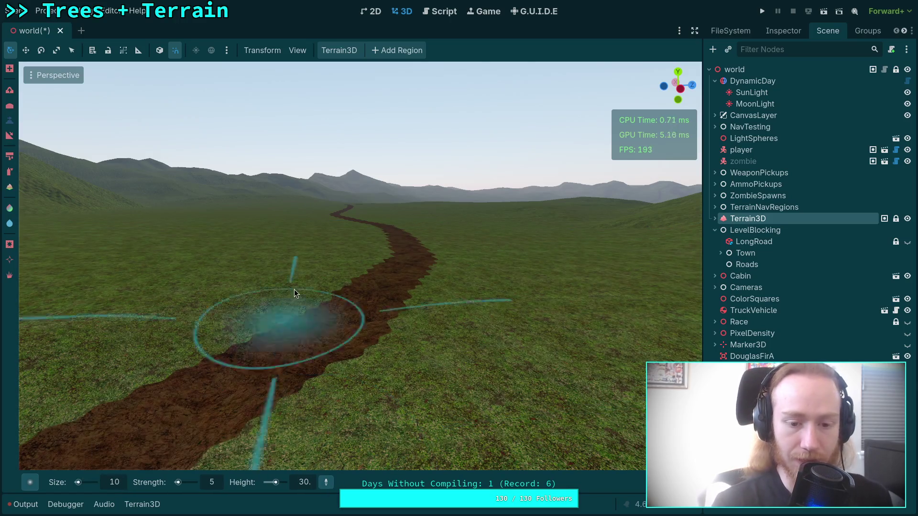
pyautogui.moveTo(294, 294); pyautogui.dragTo(346, 319)
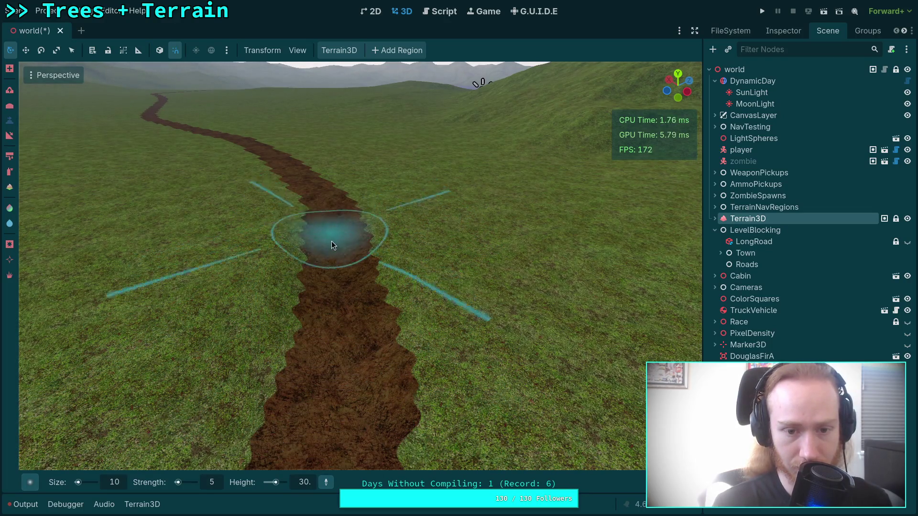
pyautogui.scroll(5, 337, 249)
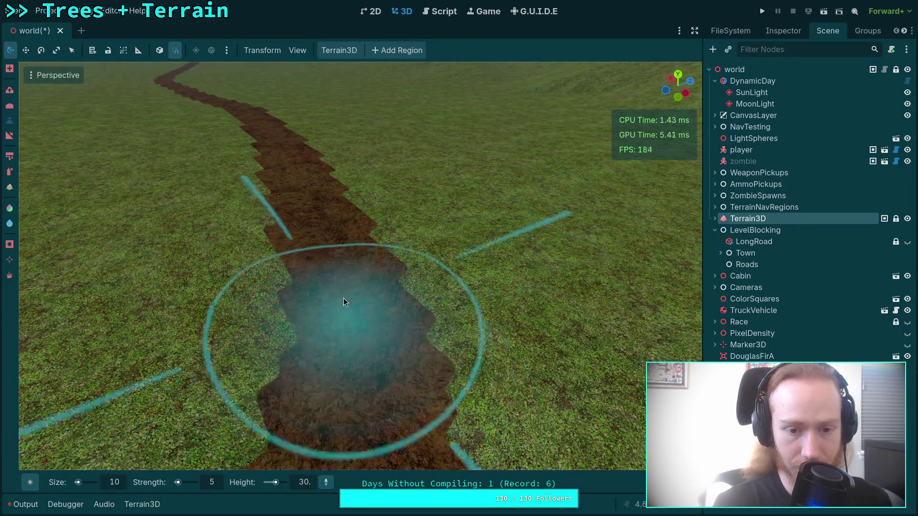
pyautogui.scroll(-5, 368, 314)
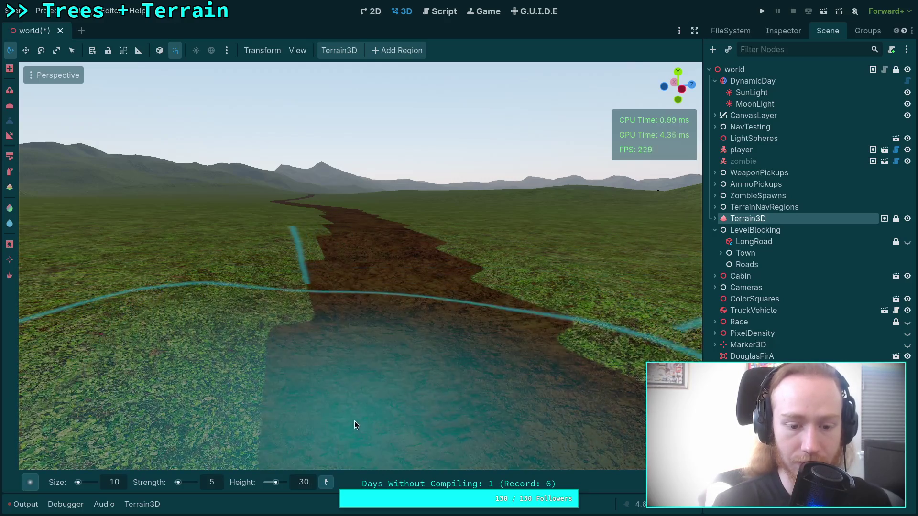
pyautogui.click(304, 482)
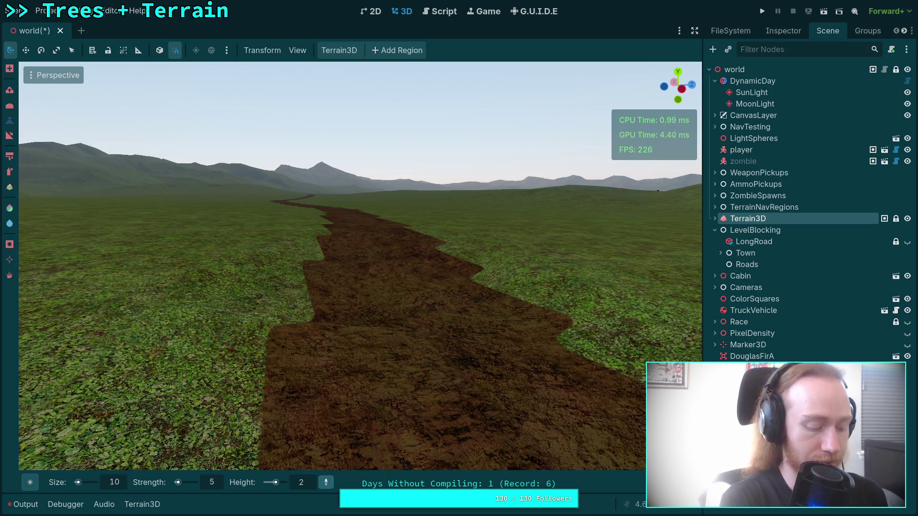
pyautogui.write('9.5')
# Confirm a flatten height of 29.5 and fly the camera along the winding road
pyautogui.press('Return')
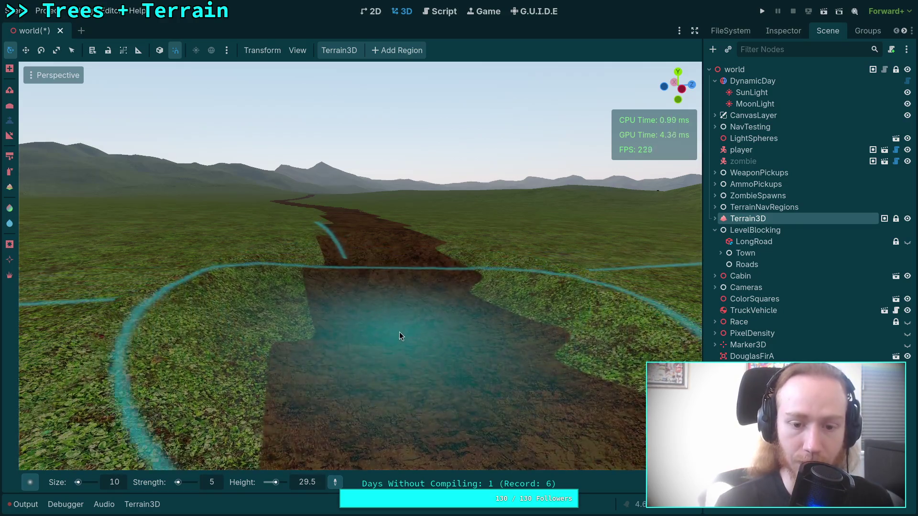
pyautogui.moveTo(400, 332)
pyautogui.mouseDown()
pyautogui.moveTo(480, 300)
pyautogui.moveTo(445, 302)
pyautogui.moveTo(400, 264)
pyautogui.mouseUp()
pyautogui.moveTo(344, 295); pyautogui.dragTo(341, 302)
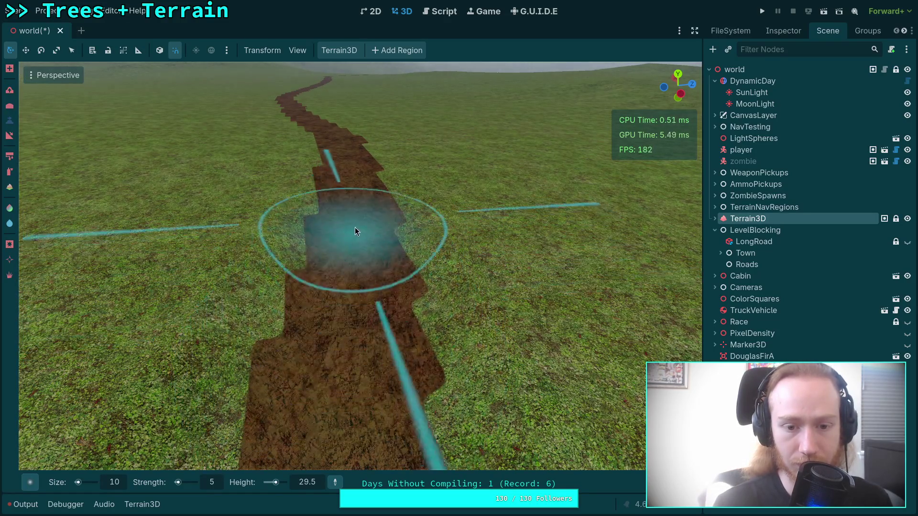
pyautogui.scroll(-2, 351, 243)
pyautogui.scroll(-1, 353, 282)
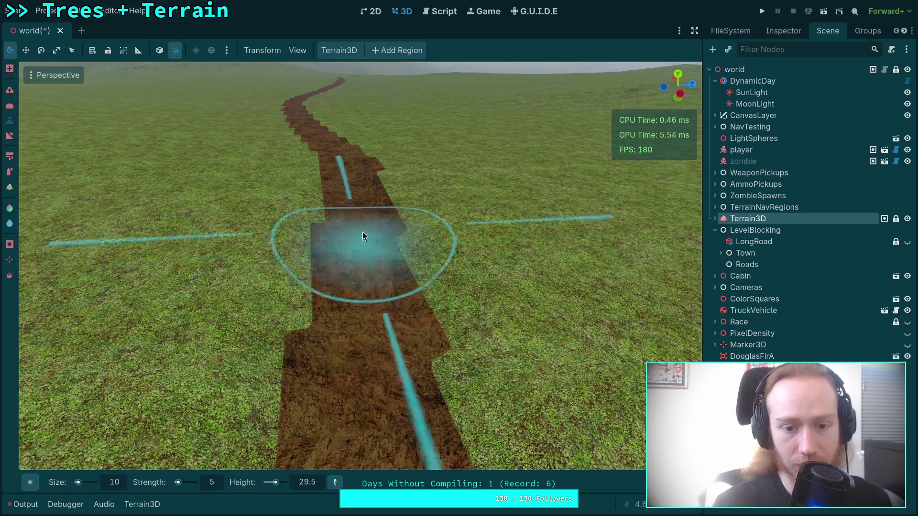
pyautogui.scroll(-2, 363, 232)
pyautogui.scroll(2, 372, 253)
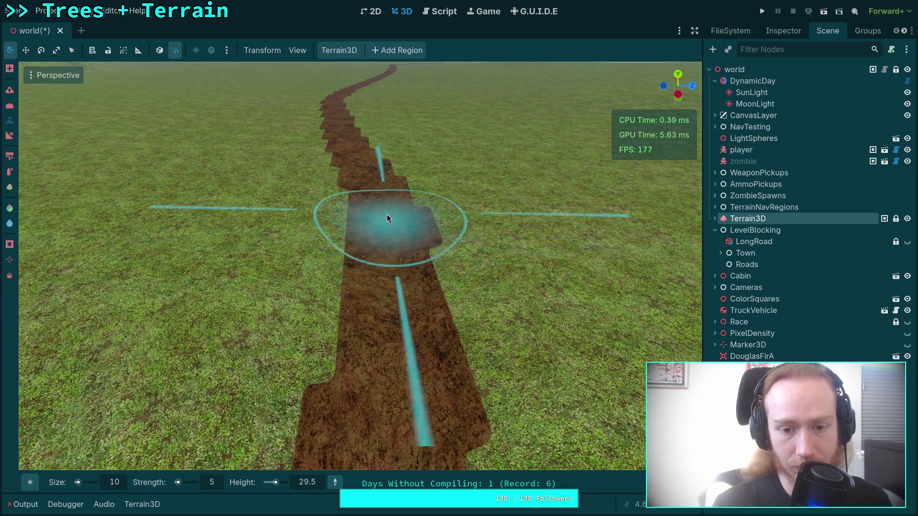
pyautogui.scroll(2, 380, 190)
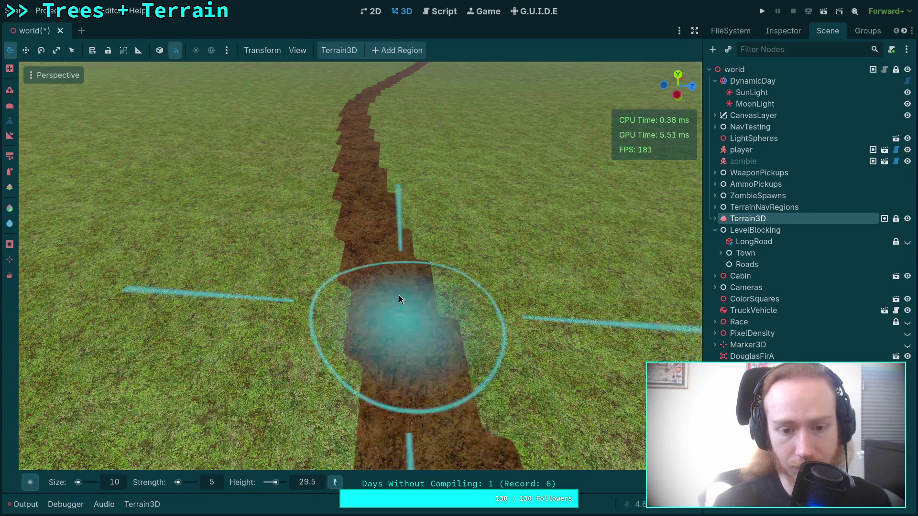
pyautogui.scroll(-2, 375, 258)
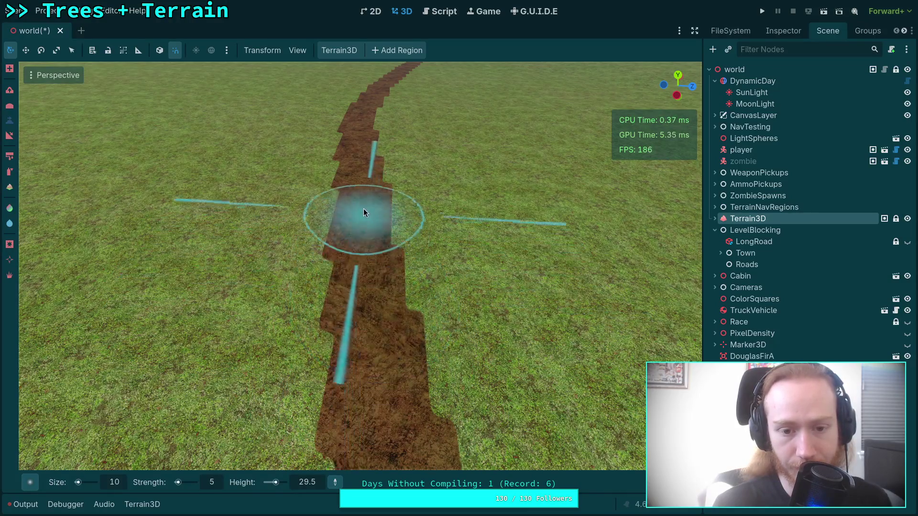
pyautogui.scroll(3, 363, 189)
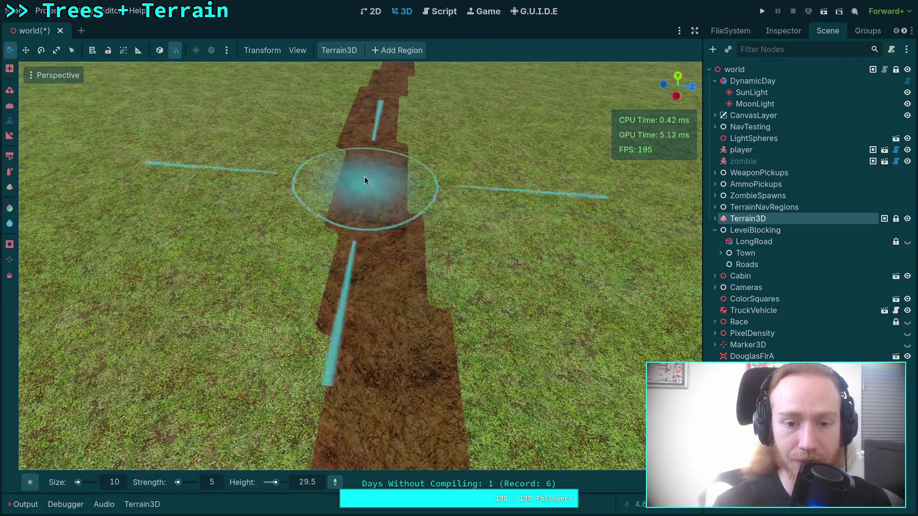
pyautogui.scroll(-3, 370, 189)
pyautogui.scroll(3, 395, 244)
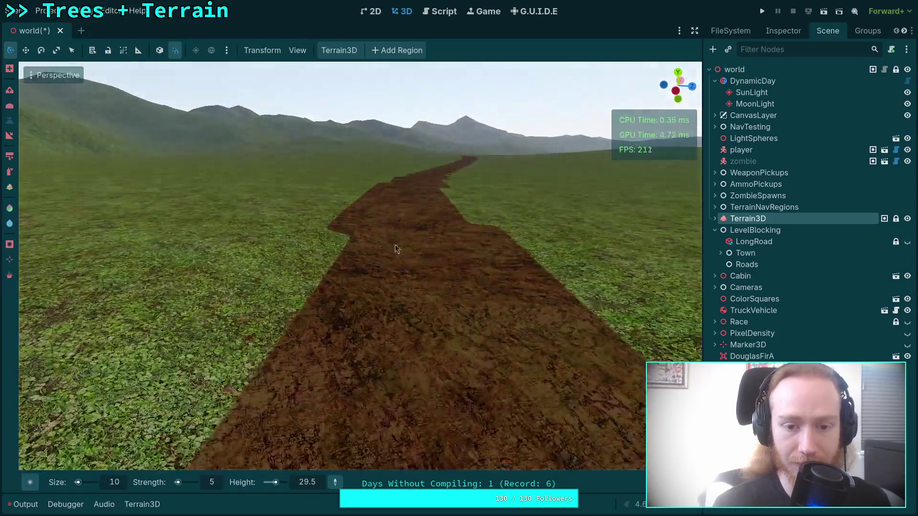
pyautogui.scroll(3, 420, 262)
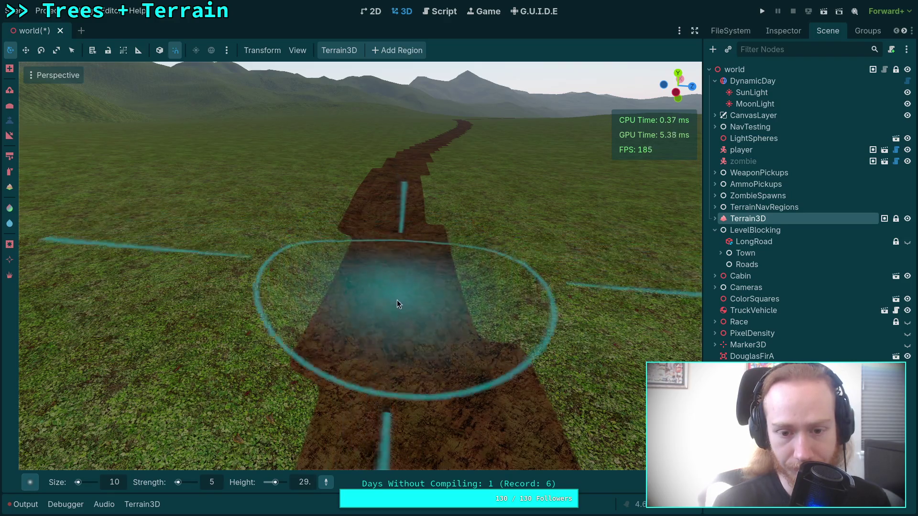
pyautogui.scroll(4, 387, 240)
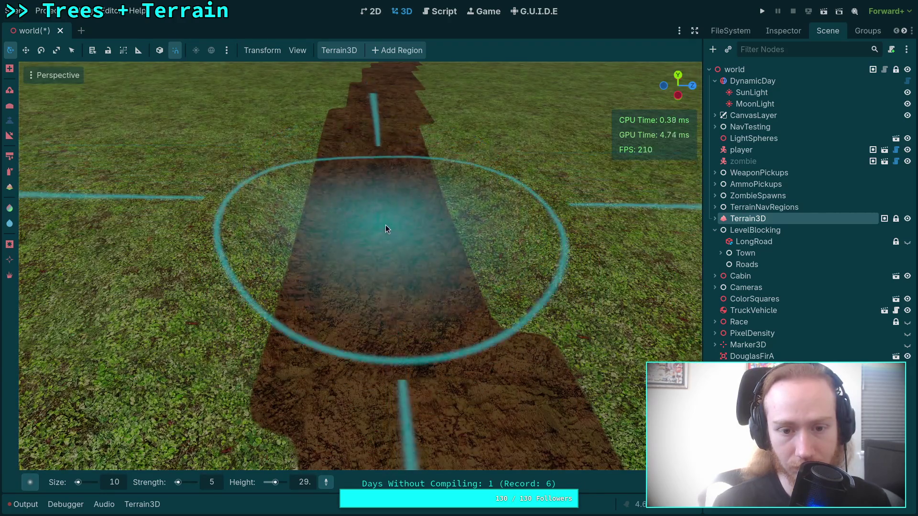
pyautogui.scroll(-4, 375, 217)
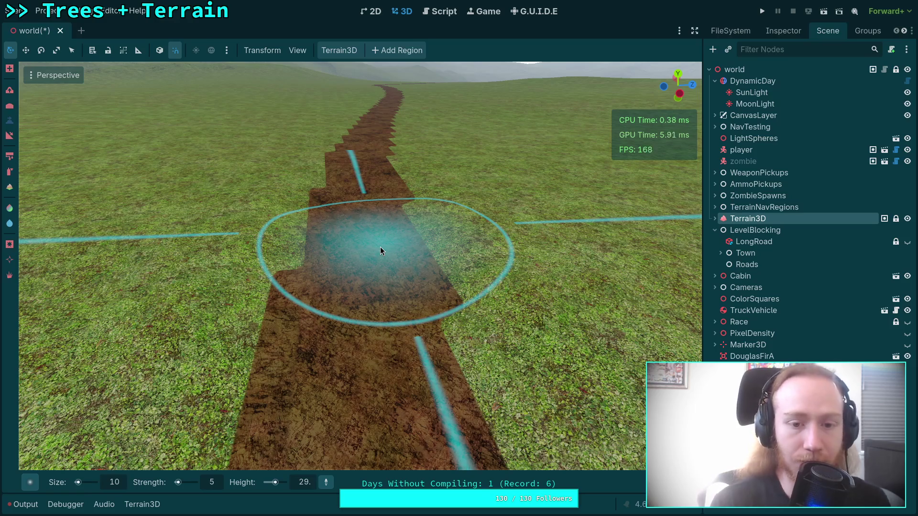
pyautogui.scroll(-2, 380, 247)
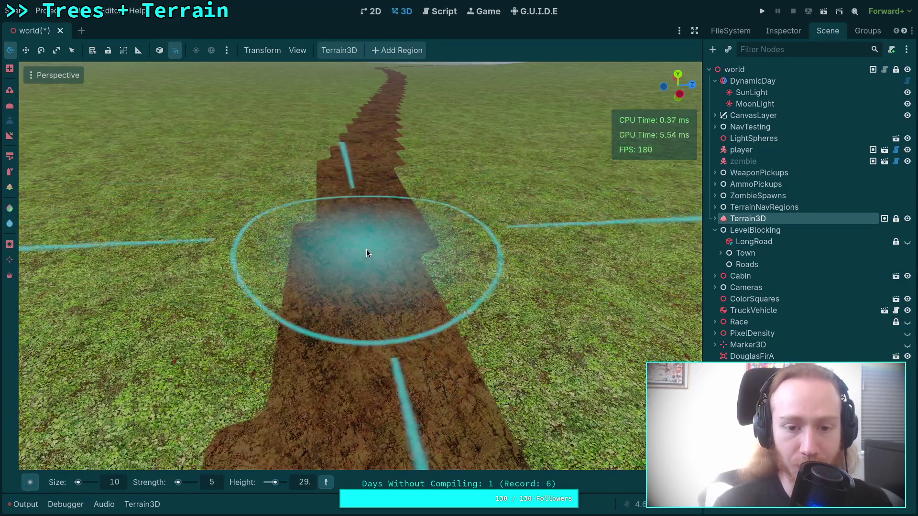
pyautogui.scroll(3, 367, 249)
pyautogui.scroll(-2, 368, 197)
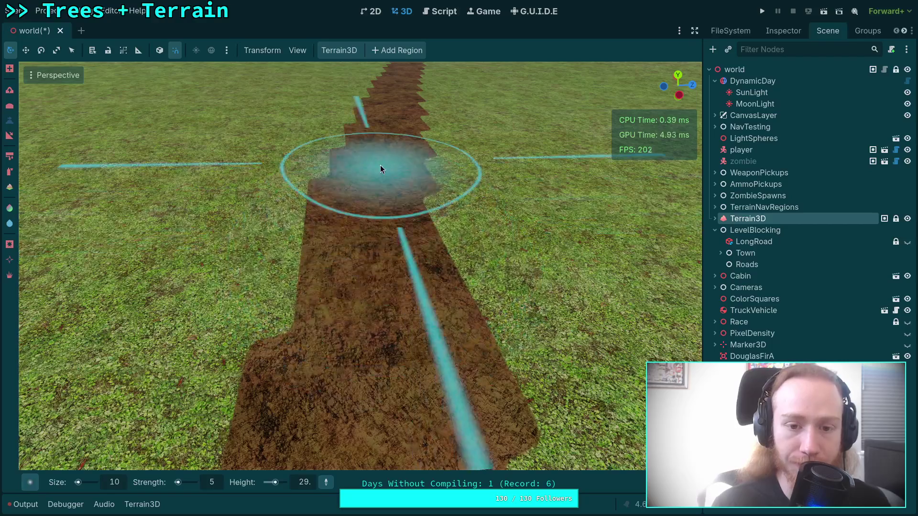
pyautogui.scroll(2, 374, 247)
pyautogui.scroll(-2, 374, 247)
pyautogui.scroll(2, 374, 229)
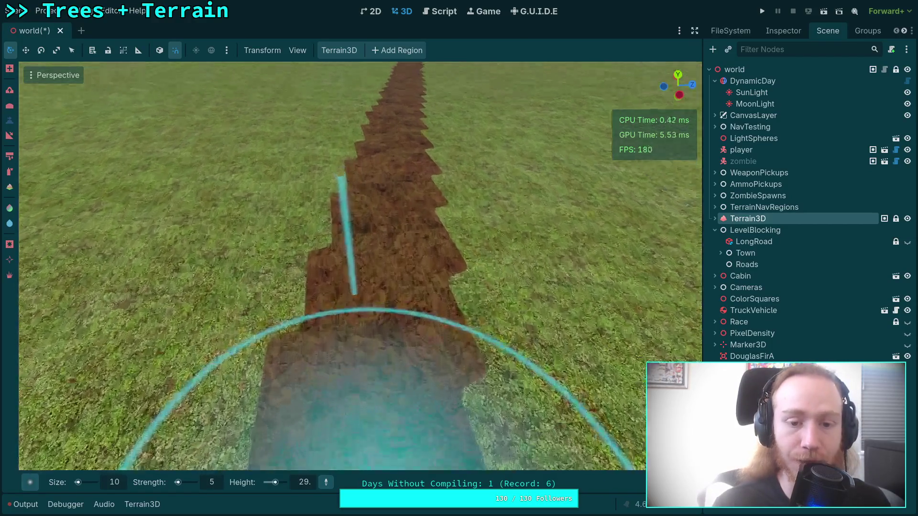
pyautogui.scroll(-2, 384, 252)
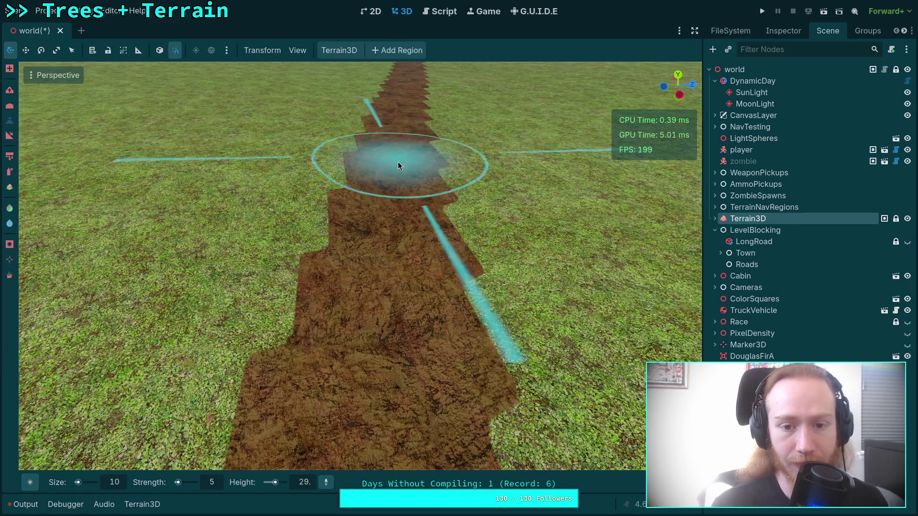
pyautogui.moveTo(395, 179)
pyautogui.mouseDown()
pyautogui.moveTo(392, 207)
pyautogui.moveTo(445, 340)
pyautogui.mouseUp()
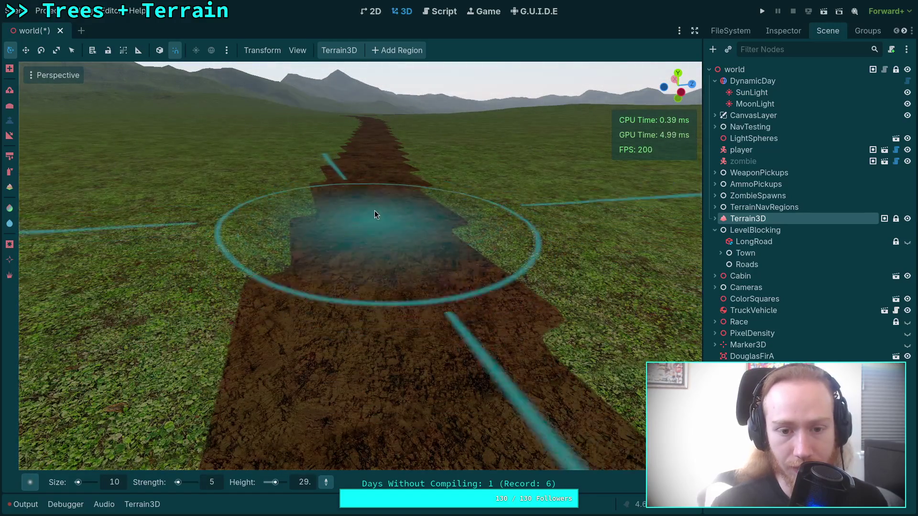
pyautogui.moveTo(368, 179)
pyautogui.mouseDown()
pyautogui.moveTo(358, 187)
pyautogui.moveTo(359, 216)
pyautogui.mouseUp()
pyautogui.moveTo(351, 162)
pyautogui.mouseDown()
pyautogui.moveTo(347, 131)
pyautogui.moveTo(350, 267)
pyautogui.moveTo(341, 246)
pyautogui.mouseUp()
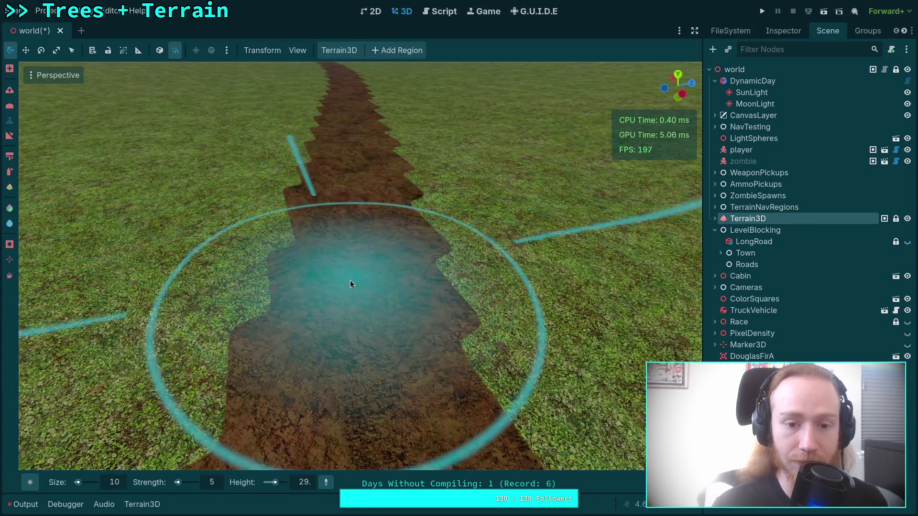
pyautogui.moveTo(349, 144)
pyautogui.mouseDown()
pyautogui.moveTo(353, 181)
pyautogui.moveTo(352, 155)
pyautogui.mouseUp()
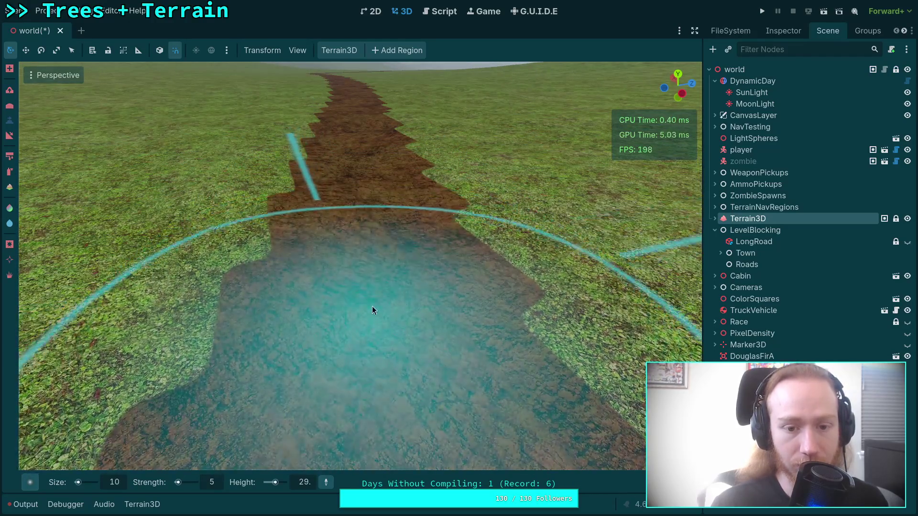
pyautogui.moveTo(371, 233)
pyautogui.mouseDown()
pyautogui.moveTo(335, 224)
pyautogui.moveTo(431, 217)
pyautogui.moveTo(368, 225)
pyautogui.moveTo(364, 249)
pyautogui.mouseUp()
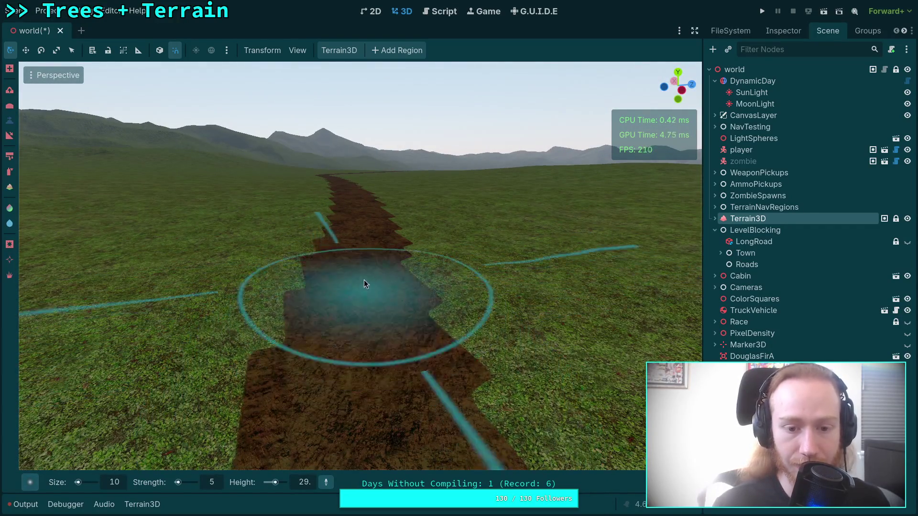
# Fly to the next road section and flatten it to height 29 along its middle
pyautogui.moveTo(349, 263)
pyautogui.mouseDown()
pyautogui.moveTo(349, 287)
pyautogui.moveTo(363, 308)
pyautogui.mouseUp()
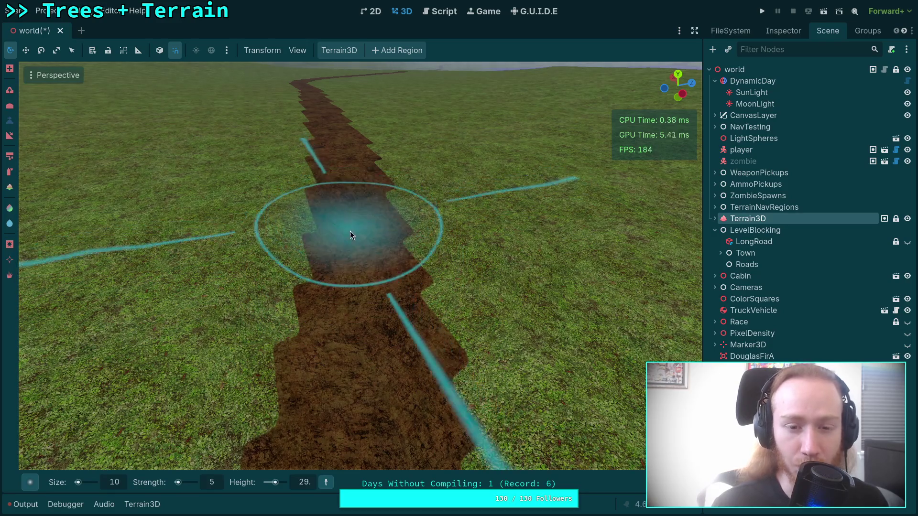
pyautogui.moveTo(360, 292); pyautogui.dragTo(361, 311)
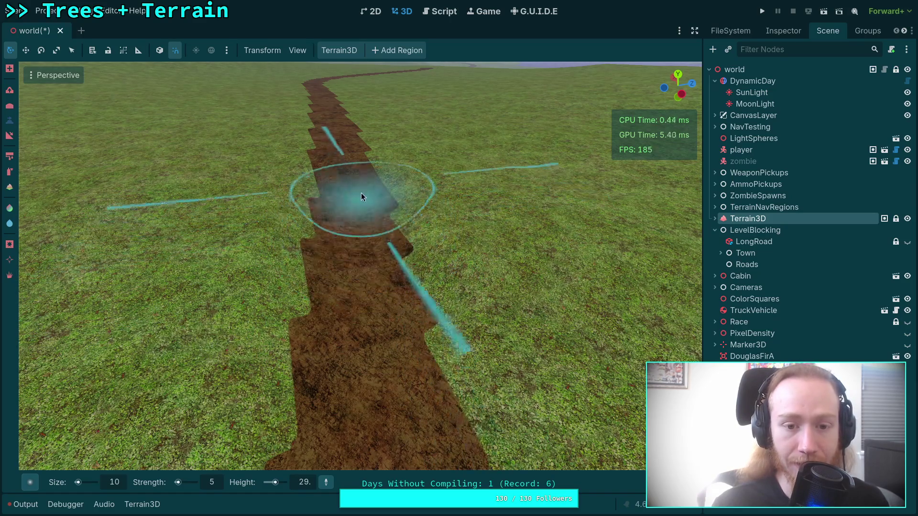
pyautogui.moveTo(345, 193); pyautogui.dragTo(361, 225)
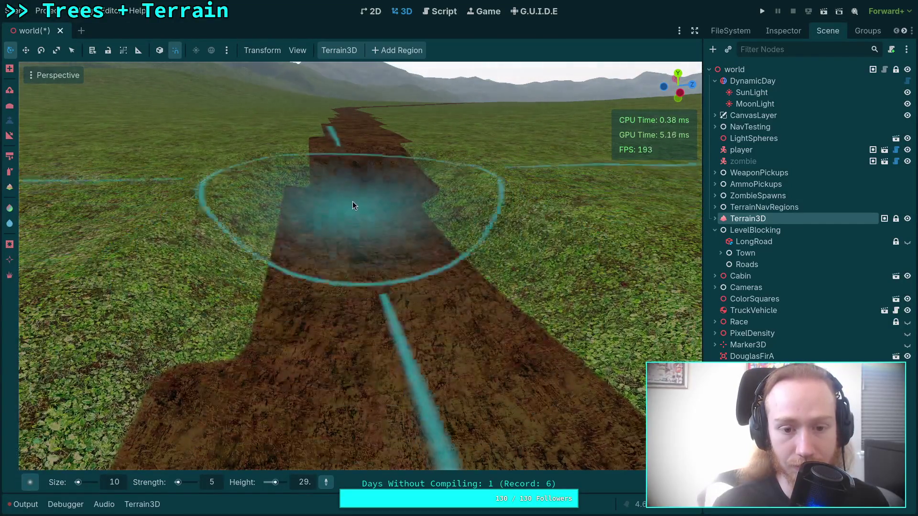
pyautogui.moveTo(352, 155)
pyautogui.mouseDown()
pyautogui.moveTo(349, 189)
pyautogui.moveTo(352, 167)
pyautogui.moveTo(365, 215)
pyautogui.moveTo(367, 199)
pyautogui.moveTo(359, 263)
pyautogui.moveTo(364, 243)
pyautogui.moveTo(373, 272)
pyautogui.moveTo(360, 194)
pyautogui.mouseUp()
pyautogui.scroll(3, 360, 194)
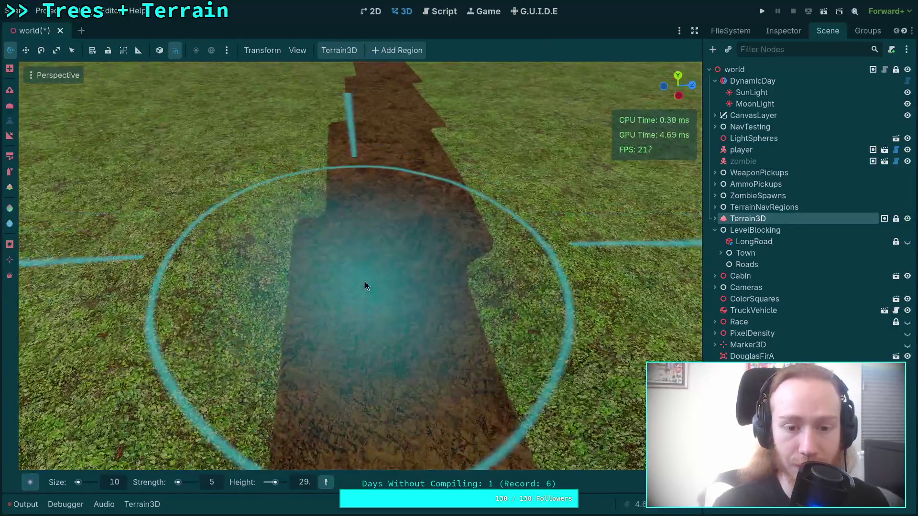
pyautogui.moveTo(387, 238)
pyautogui.mouseDown()
pyautogui.moveTo(400, 240)
pyautogui.moveTo(384, 140)
pyautogui.moveTo(378, 199)
pyautogui.moveTo(389, 244)
pyautogui.moveTo(378, 104)
pyautogui.moveTo(384, 147)
pyautogui.mouseUp()
pyautogui.scroll(-3, 385, 148)
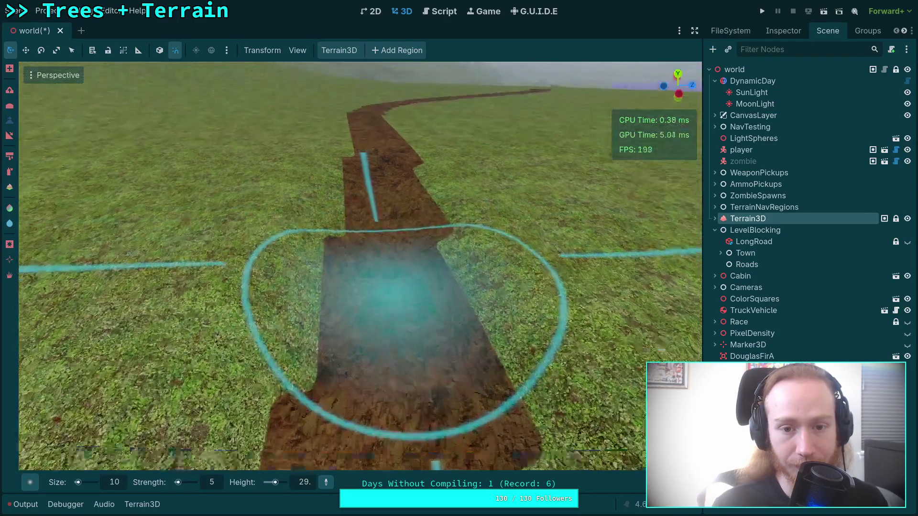
pyautogui.moveTo(394, 225)
pyautogui.mouseDown()
pyautogui.moveTo(398, 246)
pyautogui.moveTo(394, 187)
pyautogui.moveTo(406, 298)
pyautogui.mouseUp()
pyautogui.scroll(5, 384, 215)
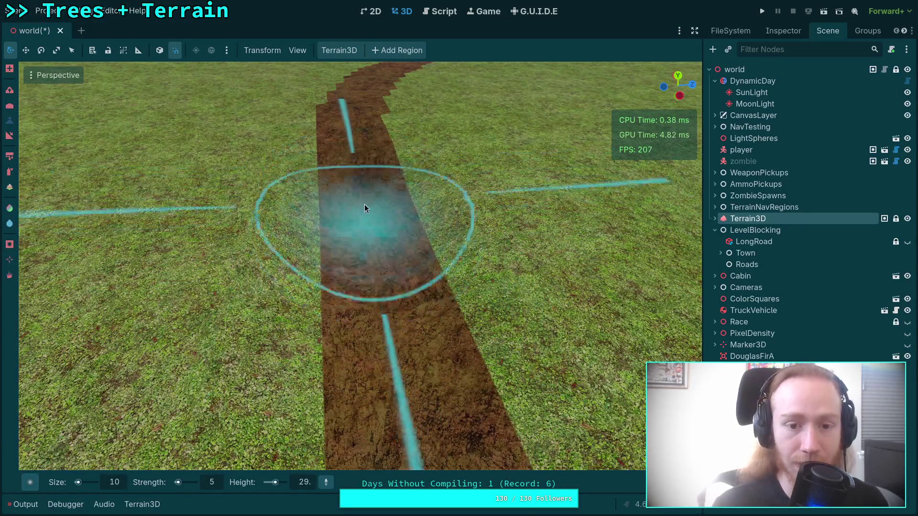
# Fly along the winding road past the hills to survey the flattened stretch
pyautogui.moveTo(348, 122); pyautogui.dragTo(360, 305)
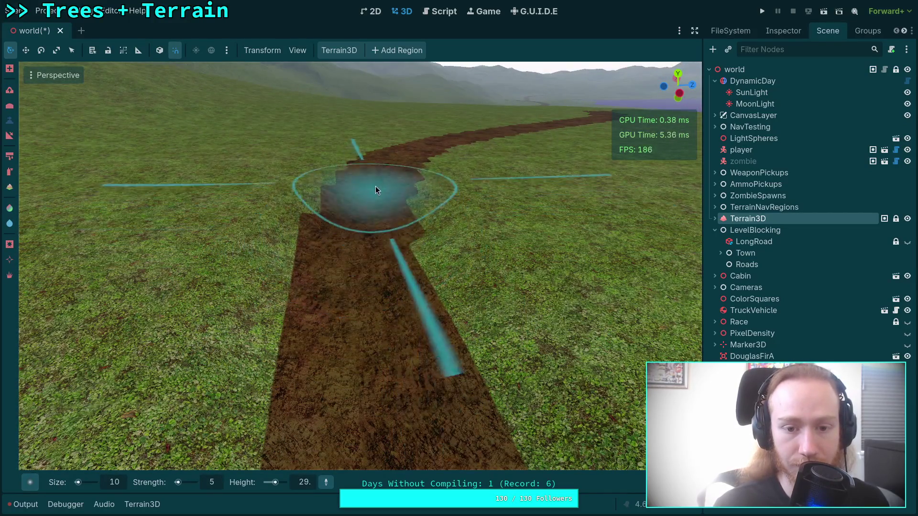
pyautogui.moveTo(369, 222); pyautogui.dragTo(350, 277)
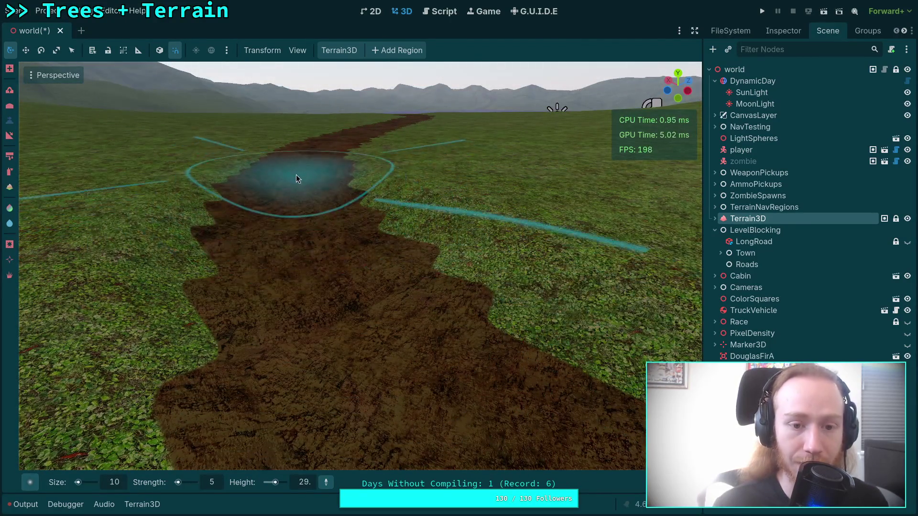
pyautogui.moveTo(349, 296)
pyautogui.mouseDown()
pyautogui.moveTo(292, 198)
pyautogui.moveTo(303, 307)
pyautogui.moveTo(476, 311)
pyautogui.moveTo(348, 250)
pyautogui.mouseUp()
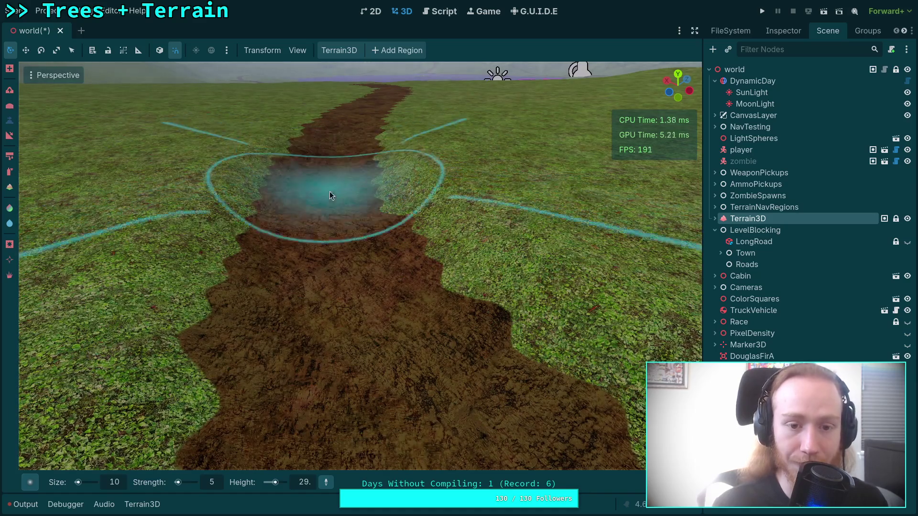
pyautogui.moveTo(329, 192)
pyautogui.mouseDown()
pyautogui.moveTo(330, 181)
pyautogui.moveTo(323, 250)
pyautogui.mouseUp()
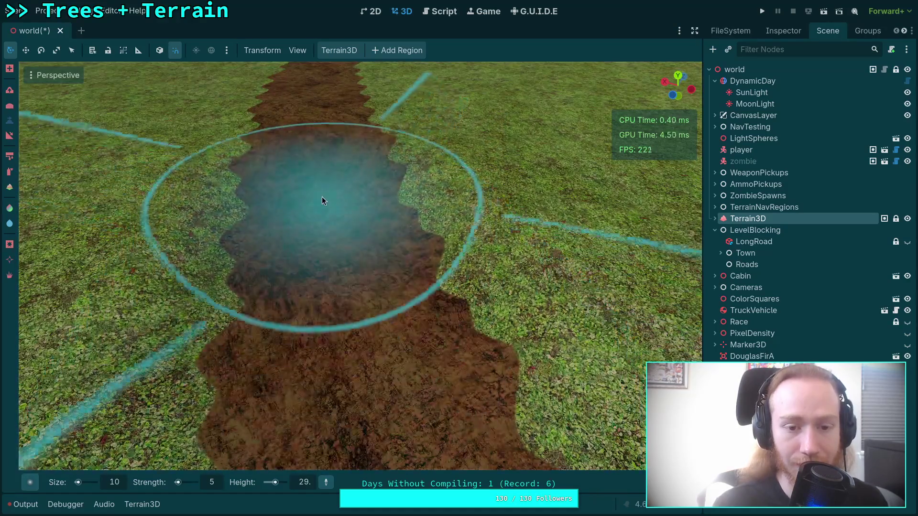
pyautogui.scroll(-2, 335, 196)
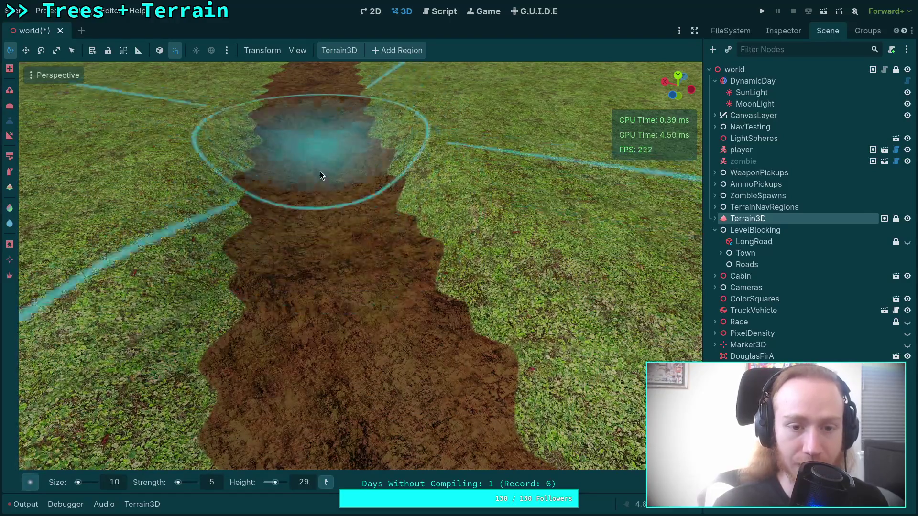
pyautogui.moveTo(320, 171)
pyautogui.mouseDown()
pyautogui.moveTo(320, 144)
pyautogui.moveTo(322, 203)
pyautogui.mouseUp()
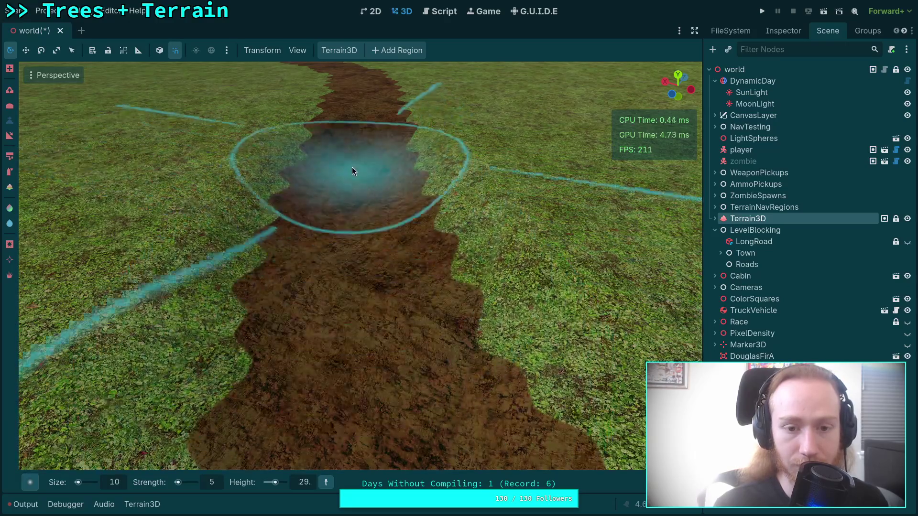
pyautogui.moveTo(363, 156)
pyautogui.mouseDown()
pyautogui.moveTo(362, 124)
pyautogui.moveTo(358, 301)
pyautogui.mouseUp()
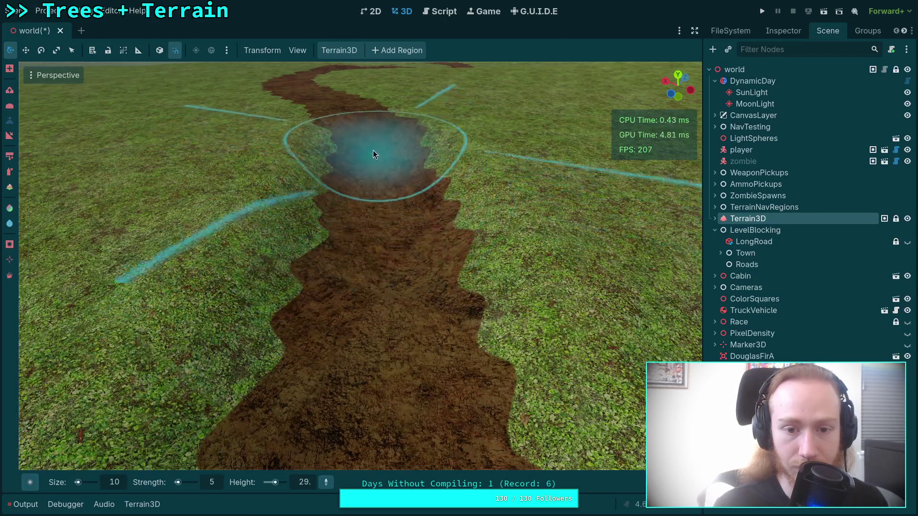
pyautogui.moveTo(386, 282)
pyautogui.mouseDown()
pyautogui.moveTo(384, 202)
pyautogui.moveTo(382, 284)
pyautogui.mouseUp()
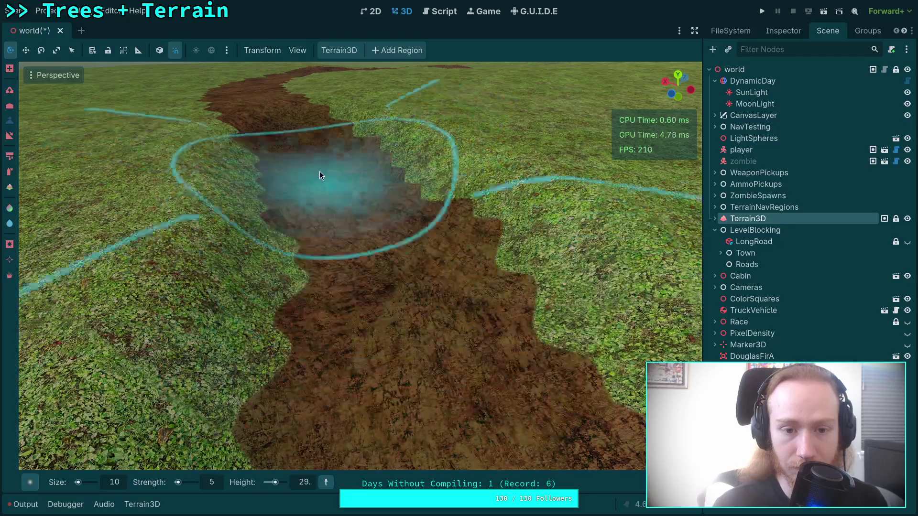
pyautogui.moveTo(328, 153); pyautogui.dragTo(380, 331)
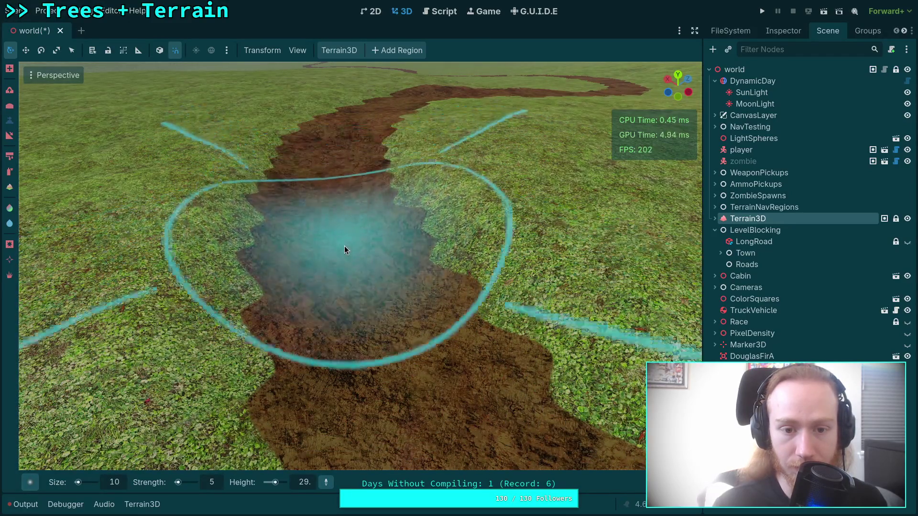
pyautogui.moveTo(336, 155)
pyautogui.mouseDown()
pyautogui.moveTo(286, 181)
pyautogui.moveTo(339, 157)
pyautogui.mouseUp()
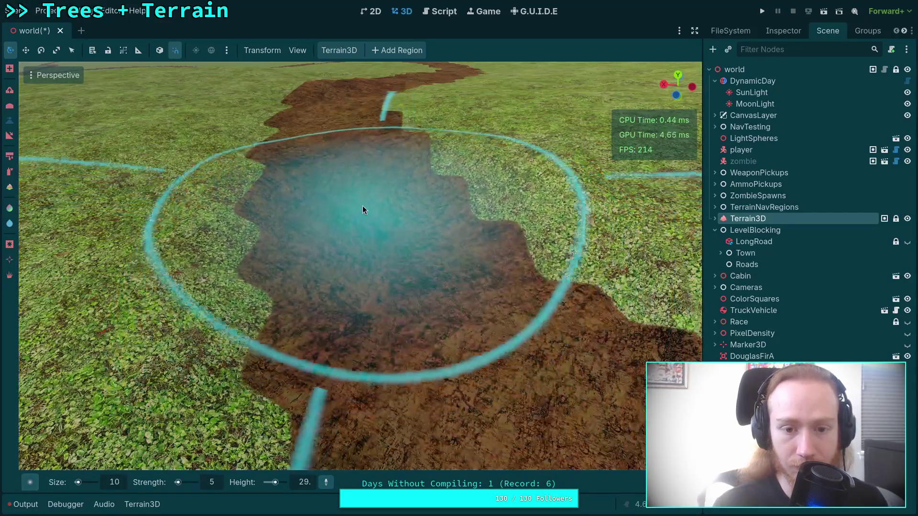
pyautogui.moveTo(345, 179)
pyautogui.mouseDown()
pyautogui.moveTo(337, 134)
pyautogui.moveTo(344, 207)
pyautogui.mouseUp()
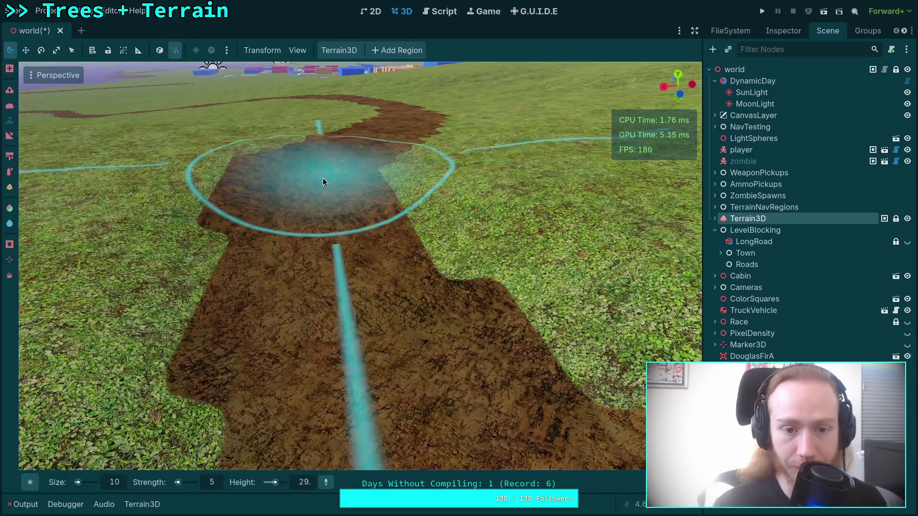
pyautogui.moveTo(326, 200)
pyautogui.mouseDown()
pyautogui.moveTo(321, 181)
pyautogui.moveTo(311, 335)
pyautogui.mouseUp()
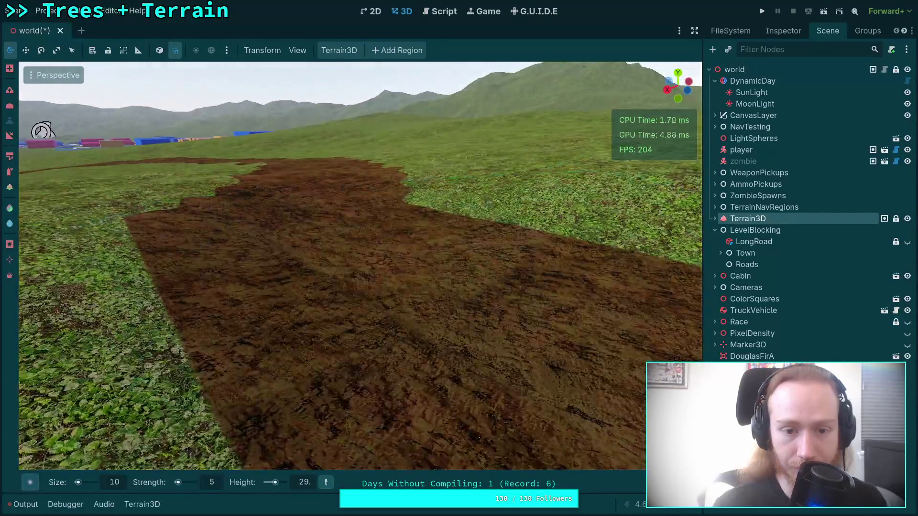
# Set the flatten height to 28 and level the near road section
pyautogui.click(305, 482)
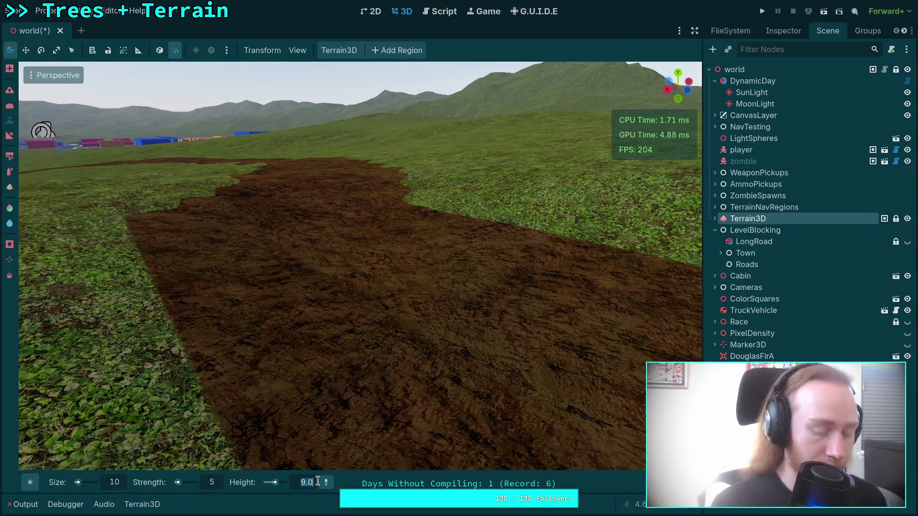
pyautogui.write('8.')
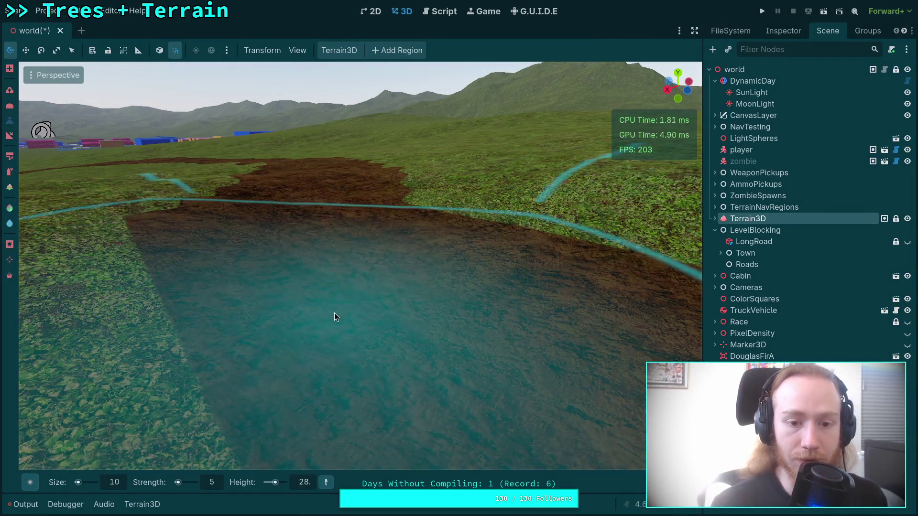
pyautogui.moveTo(334, 312); pyautogui.dragTo(363, 326)
pyautogui.scroll(-4, 362, 326)
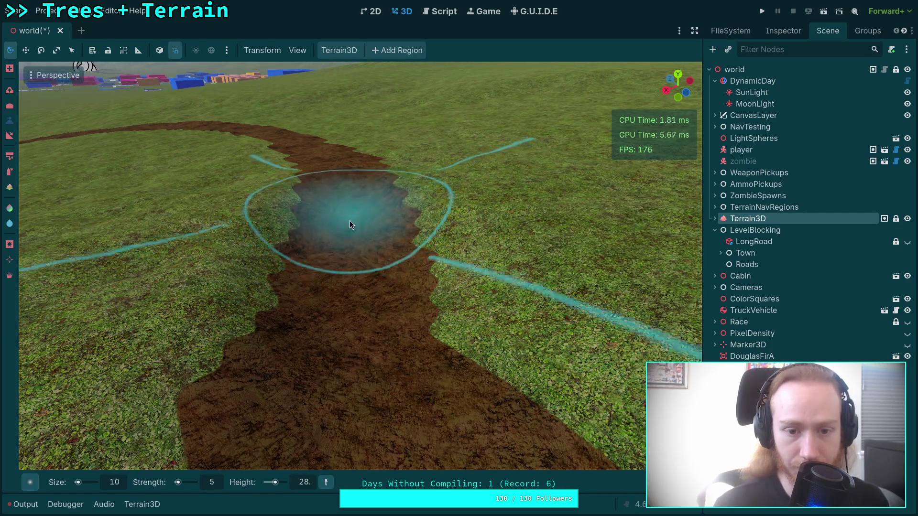
pyautogui.scroll(5, 352, 224)
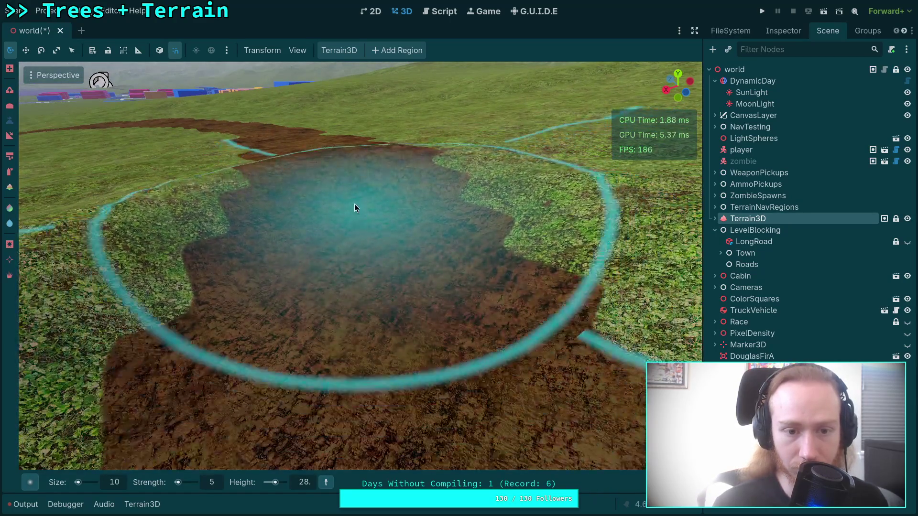
pyautogui.scroll(5, 335, 178)
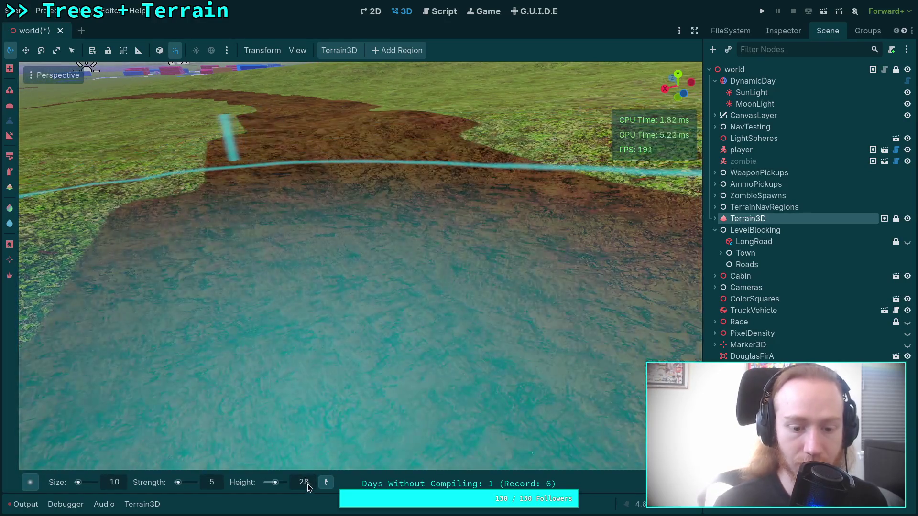
# Step the flatten height down to 27, then 26, as the road curves left
pyautogui.write('7')
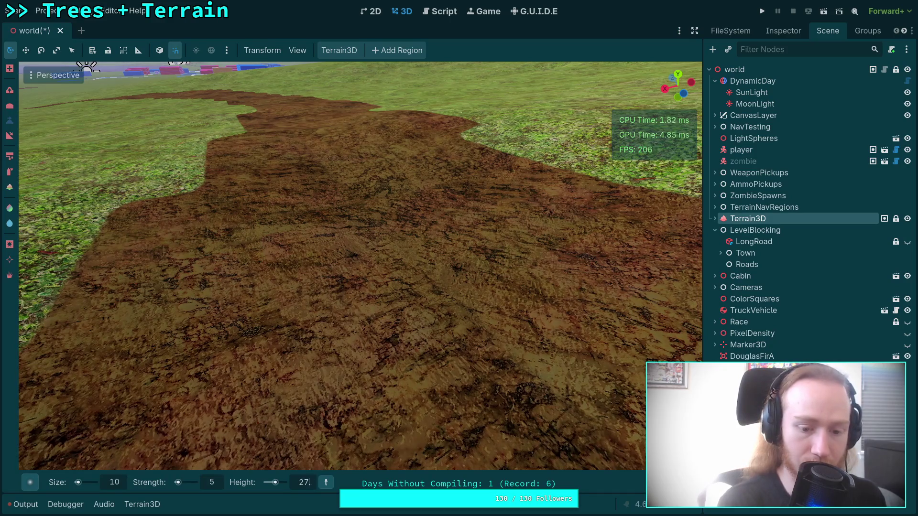
pyautogui.scroll(5, 364, 207)
pyautogui.scroll(-5, 354, 274)
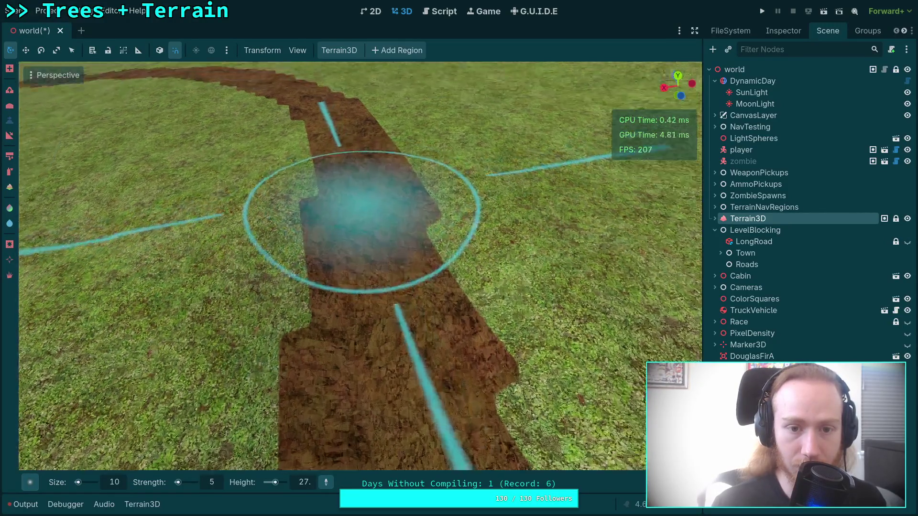
pyautogui.moveTo(331, 137)
pyautogui.mouseDown()
pyautogui.moveTo(237, 76)
pyautogui.moveTo(225, 86)
pyautogui.moveTo(347, 204)
pyautogui.mouseUp()
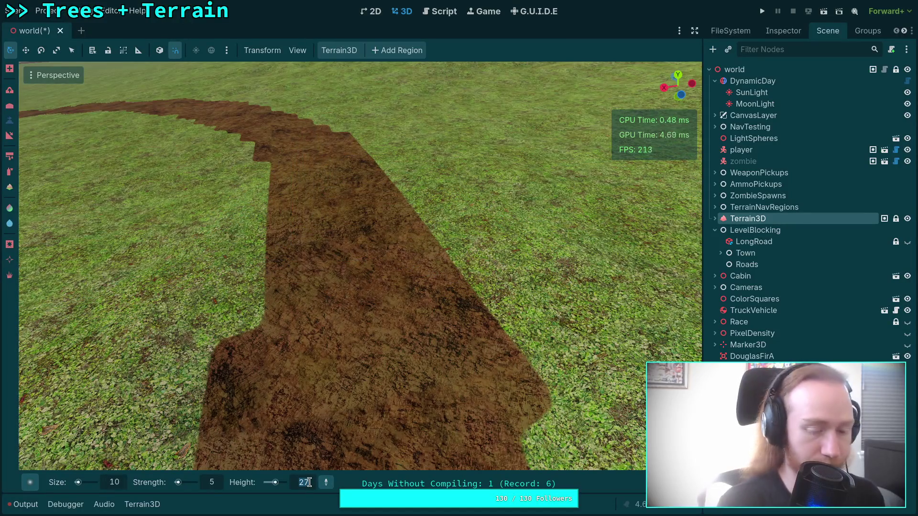
pyautogui.write('26')
pyautogui.press('Return')
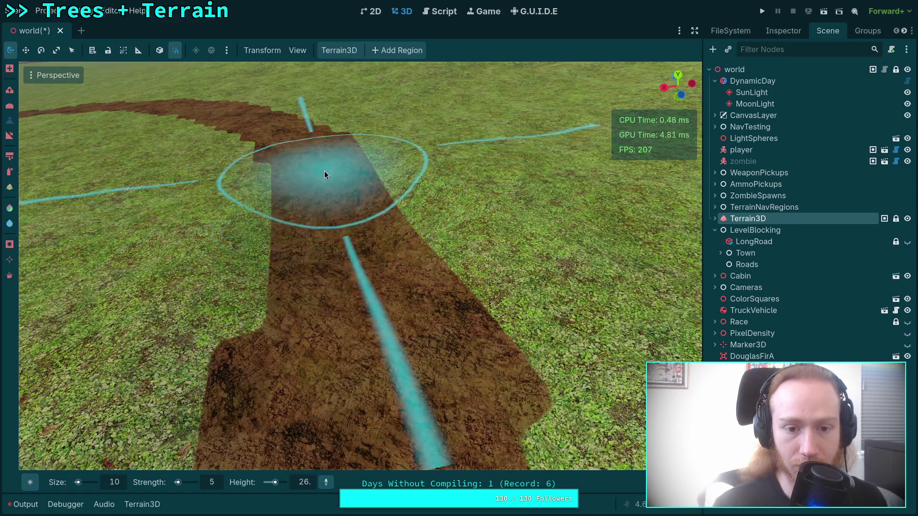
# Set the flatten height to 25 and level the next road stretch
pyautogui.moveTo(334, 218); pyautogui.dragTo(349, 239)
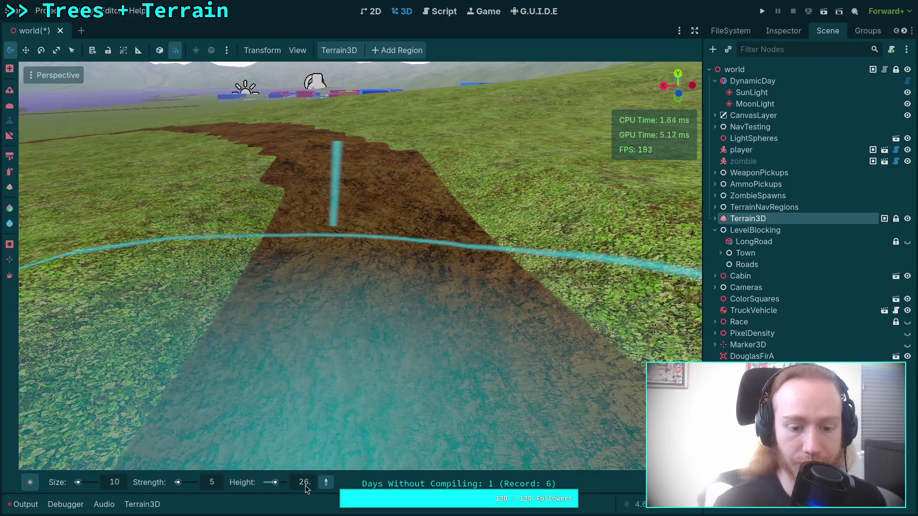
pyautogui.doubleClick(305, 484)
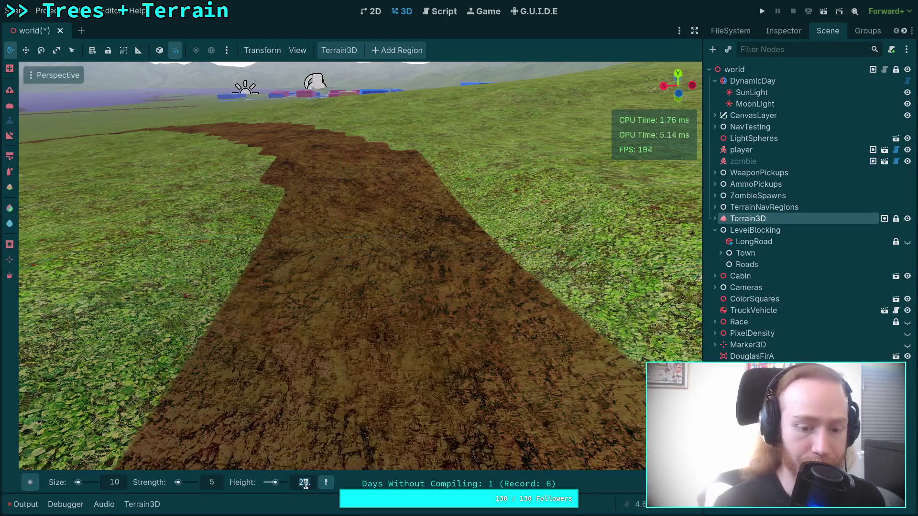
pyautogui.write('25')
pyautogui.press('Return')
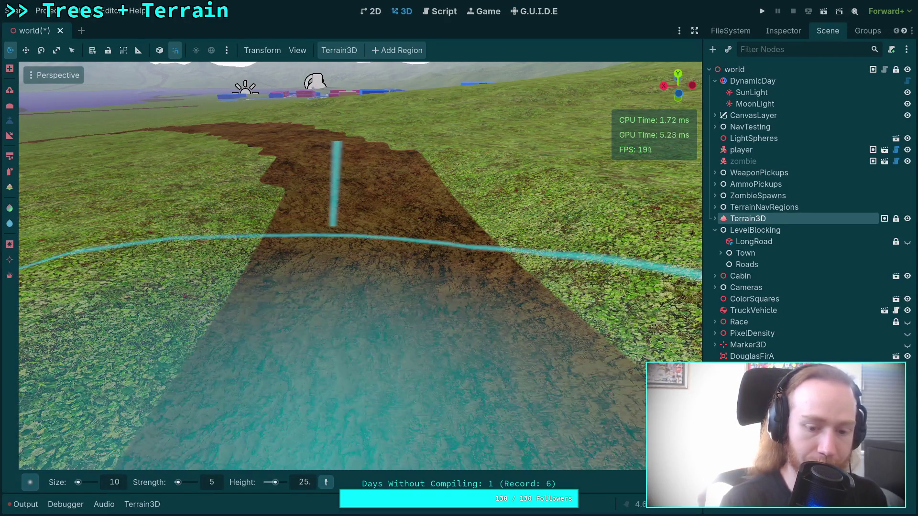
pyautogui.moveTo(363, 287)
pyautogui.mouseDown()
pyautogui.moveTo(372, 319)
pyautogui.moveTo(380, 301)
pyautogui.moveTo(360, 304)
pyautogui.moveTo(317, 214)
pyautogui.moveTo(337, 244)
pyautogui.moveTo(336, 300)
pyautogui.moveTo(346, 308)
pyautogui.moveTo(350, 253)
pyautogui.moveTo(354, 275)
pyautogui.moveTo(343, 220)
pyautogui.mouseUp()
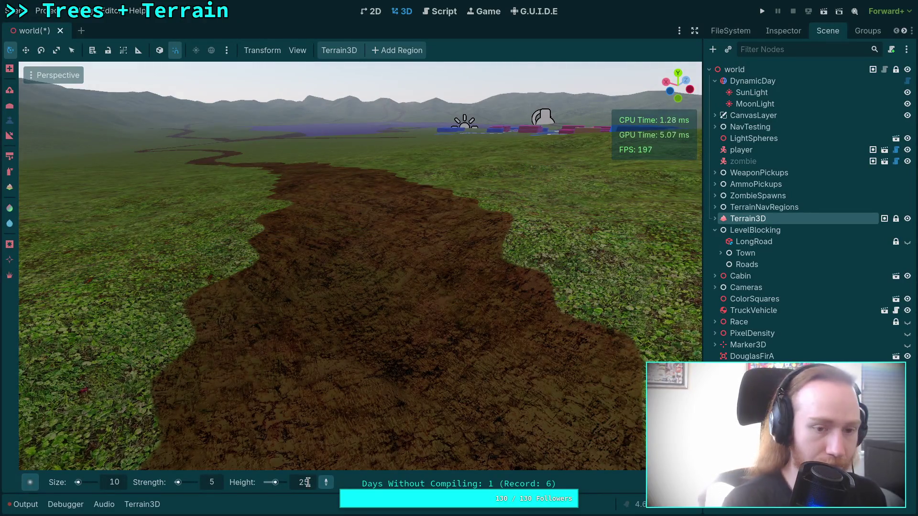
# Flatten the next path stretches at heights 24 and 23
pyautogui.moveTo(308, 483); pyautogui.dragTo(302, 482)
pyautogui.moveTo(382, 259)
pyautogui.mouseDown()
pyautogui.moveTo(377, 268)
pyautogui.moveTo(358, 234)
pyautogui.moveTo(365, 357)
pyautogui.moveTo(361, 299)
pyautogui.mouseUp()
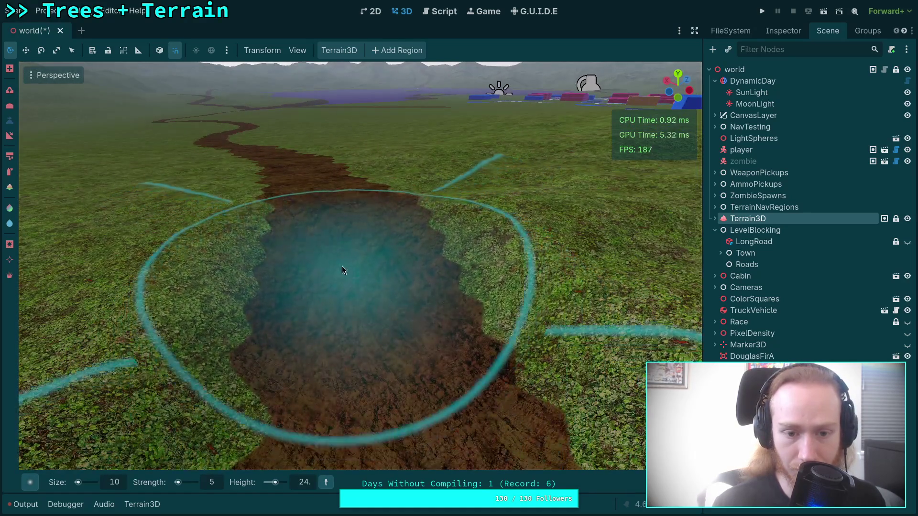
pyautogui.scroll(2, 341, 245)
pyautogui.scroll(-3, 351, 265)
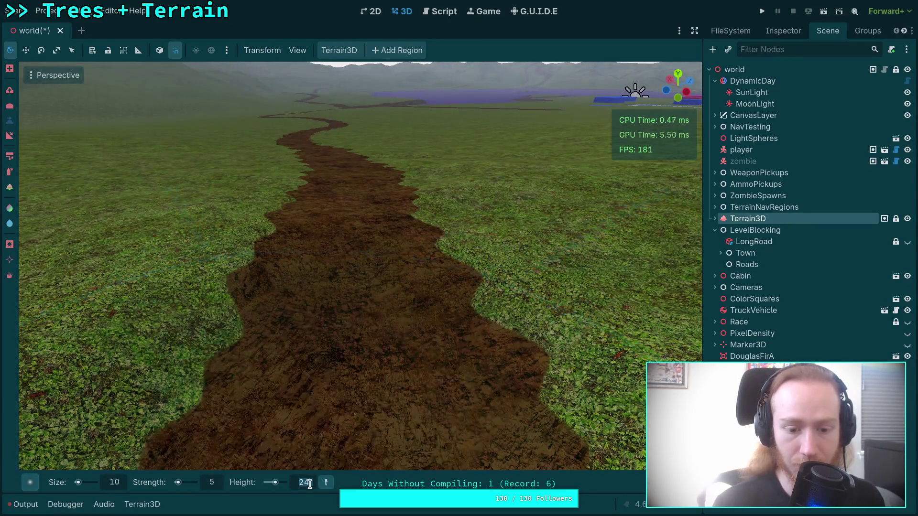
pyautogui.scroll(-1, 307, 483)
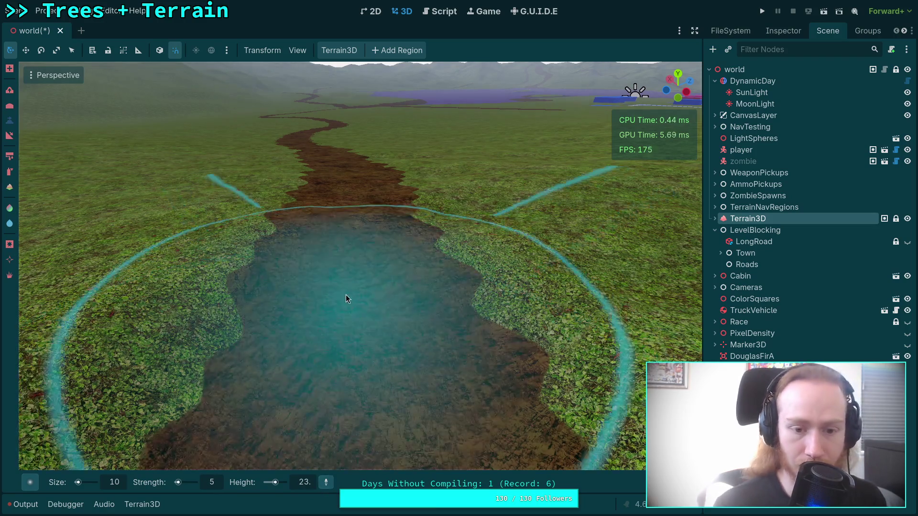
pyautogui.moveTo(346, 295)
pyautogui.mouseDown()
pyautogui.moveTo(355, 282)
pyautogui.moveTo(347, 222)
pyautogui.moveTo(347, 232)
pyautogui.mouseUp()
# Set the height to 22, flatten that section, then continue the path at 21
pyautogui.scroll(3, 347, 233)
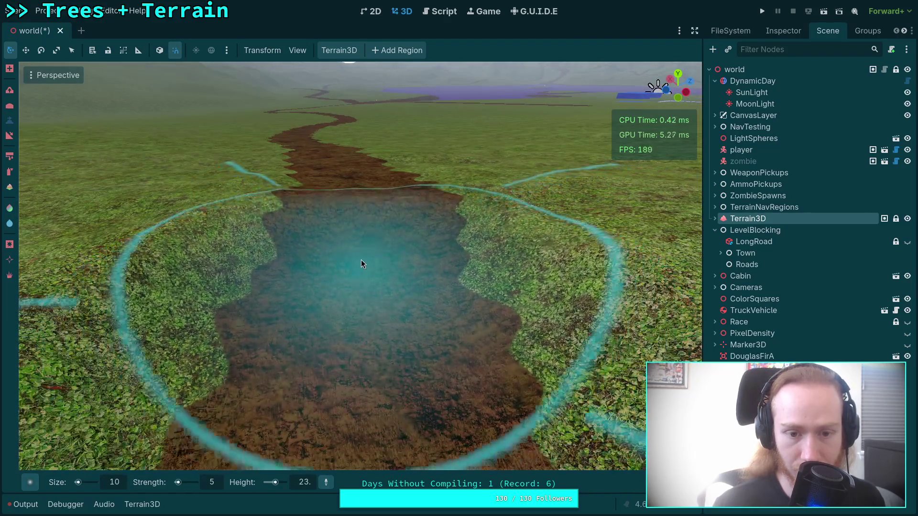
pyautogui.click(307, 483)
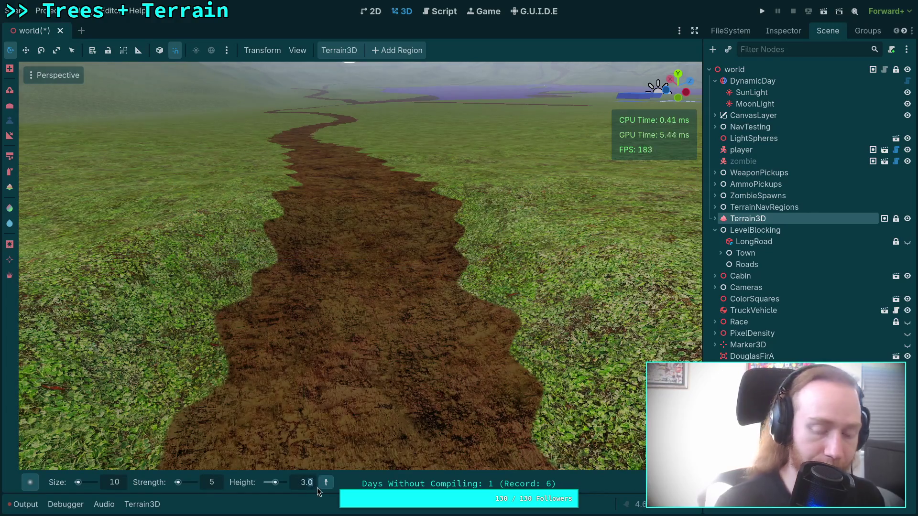
pyautogui.write('22')
pyautogui.press('Return')
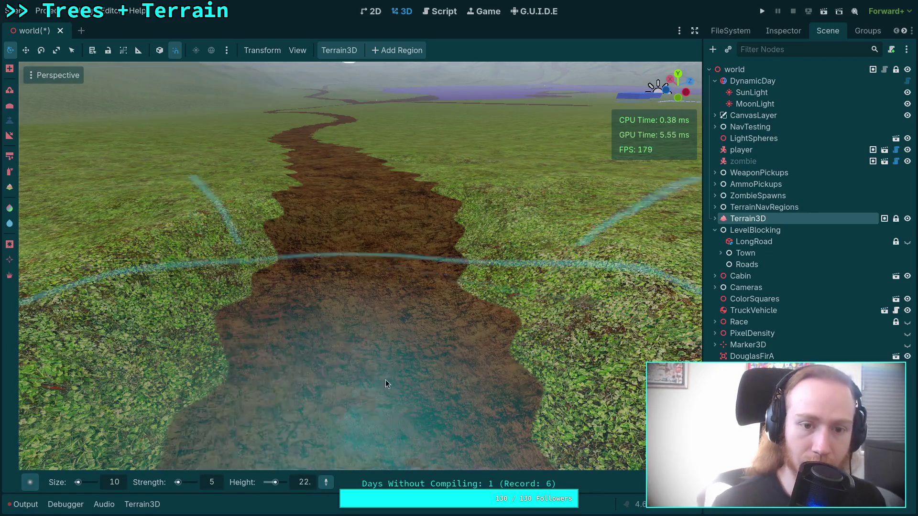
pyautogui.moveTo(362, 239)
pyautogui.mouseDown()
pyautogui.moveTo(352, 216)
pyautogui.moveTo(353, 230)
pyautogui.moveTo(354, 220)
pyautogui.moveTo(386, 241)
pyautogui.moveTo(378, 210)
pyautogui.mouseUp()
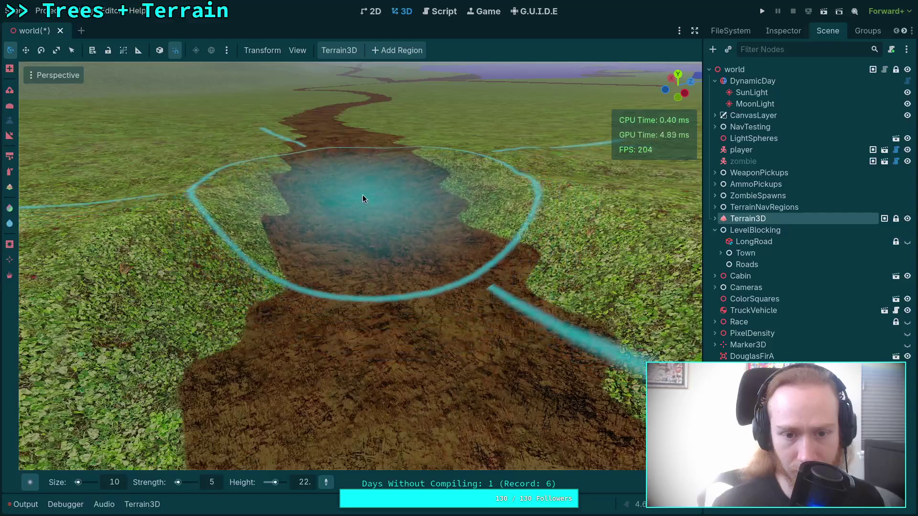
pyautogui.scroll(-1, 312, 483)
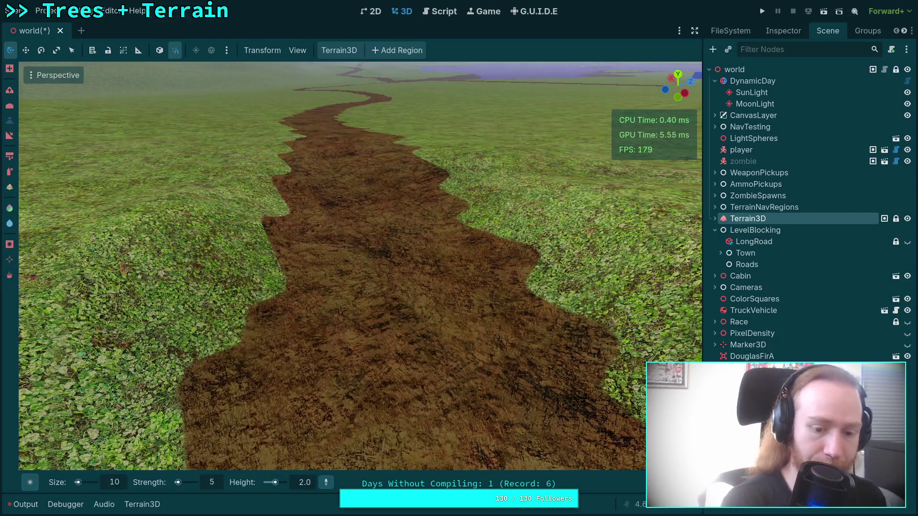
pyautogui.moveTo(366, 190)
pyautogui.mouseDown()
pyautogui.moveTo(359, 205)
pyautogui.moveTo(347, 140)
pyautogui.mouseUp()
pyautogui.scroll(3, 355, 199)
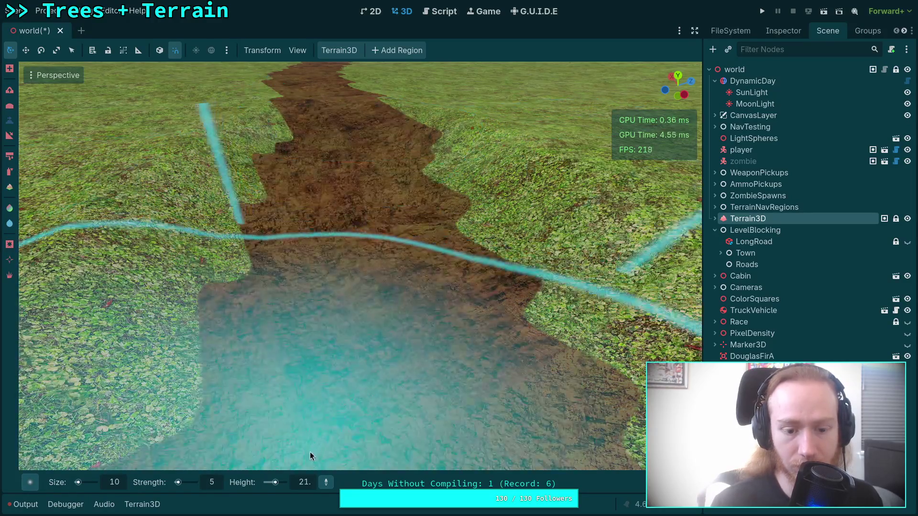
# Set the flatten height to 20 and level the channel section
pyautogui.click(304, 482)
pyautogui.write('20')
pyautogui.press('Return')
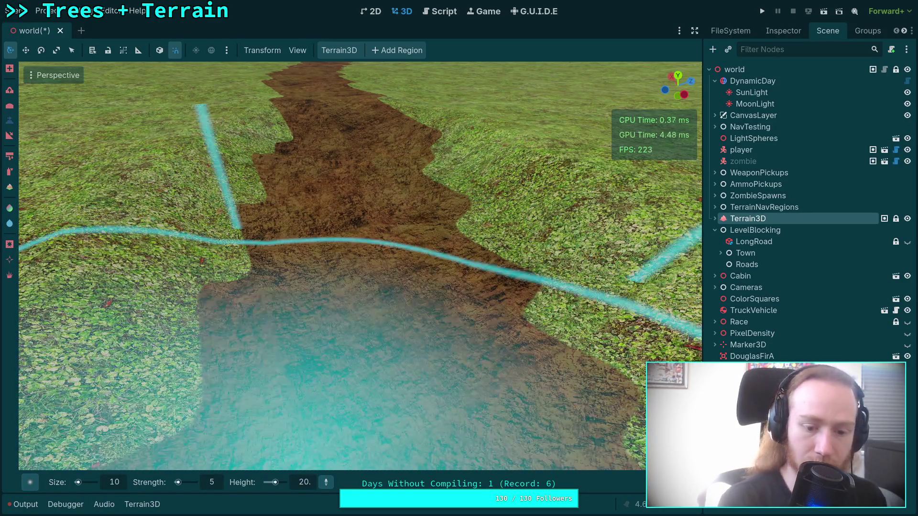
pyautogui.scroll(-5, 384, 233)
pyautogui.scroll(2, 383, 233)
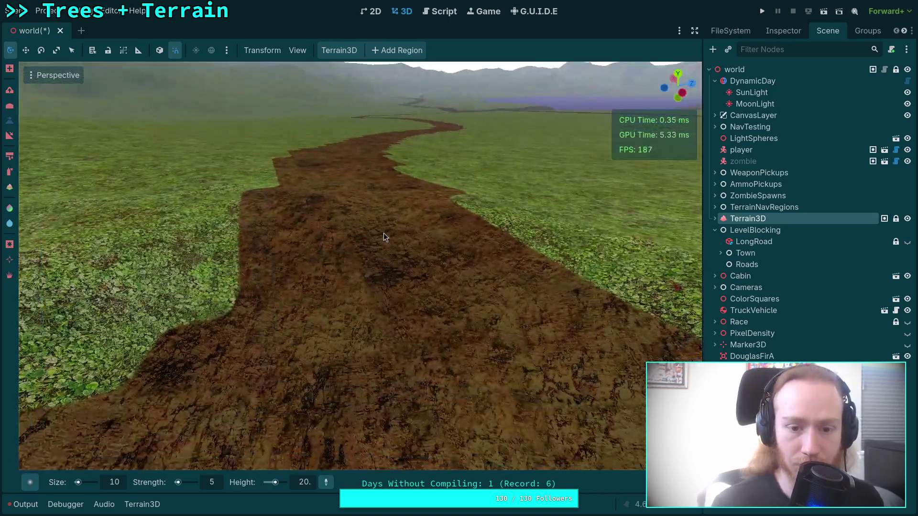
pyautogui.moveTo(383, 233)
pyautogui.mouseDown()
pyautogui.moveTo(367, 259)
pyautogui.moveTo(355, 260)
pyautogui.moveTo(367, 267)
pyautogui.moveTo(364, 237)
pyautogui.moveTo(345, 212)
pyautogui.mouseUp()
pyautogui.scroll(3, 345, 211)
pyautogui.scroll(-3, 351, 232)
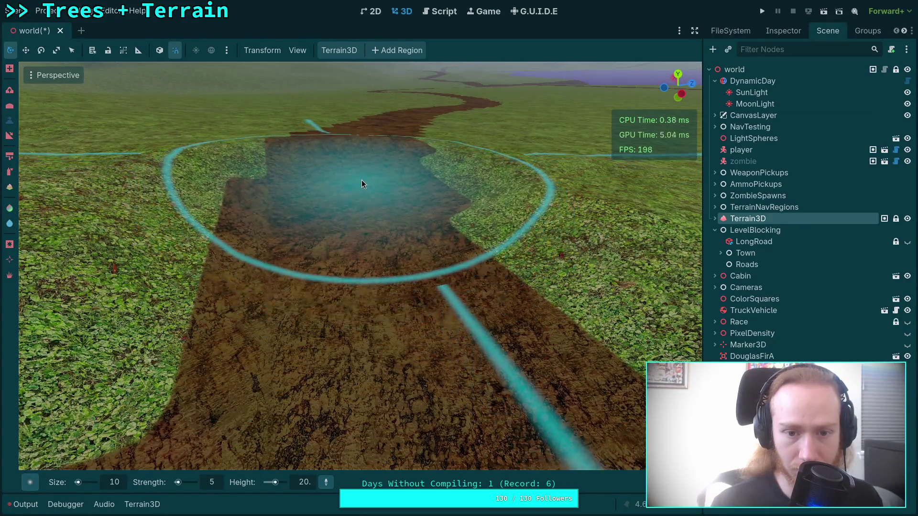
pyautogui.scroll(2, 362, 181)
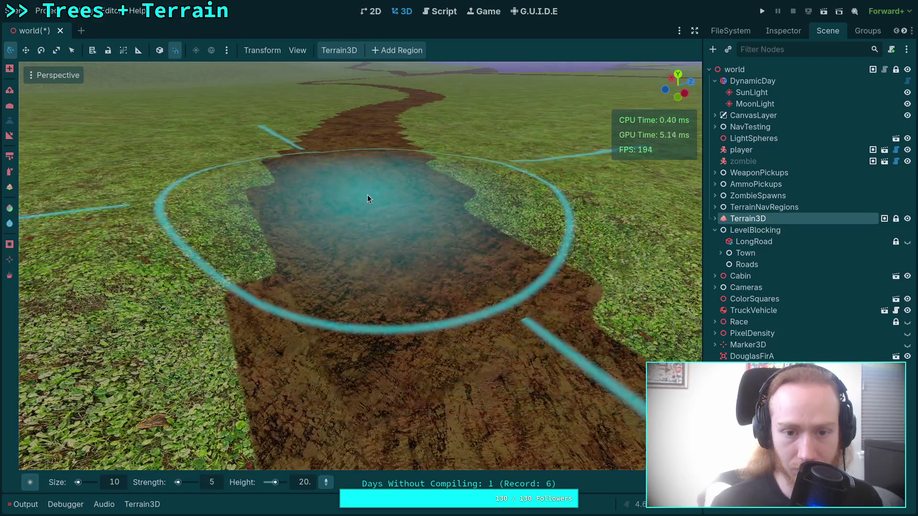
pyautogui.scroll(2, 367, 194)
pyautogui.scroll(-2, 368, 195)
# Change the height to 19 and flatten the next path stretch
pyautogui.press('Left')
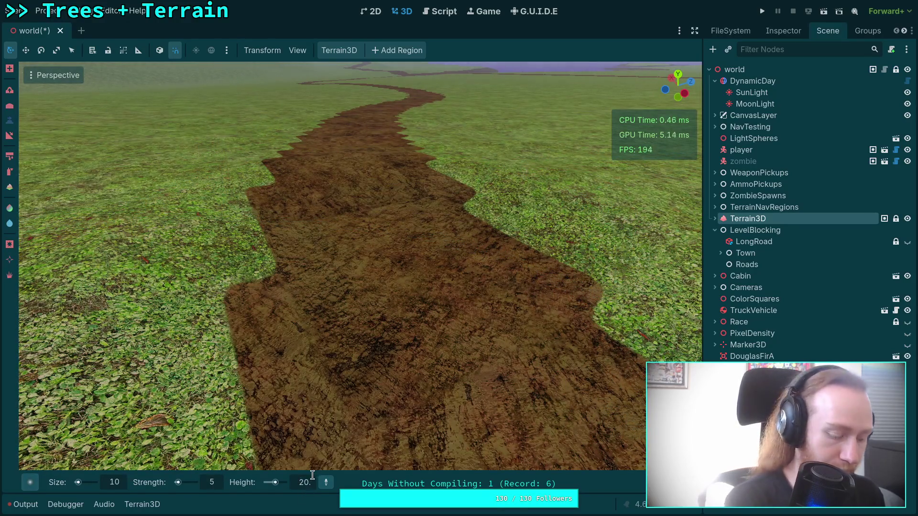
pyautogui.press('BackSpace')
pyautogui.press('Delete')
pyautogui.write('19')
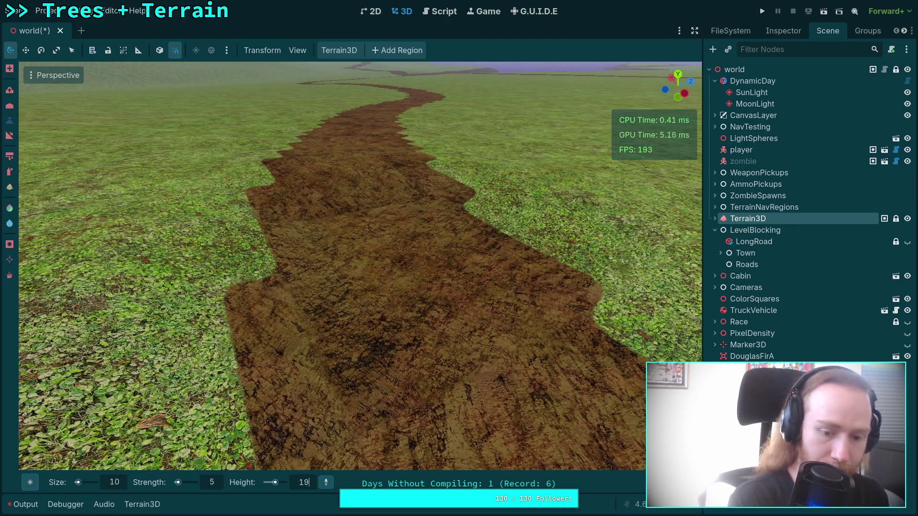
pyautogui.press('Return')
pyautogui.moveTo(364, 175)
pyautogui.mouseDown()
pyautogui.moveTo(360, 199)
pyautogui.moveTo(355, 186)
pyautogui.mouseUp()
pyautogui.scroll(3, 352, 161)
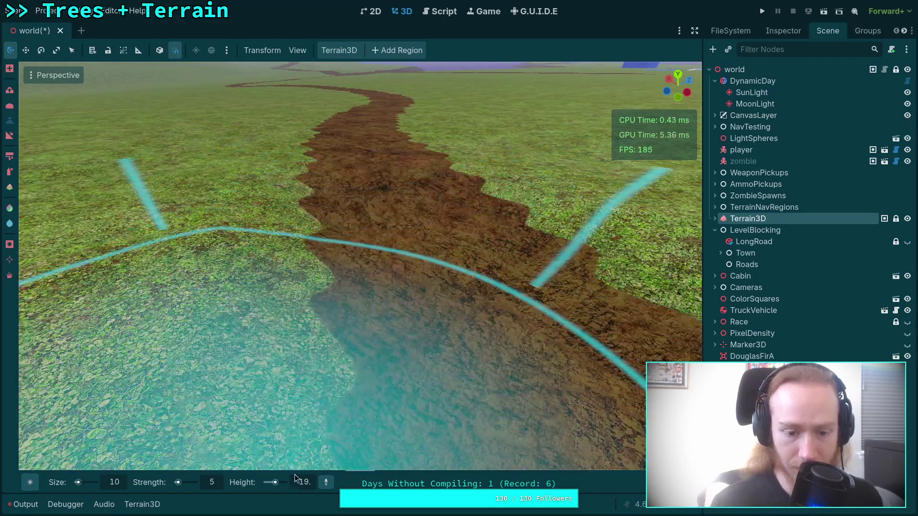
# Lower the flatten height to 18
pyautogui.click(315, 476)
pyautogui.press('BackSpace')
pyautogui.write('17')
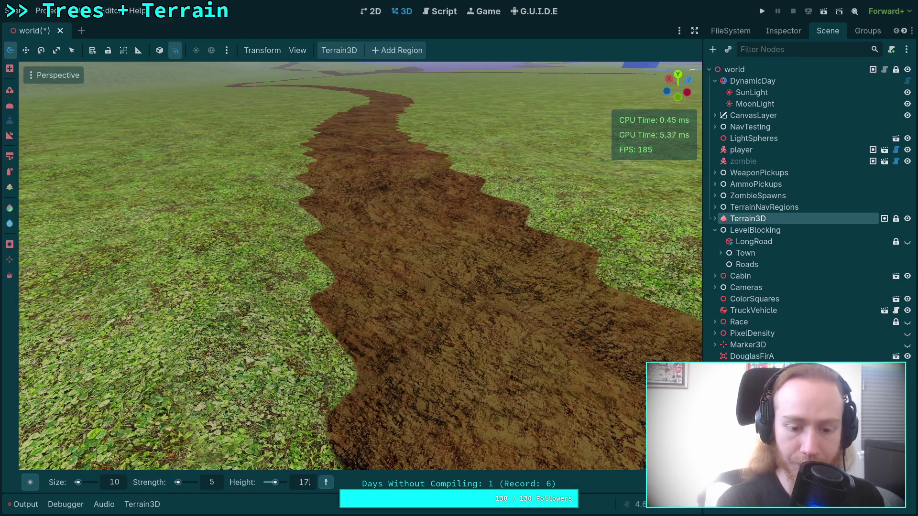
pyautogui.write('8')
pyautogui.press('Return')
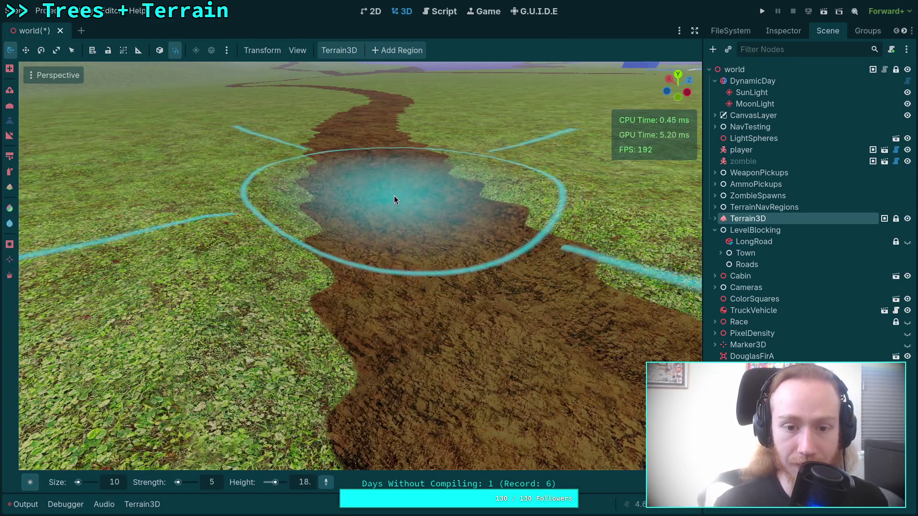
pyautogui.scroll(5, 375, 185)
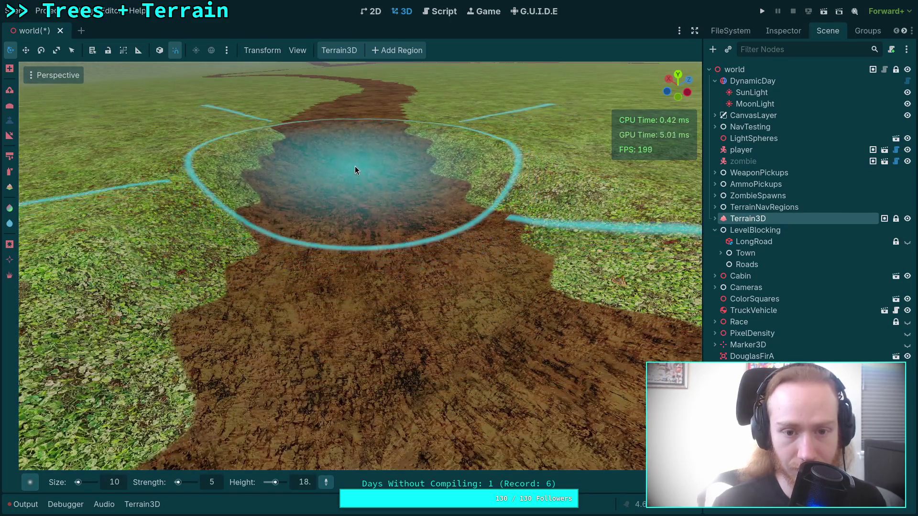
pyautogui.scroll(3, 356, 169)
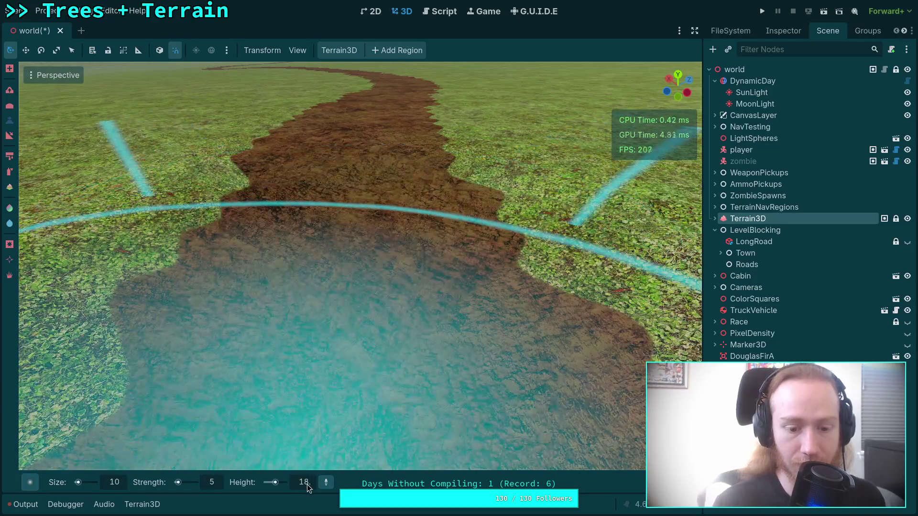
# Set the height to 17 and flatten the following path stretch
pyautogui.doubleClick(311, 483)
pyautogui.write('17.')
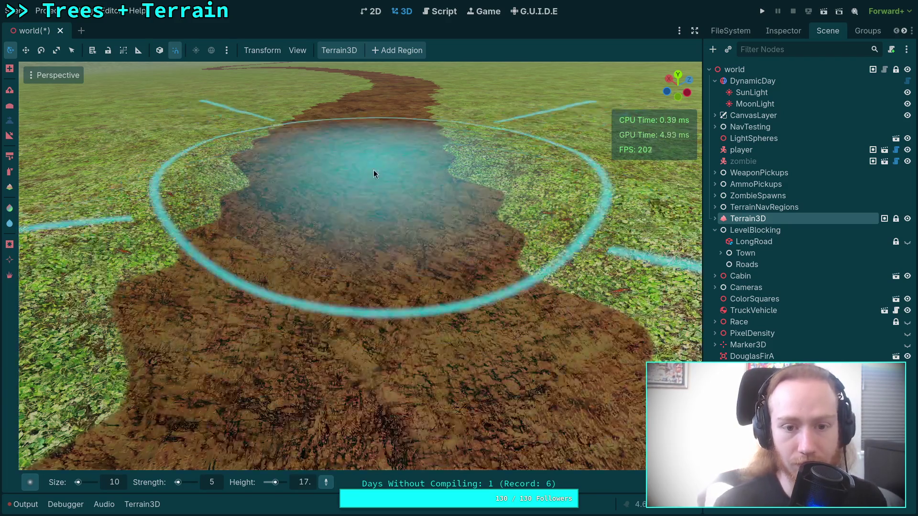
pyautogui.scroll(4, 361, 172)
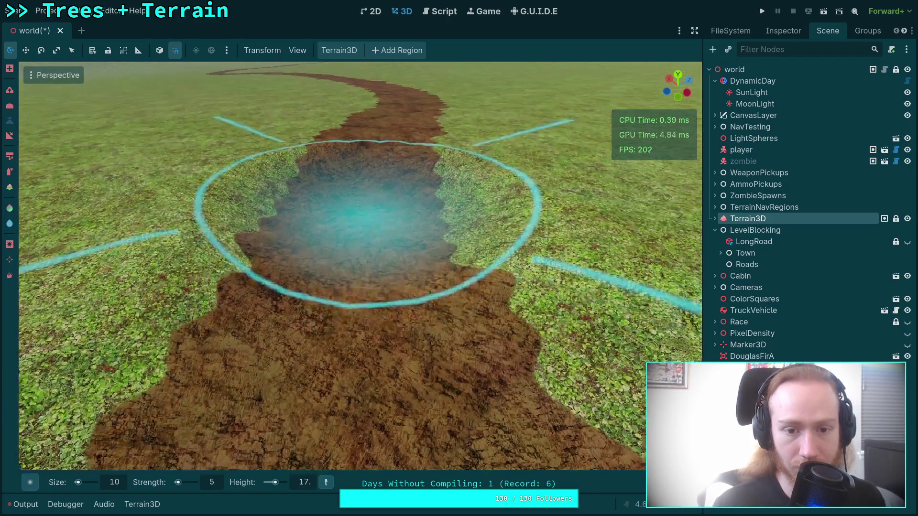
pyautogui.moveTo(366, 162)
pyautogui.mouseDown()
pyautogui.moveTo(370, 136)
pyautogui.moveTo(363, 143)
pyautogui.mouseUp()
pyautogui.scroll(3, 364, 144)
pyautogui.scroll(-4, 359, 147)
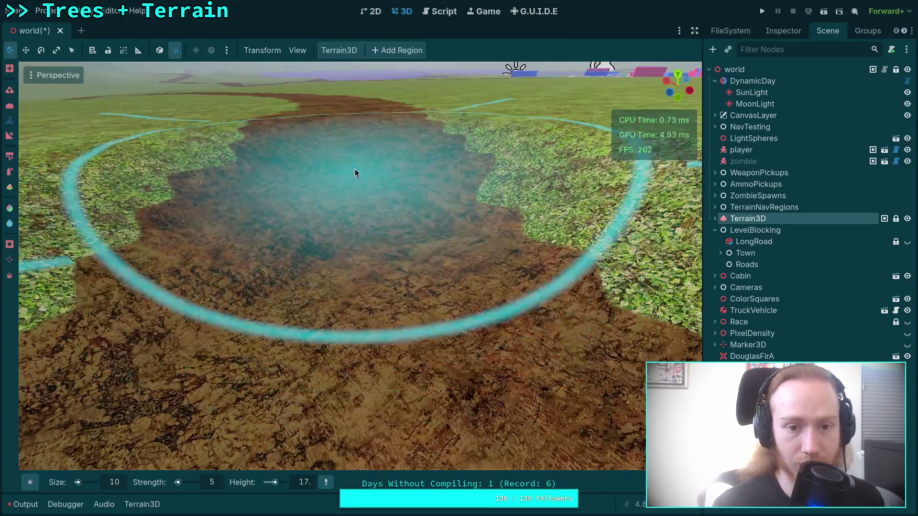
pyautogui.scroll(4, 349, 215)
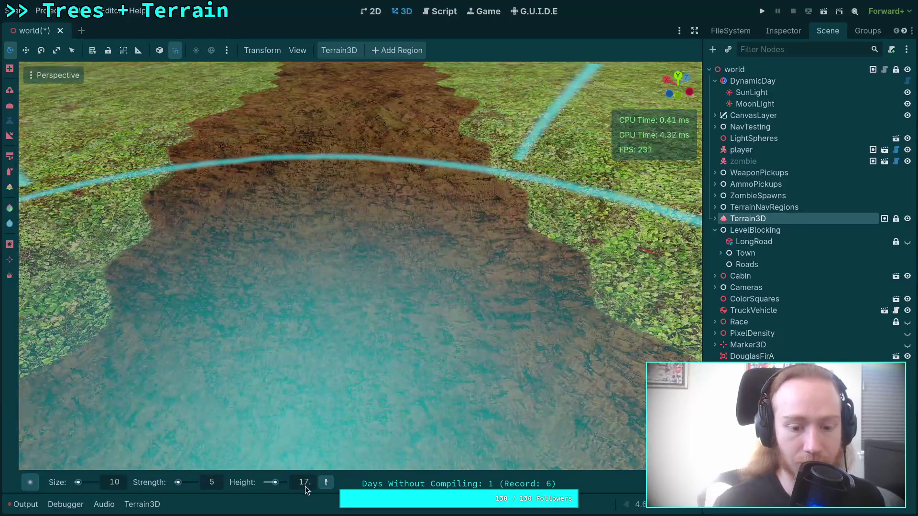
# Change the height to 16 and fly the camera along the dirt path
pyautogui.press('BackSpace')
pyautogui.write('6')
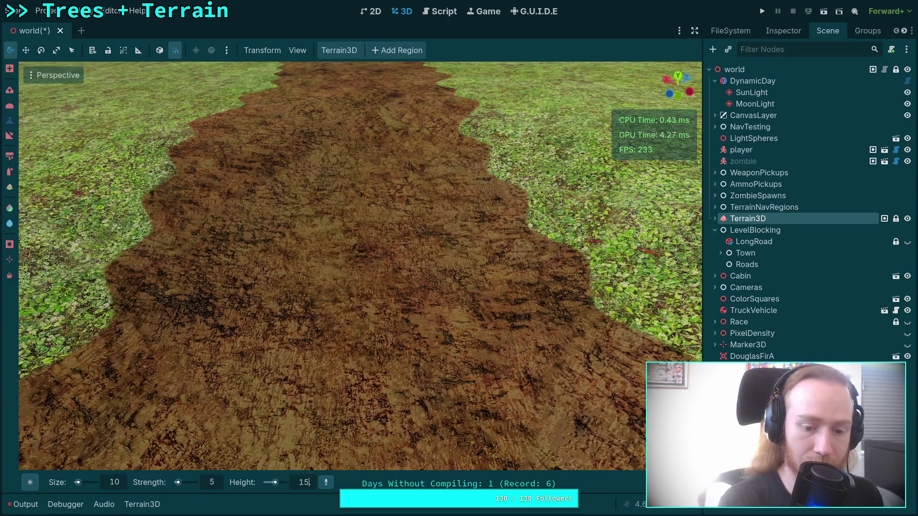
pyautogui.scroll(-4, 339, 254)
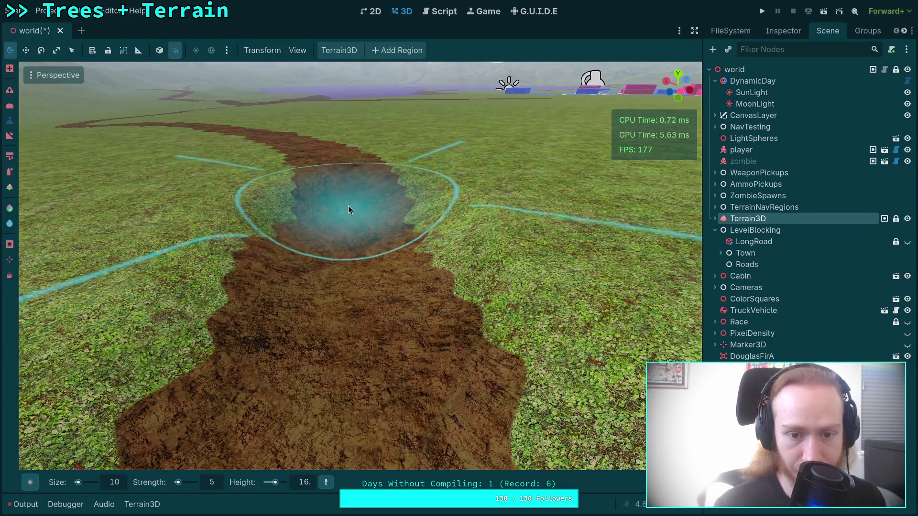
pyautogui.scroll(3, 348, 205)
pyautogui.scroll(-3, 429, 284)
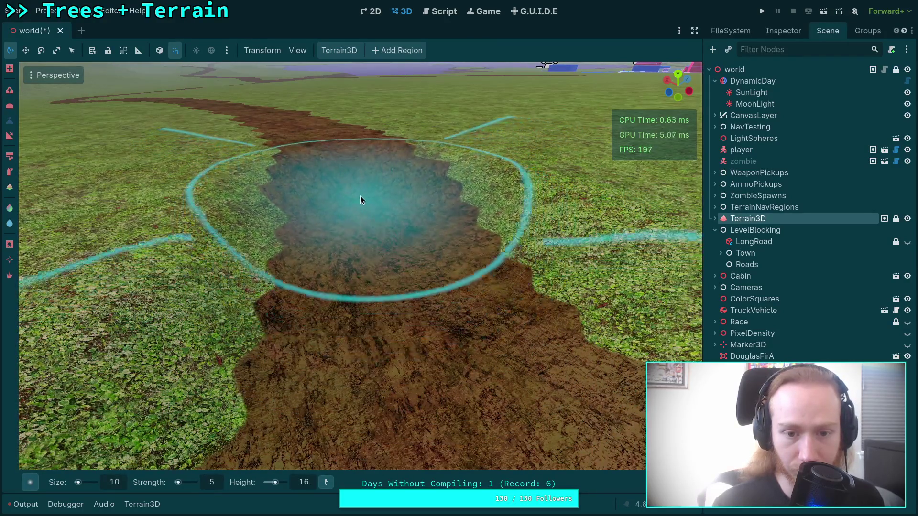
pyautogui.scroll(4, 360, 196)
pyautogui.press('w')
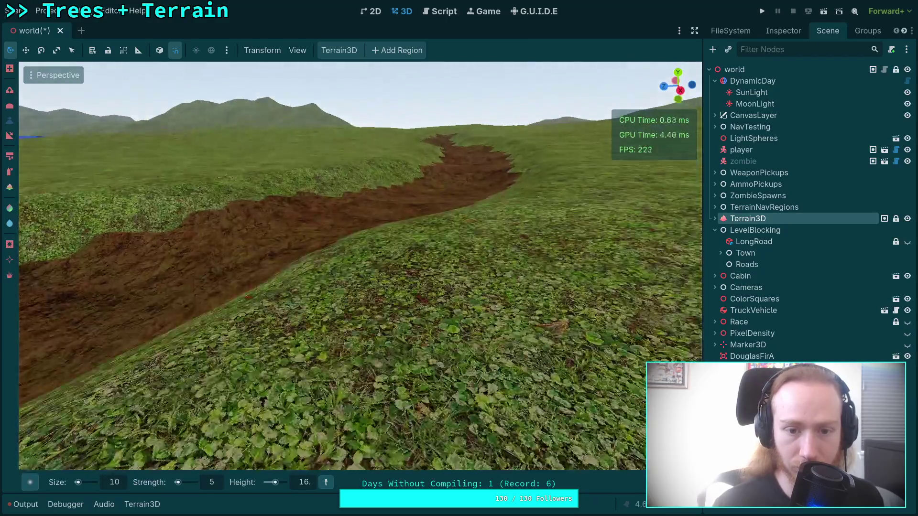
pyautogui.scroll(-3, 388, 287)
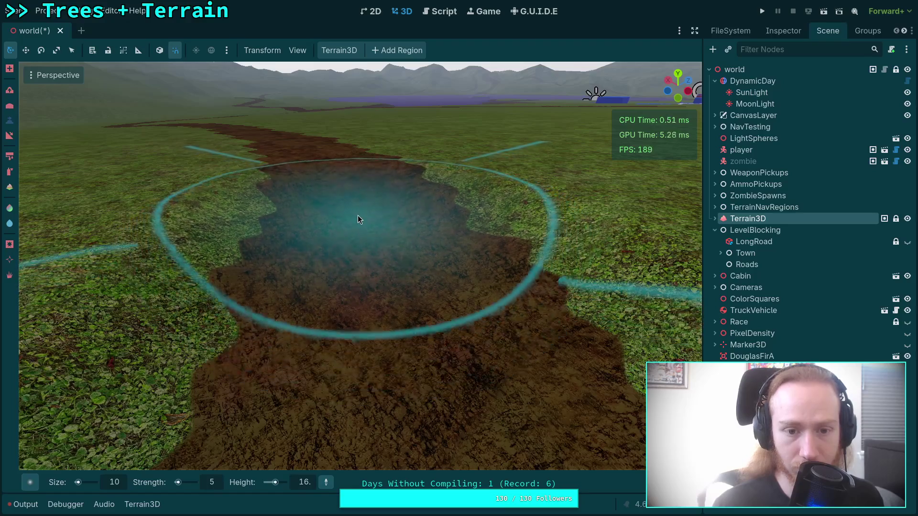
# Set the height to 15 and flatten several further stretches of the path
pyautogui.click(306, 484)
pyautogui.write('15')
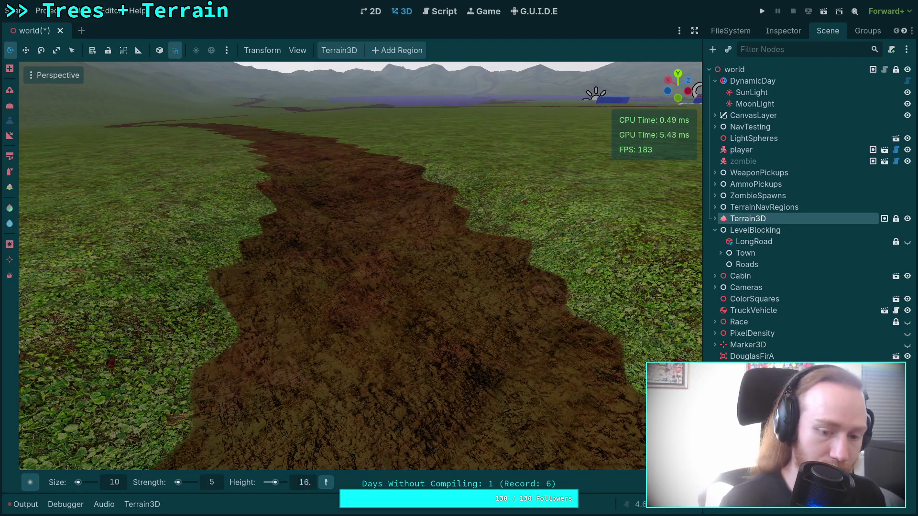
pyautogui.press('Return')
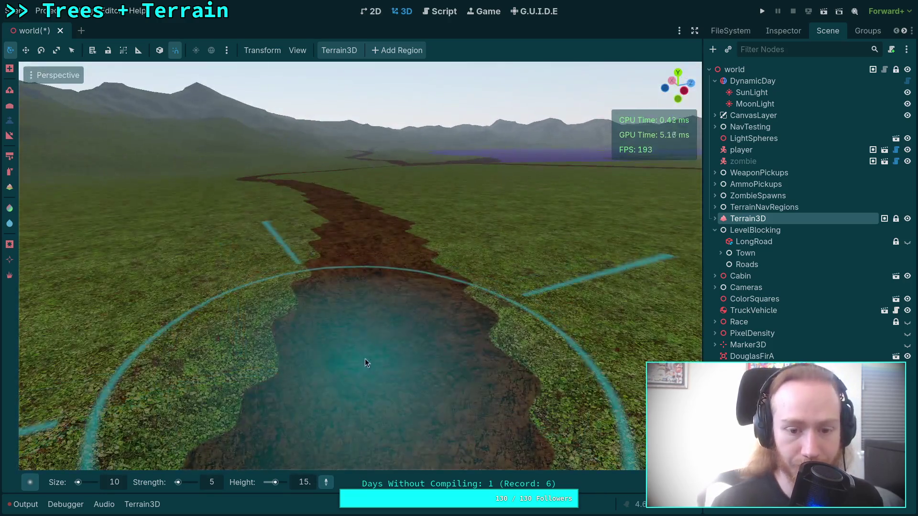
pyautogui.moveTo(365, 359)
pyautogui.mouseDown()
pyautogui.moveTo(384, 343)
pyautogui.moveTo(377, 343)
pyautogui.moveTo(375, 293)
pyautogui.mouseUp()
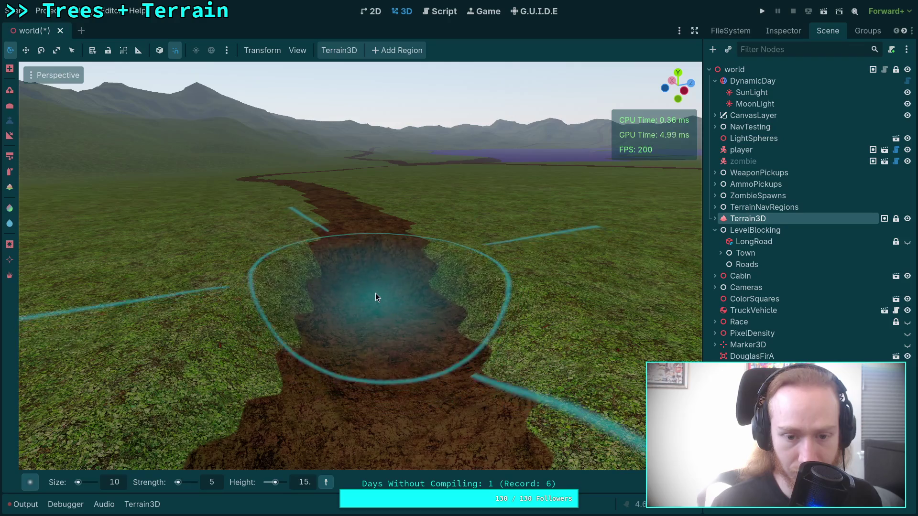
pyautogui.scroll(3, 375, 293)
pyautogui.moveTo(439, 292)
pyautogui.mouseDown()
pyautogui.moveTo(408, 295)
pyautogui.moveTo(385, 249)
pyautogui.mouseUp()
pyautogui.scroll(2, 385, 250)
pyautogui.moveTo(375, 296)
pyautogui.mouseDown()
pyautogui.moveTo(379, 266)
pyautogui.moveTo(371, 254)
pyautogui.mouseUp()
pyautogui.scroll(4, 379, 262)
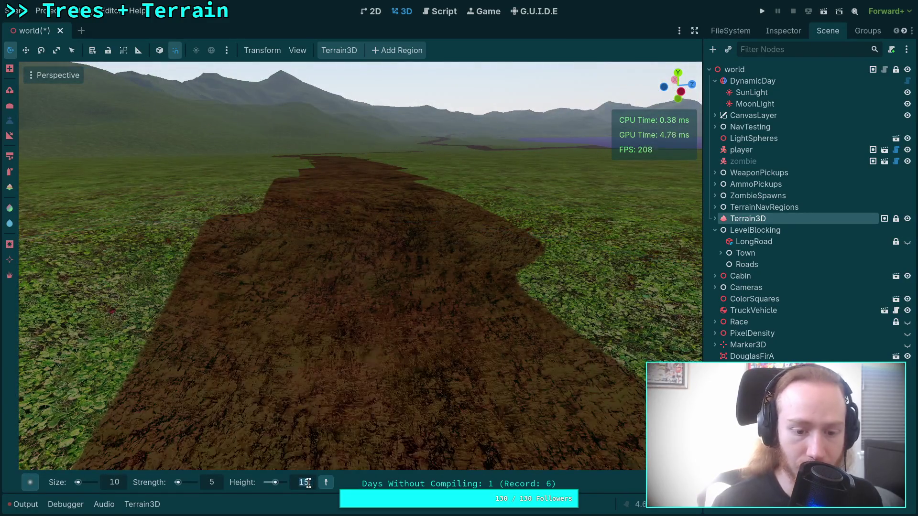
# Set the height to 14 and flatten the next road sections
pyautogui.press('Delete')
pyautogui.write('4.')
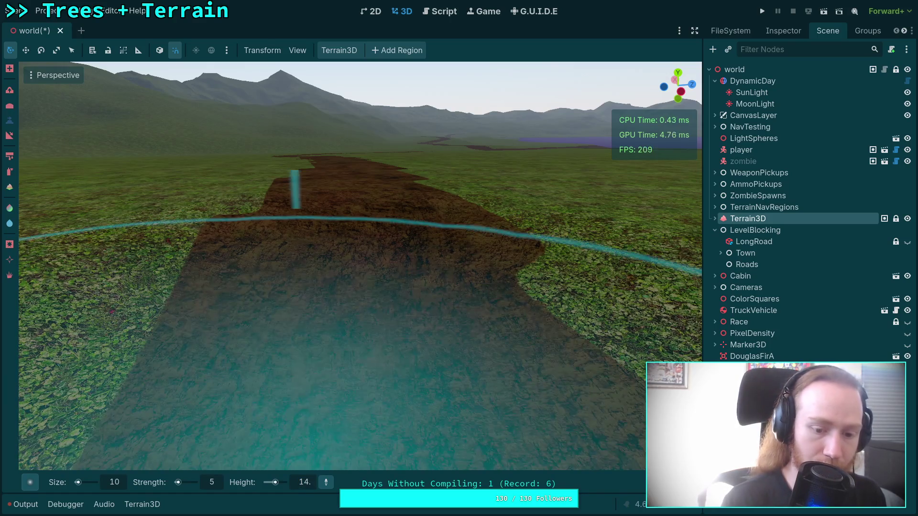
pyautogui.moveTo(388, 256); pyautogui.dragTo(349, 249)
pyautogui.scroll(3, 346, 229)
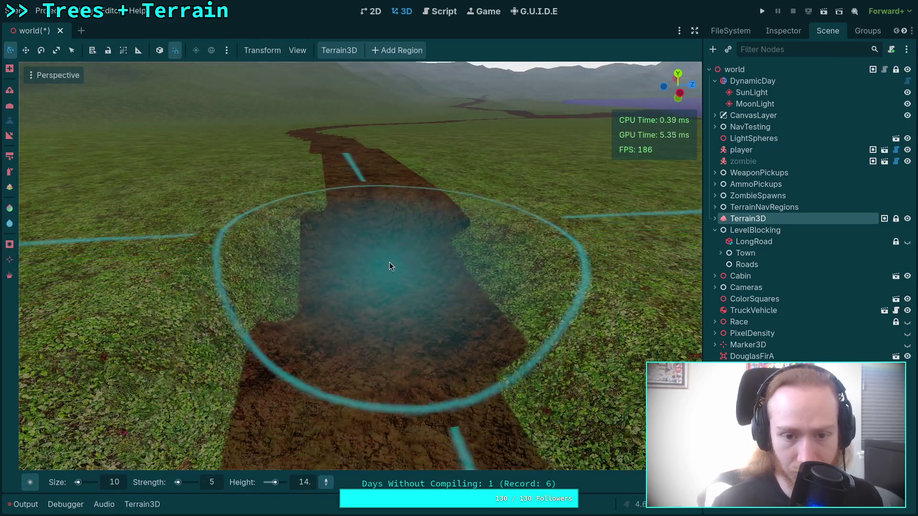
pyautogui.moveTo(379, 224); pyautogui.dragTo(377, 293)
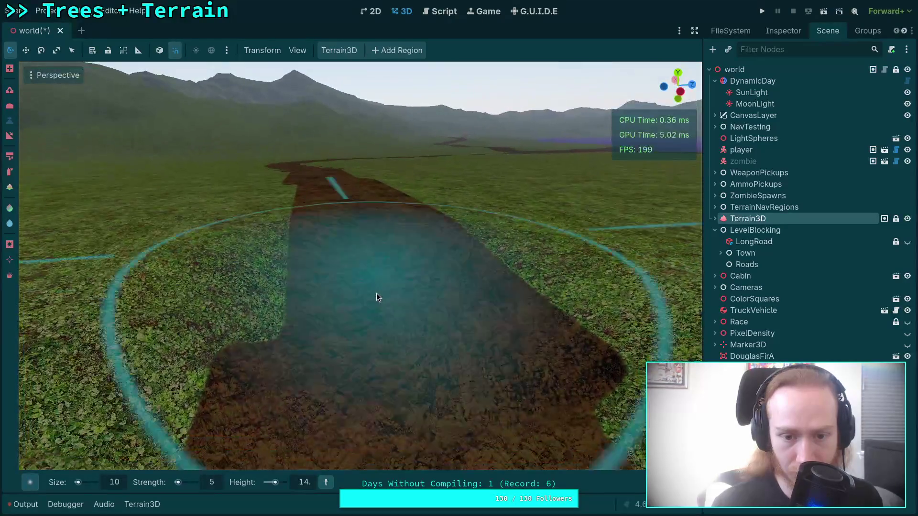
pyautogui.moveTo(354, 223); pyautogui.dragTo(388, 314)
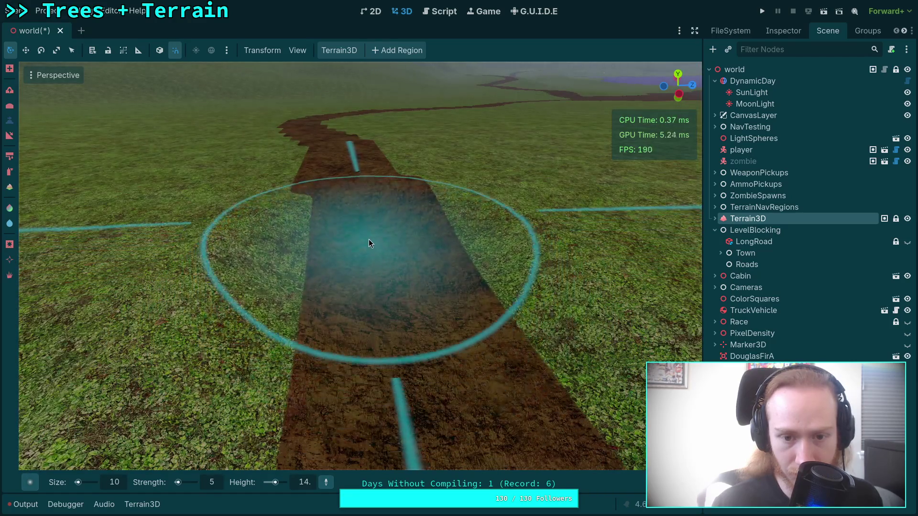
pyautogui.moveTo(367, 224)
pyautogui.mouseDown()
pyautogui.moveTo(390, 213)
pyautogui.moveTo(355, 242)
pyautogui.mouseUp()
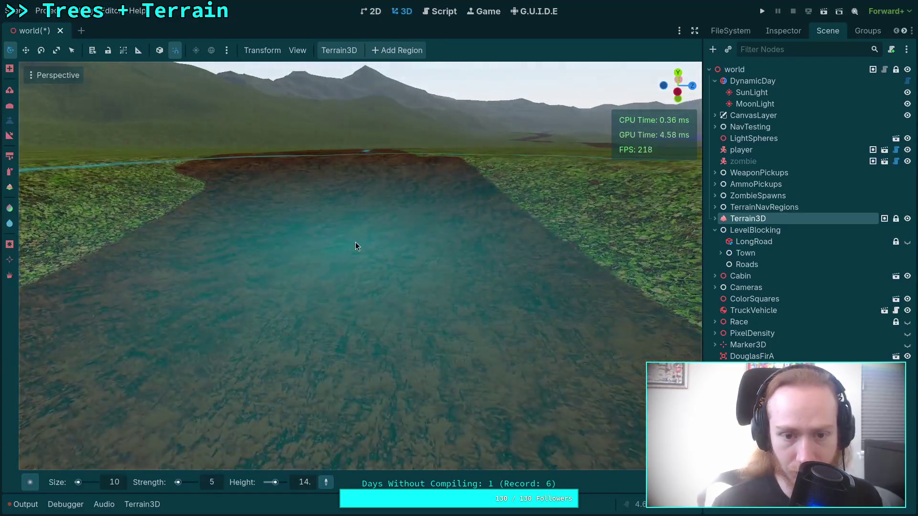
pyautogui.moveTo(354, 196); pyautogui.dragTo(316, 459)
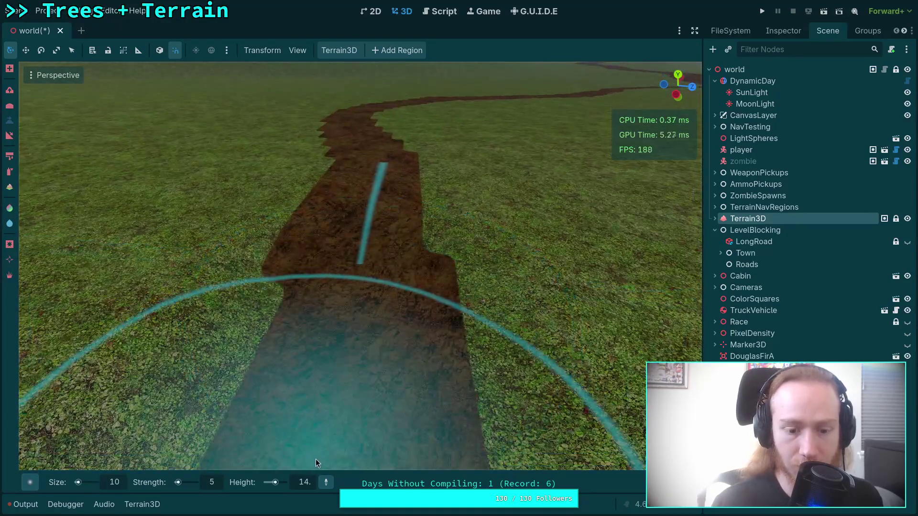
# Lower the height to 13 and flatten the road ahead, flying forward along it
pyautogui.click(309, 479)
pyautogui.moveTo(344, 335)
pyautogui.mouseDown()
pyautogui.moveTo(359, 407)
pyautogui.moveTo(369, 266)
pyautogui.moveTo(459, 306)
pyautogui.mouseUp()
pyautogui.moveTo(378, 249)
pyautogui.mouseDown()
pyautogui.moveTo(396, 260)
pyautogui.moveTo(390, 286)
pyautogui.moveTo(403, 259)
pyautogui.moveTo(376, 262)
pyautogui.moveTo(366, 243)
pyautogui.mouseUp()
pyautogui.press('w')
pyautogui.press('w')
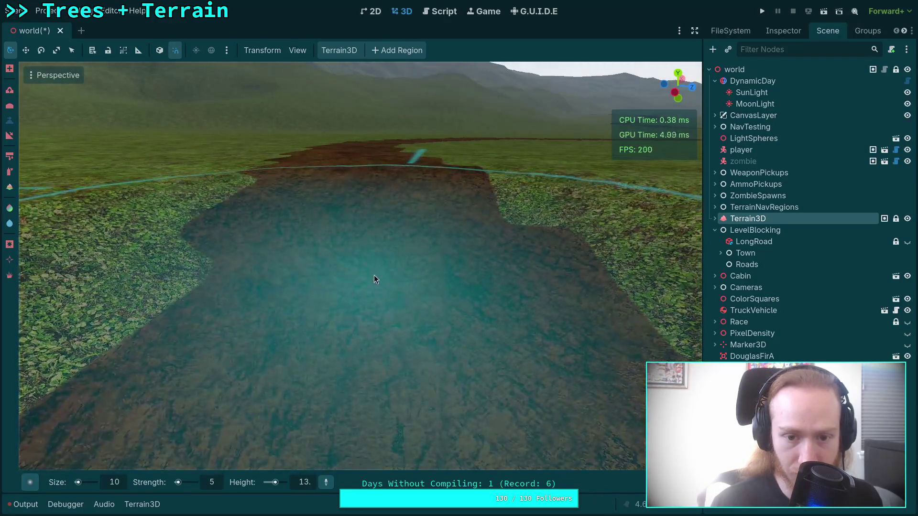
pyautogui.moveTo(374, 275)
pyautogui.mouseDown()
pyautogui.moveTo(385, 252)
pyautogui.moveTo(354, 191)
pyautogui.mouseUp()
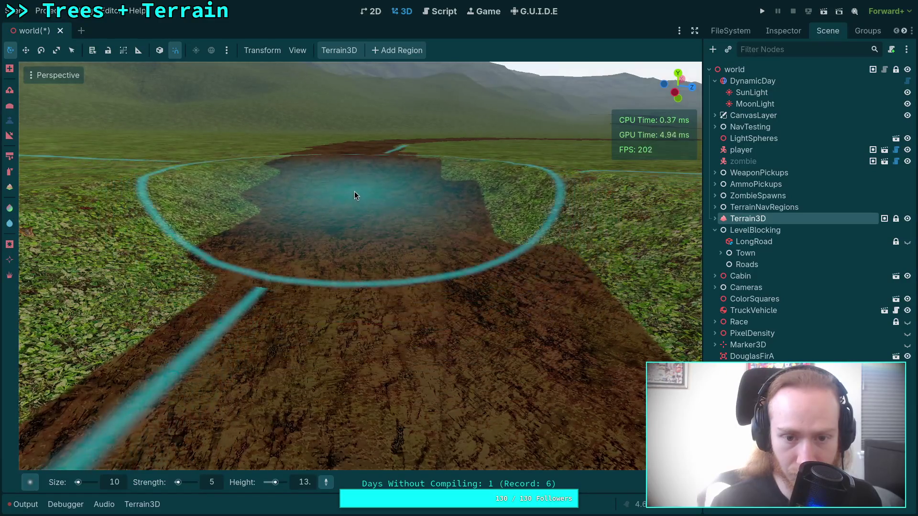
pyautogui.press('w')
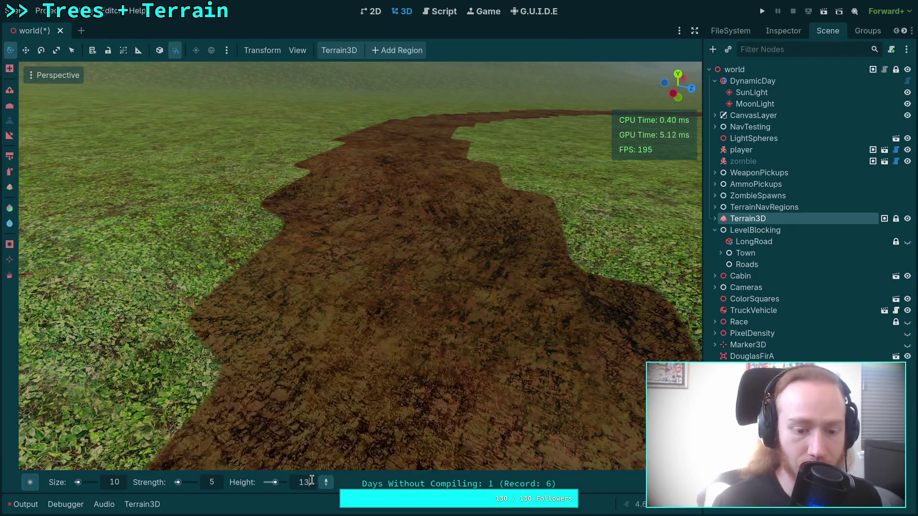
pyautogui.scroll(-1, 305, 481)
pyautogui.scroll(-3, 437, 184)
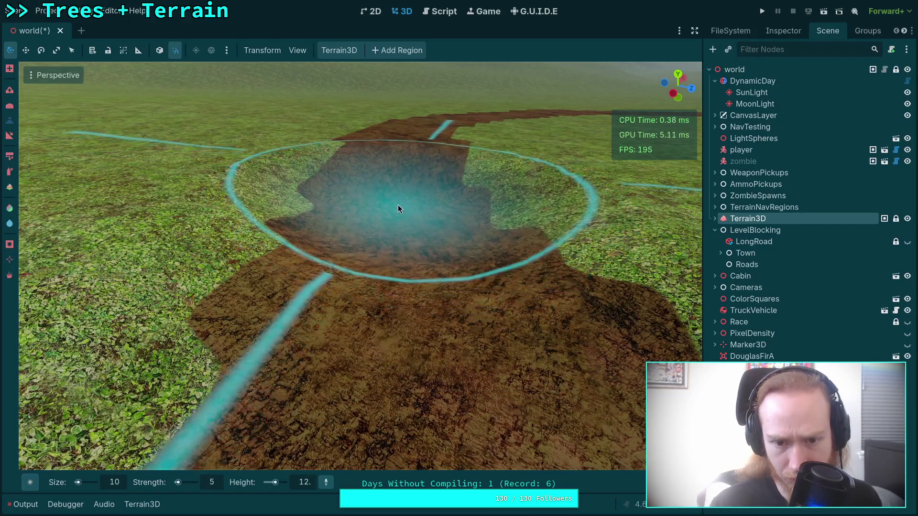
pyautogui.press('w')
pyautogui.scroll(-4, 390, 245)
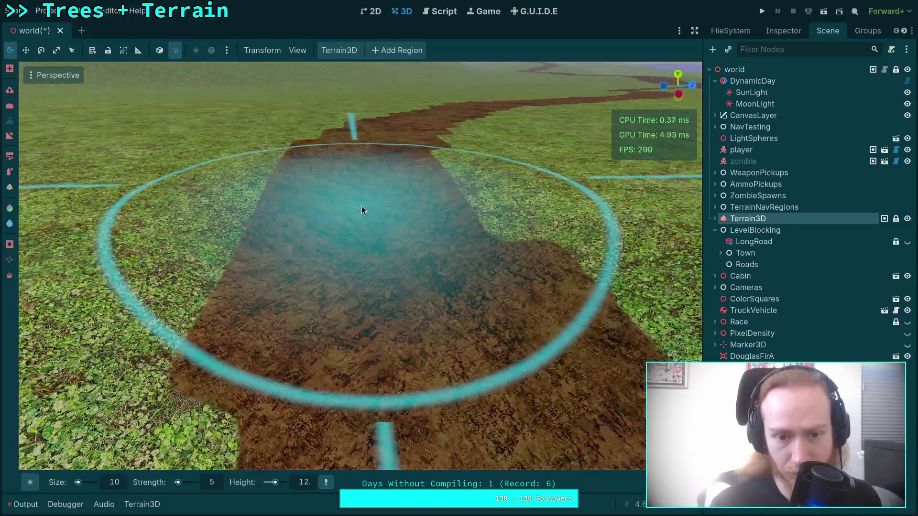
pyautogui.scroll(-3, 363, 201)
pyautogui.press('w')
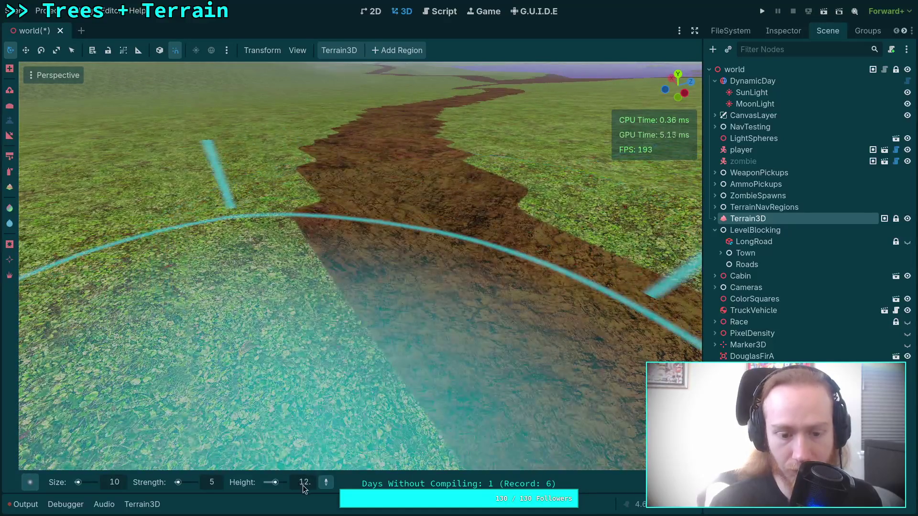
# Set the height to 11 and flatten the next road section
pyautogui.click(309, 482)
pyautogui.write('11')
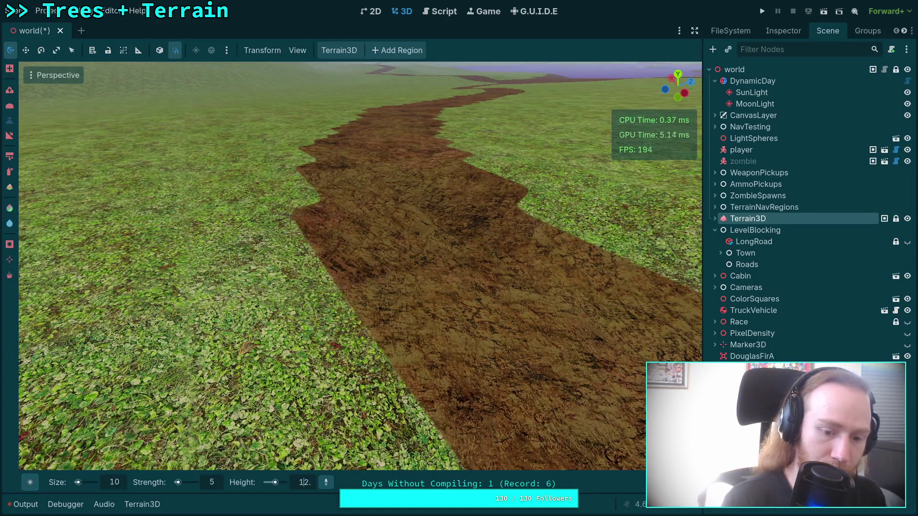
pyautogui.press('Return')
pyautogui.moveTo(449, 273)
pyautogui.mouseDown()
pyautogui.moveTo(425, 214)
pyautogui.moveTo(382, 188)
pyautogui.mouseUp()
pyautogui.scroll(5, 381, 188)
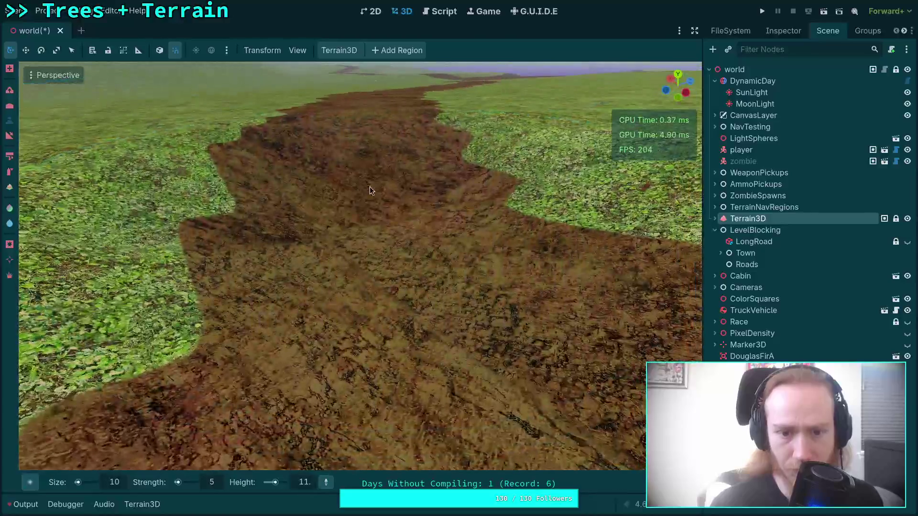
pyautogui.scroll(3, 361, 159)
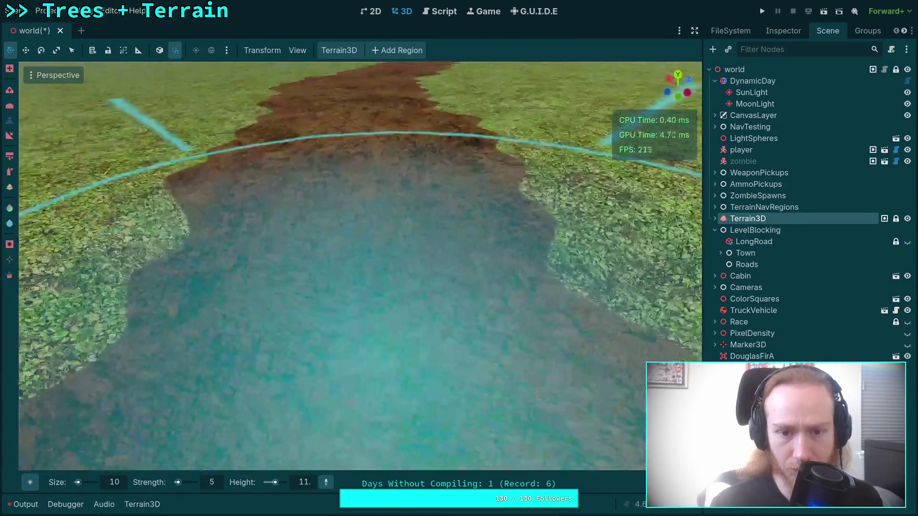
pyautogui.scroll(-5, 347, 172)
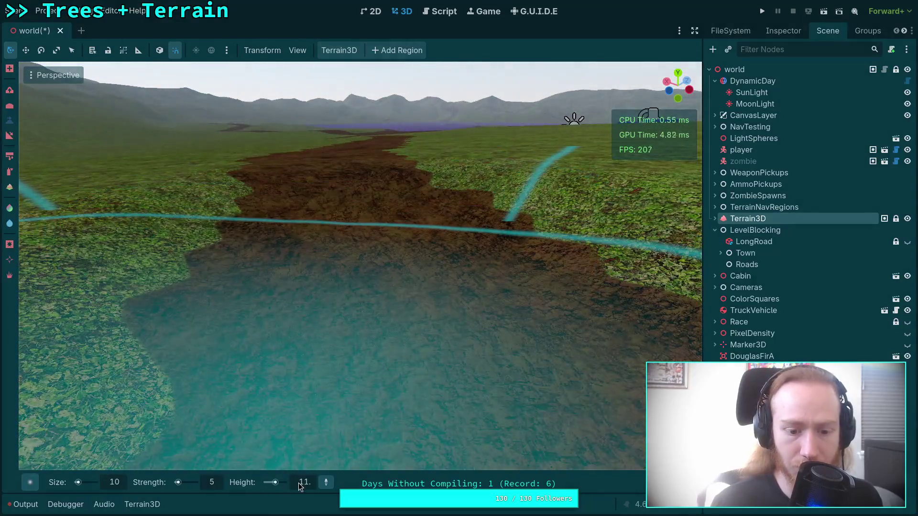
# Change the height to 10 and lower the following road stretches to it
pyautogui.doubleClick(307, 481)
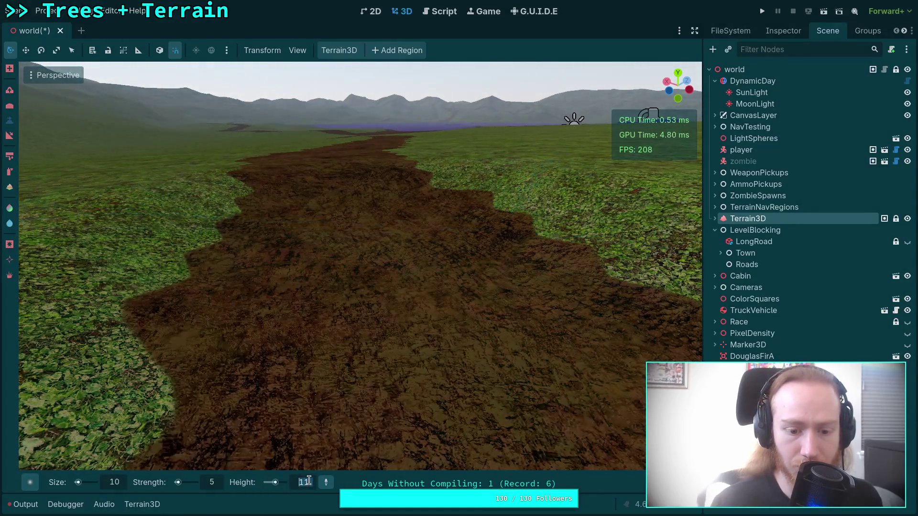
pyautogui.write('10')
pyautogui.press('Return')
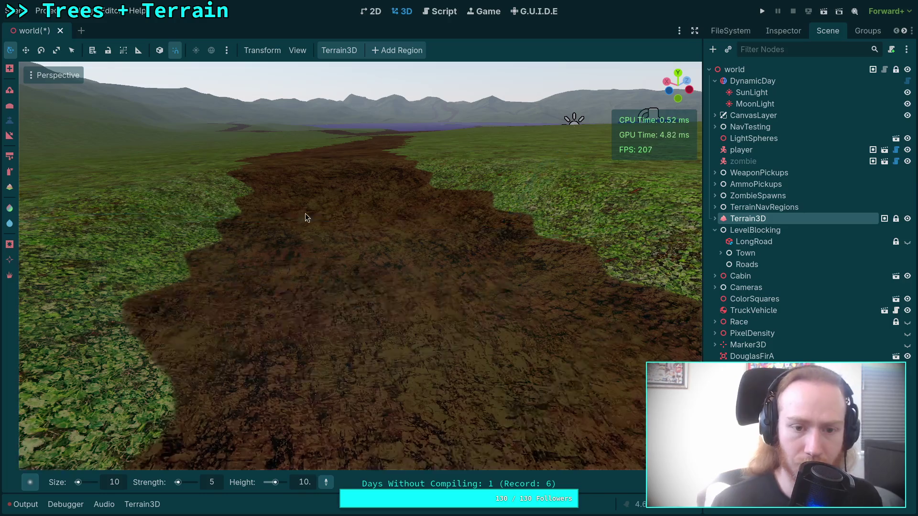
pyautogui.moveTo(337, 205); pyautogui.dragTo(459, 262)
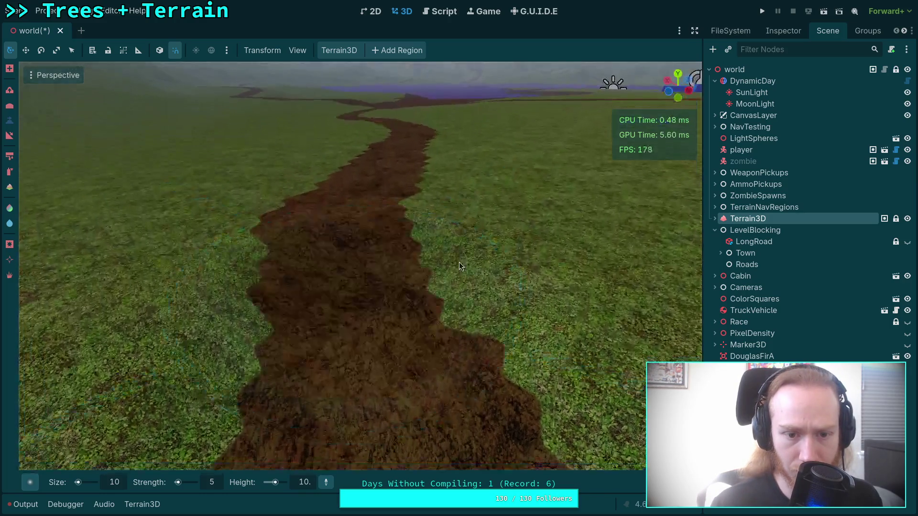
pyautogui.moveTo(348, 293); pyautogui.dragTo(350, 234)
pyautogui.scroll(3, 351, 239)
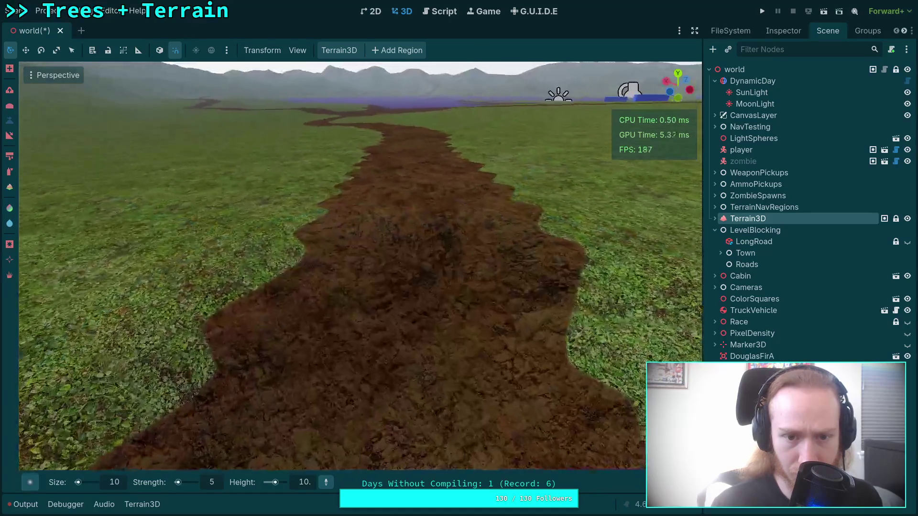
pyautogui.moveTo(406, 278); pyautogui.dragTo(416, 232)
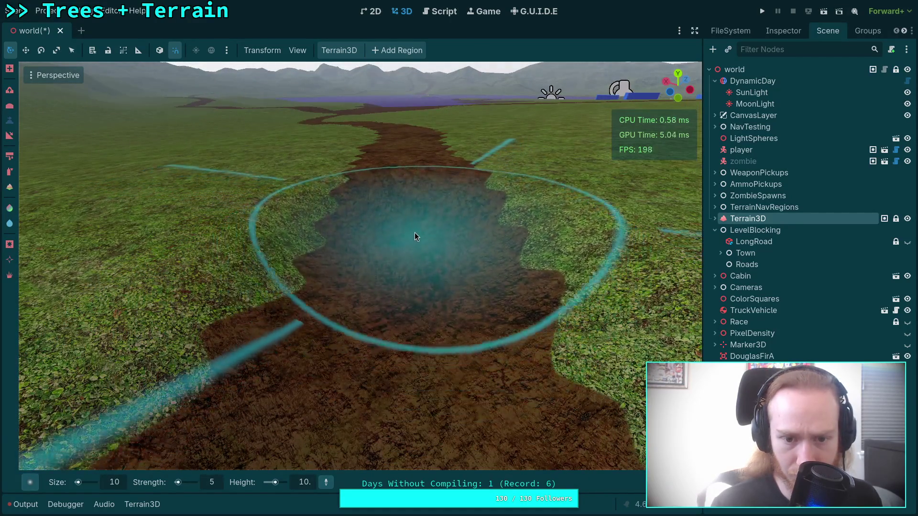
pyautogui.scroll(-5, 359, 264)
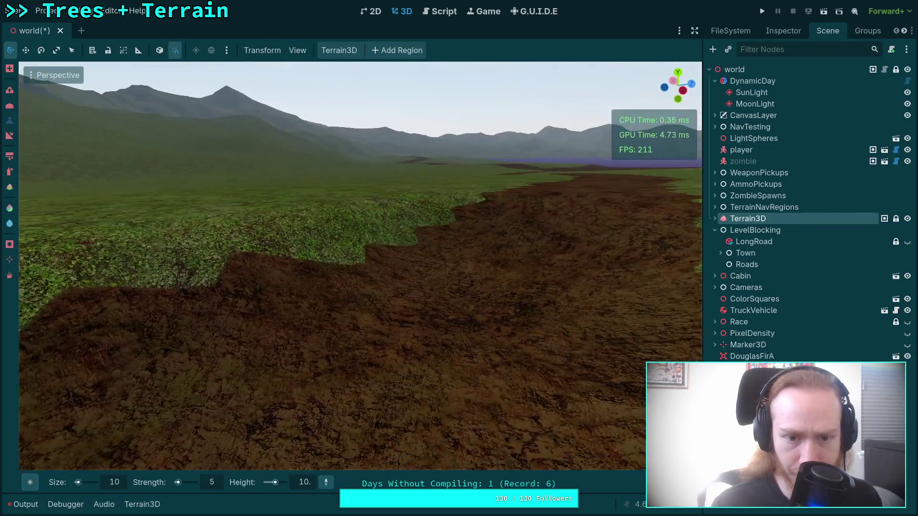
pyautogui.scroll(-5, 359, 264)
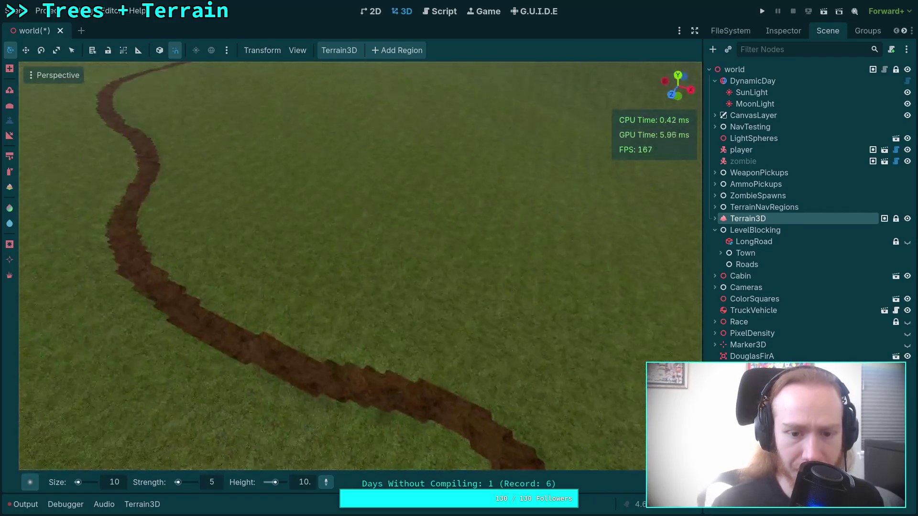
pyautogui.moveTo(365, 236); pyautogui.dragTo(365, 236)
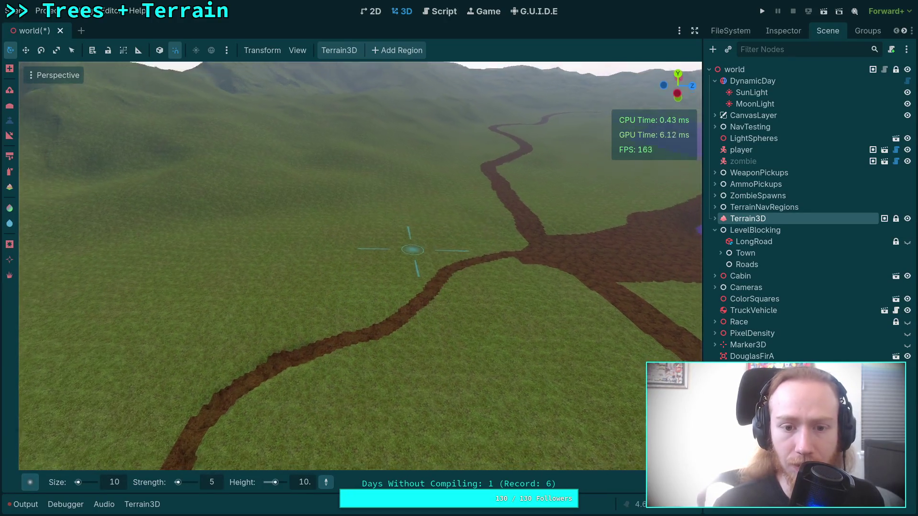
pyautogui.scroll(5, 359, 263)
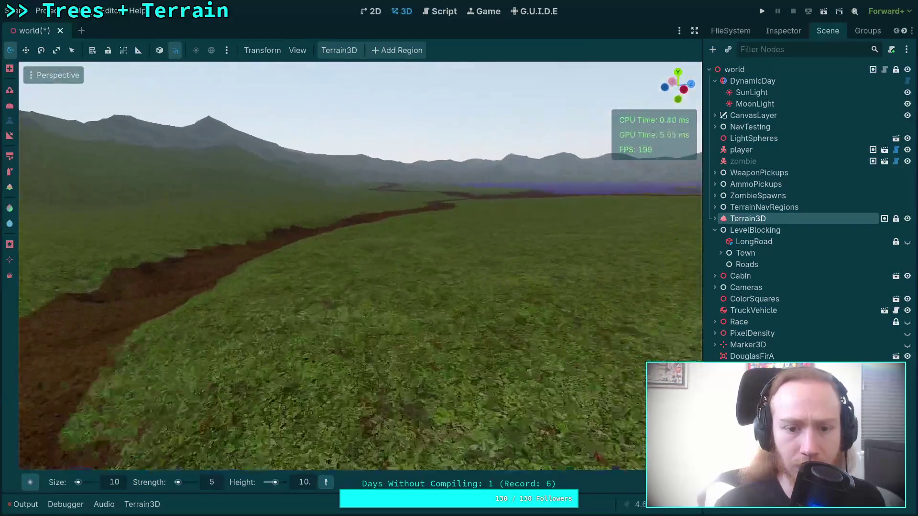
pyautogui.moveTo(366, 236); pyautogui.dragTo(365, 236)
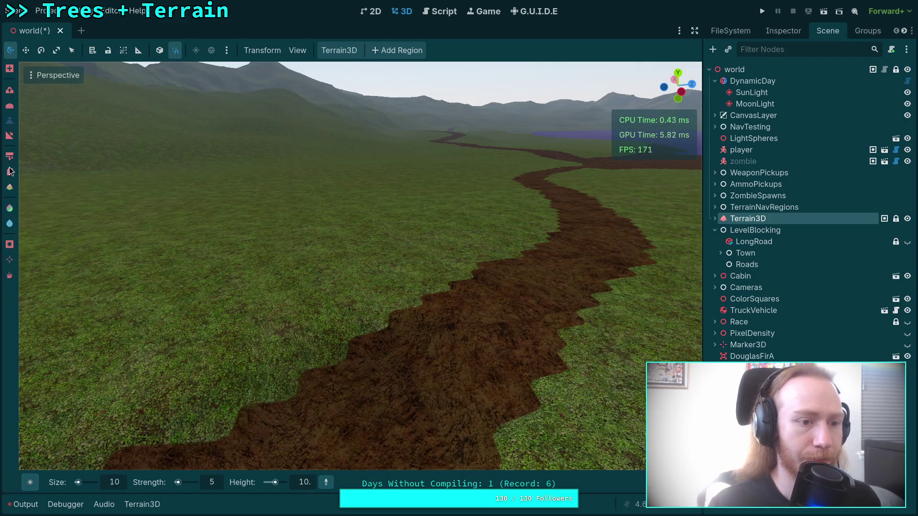
pyautogui.click(143, 506)
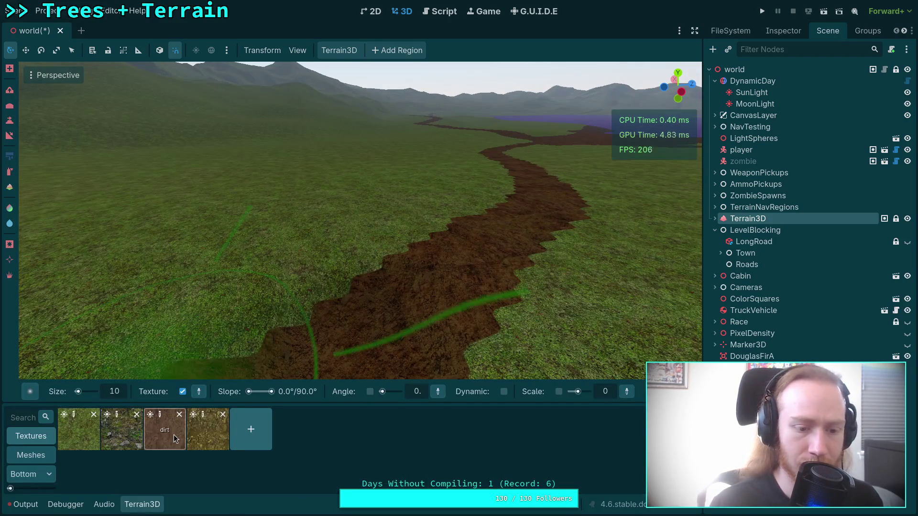
pyautogui.moveTo(308, 301); pyautogui.dragTo(308, 301)
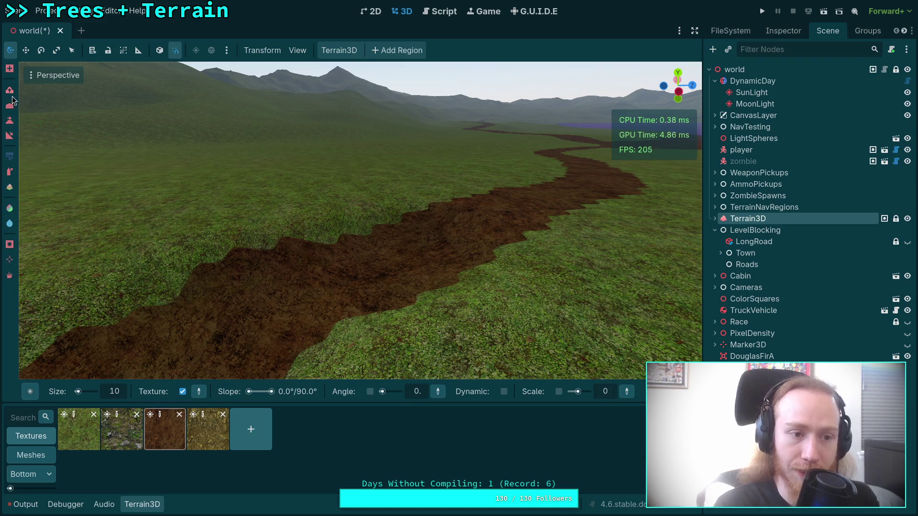
pyautogui.click(142, 505)
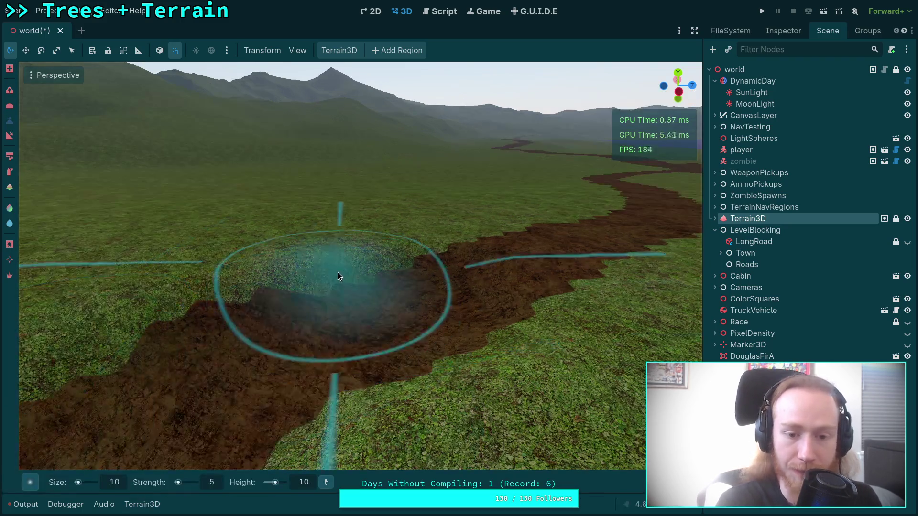
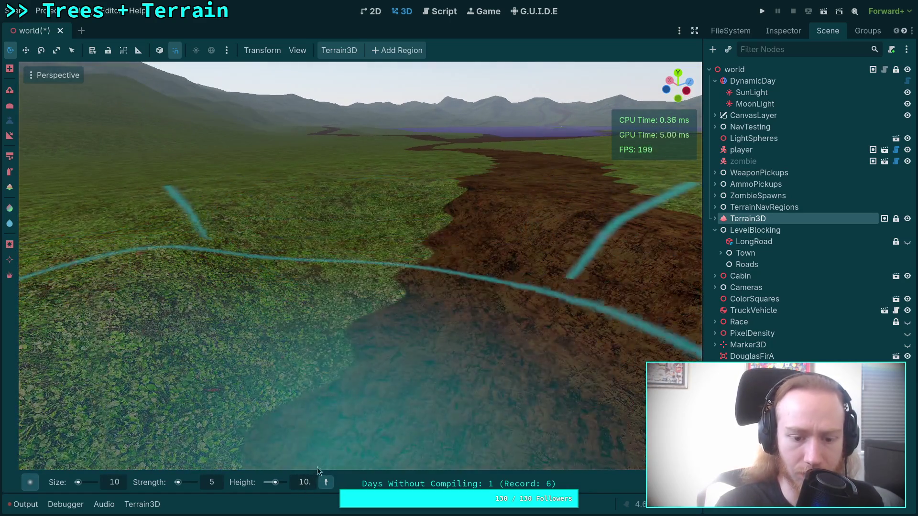
# Set the height brush to 9 and level the ground at the crater spot
pyautogui.write('9.')
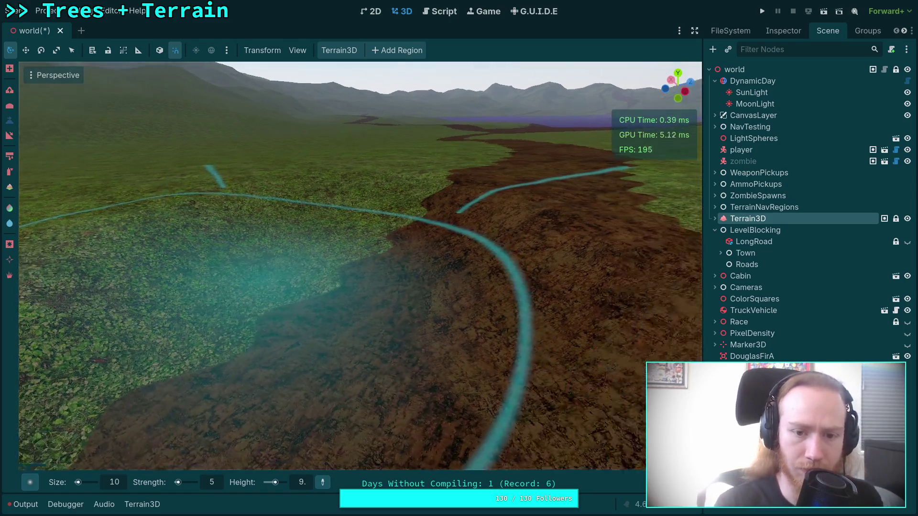
pyautogui.moveTo(325, 273); pyautogui.dragTo(325, 256)
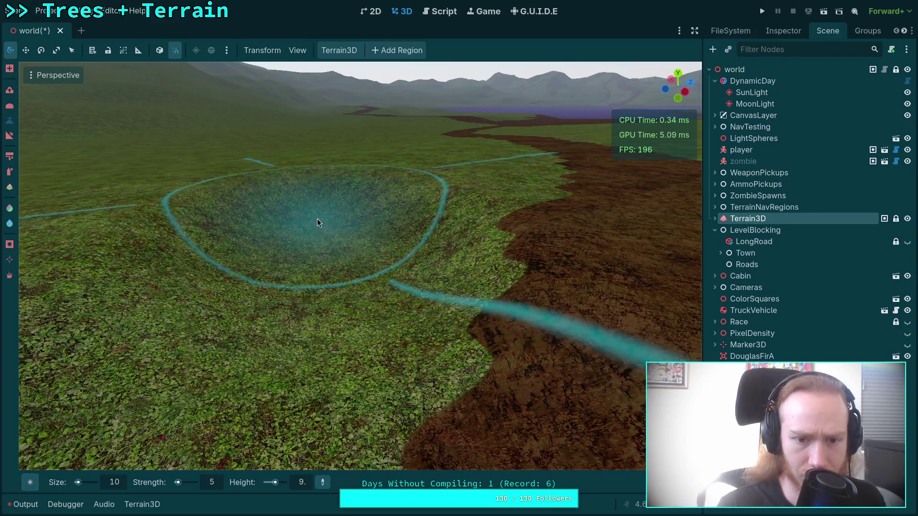
pyautogui.scroll(3, 316, 225)
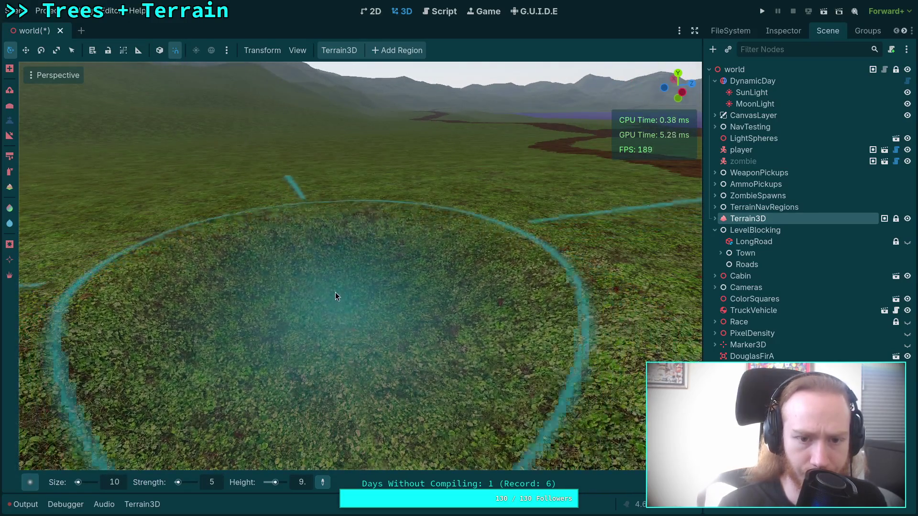
pyautogui.moveTo(336, 296); pyautogui.dragTo(322, 301)
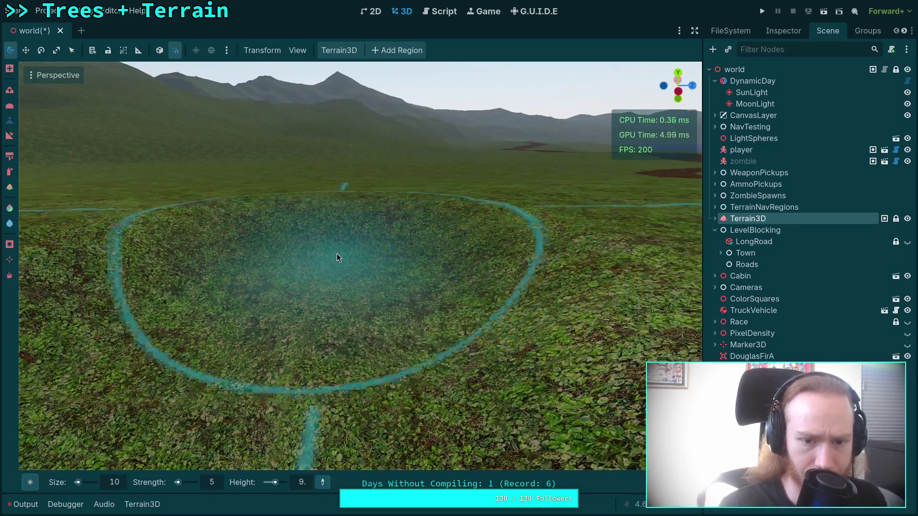
pyautogui.scroll(3, 348, 245)
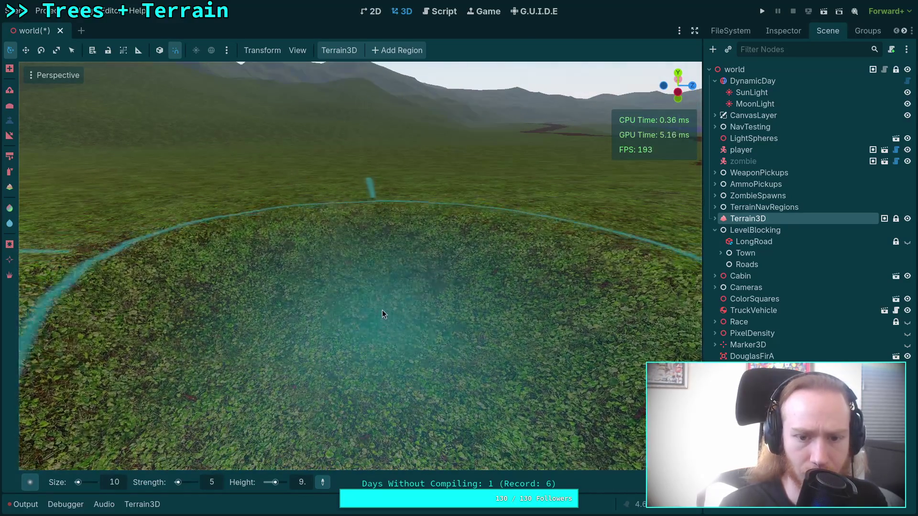
pyautogui.click(362, 230)
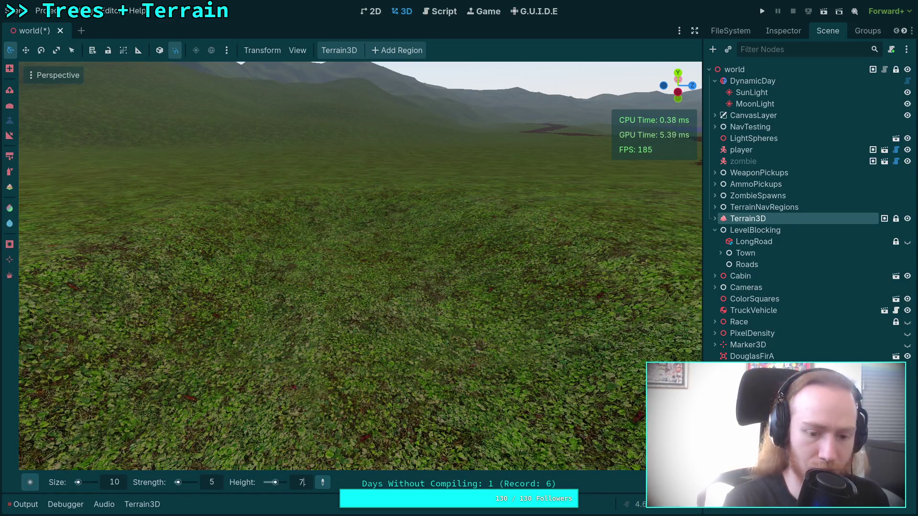
# Sink the patch to height 8, then flatten the crater back to level ground
pyautogui.click(347, 237)
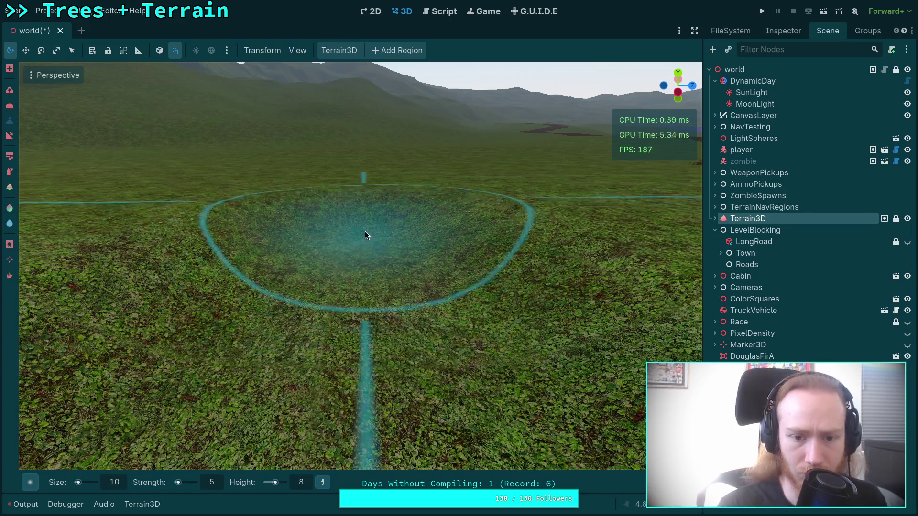
pyautogui.scroll(5, 359, 241)
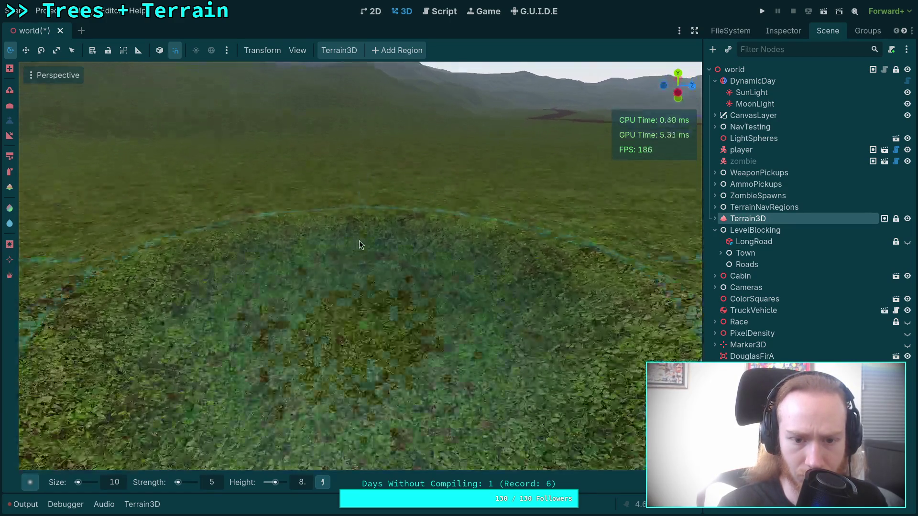
pyautogui.scroll(-2, 360, 297)
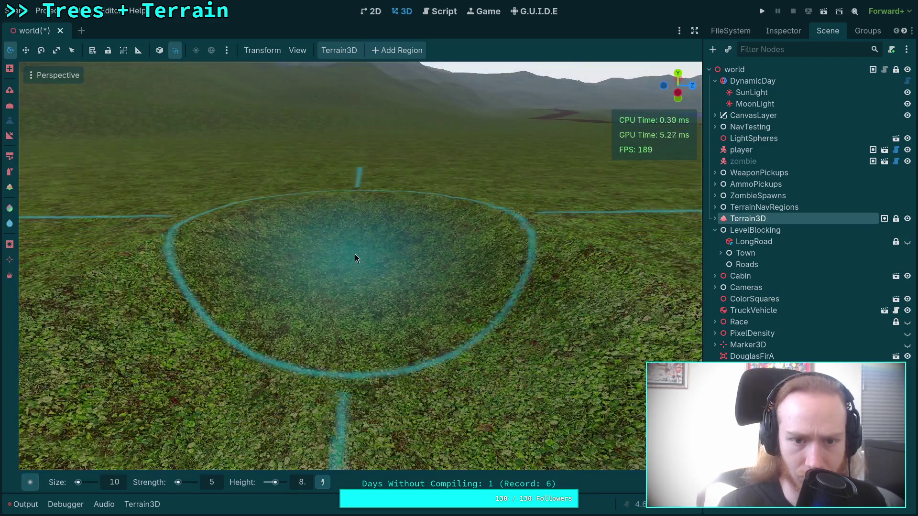
pyautogui.scroll(3, 355, 259)
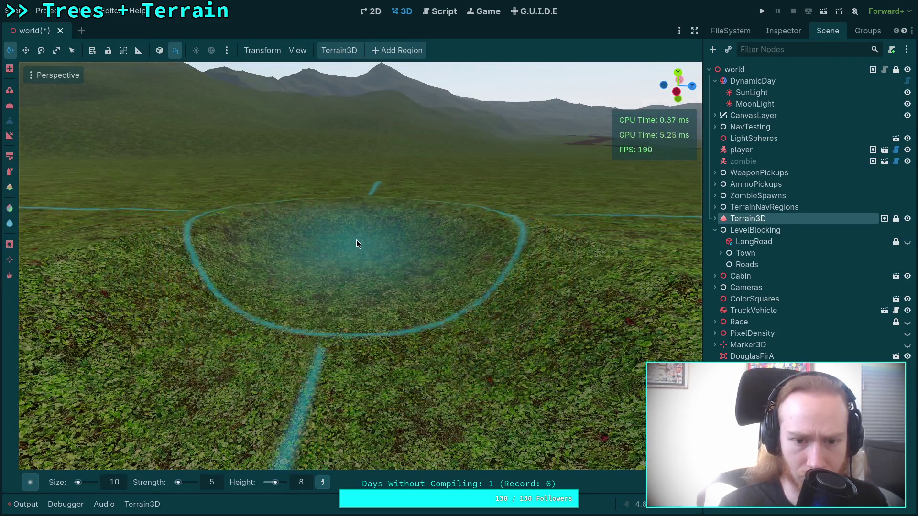
pyautogui.scroll(3, 356, 239)
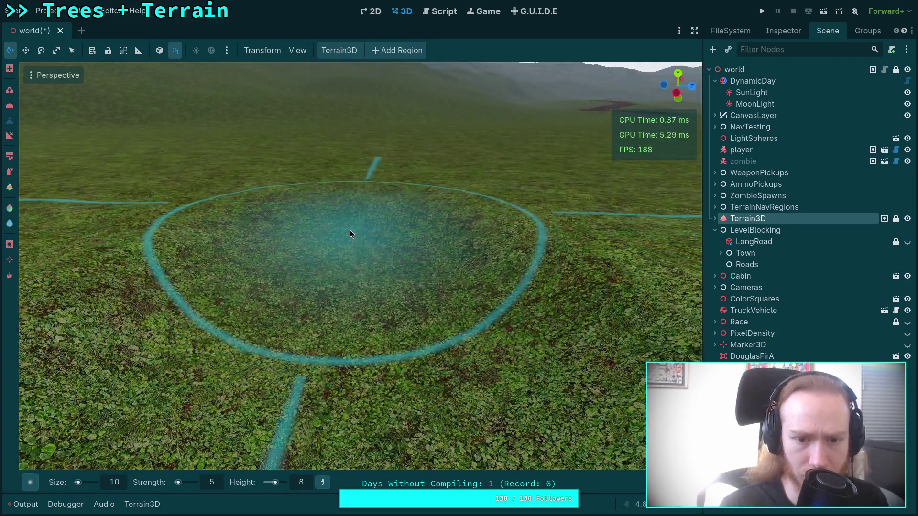
pyautogui.click(349, 228)
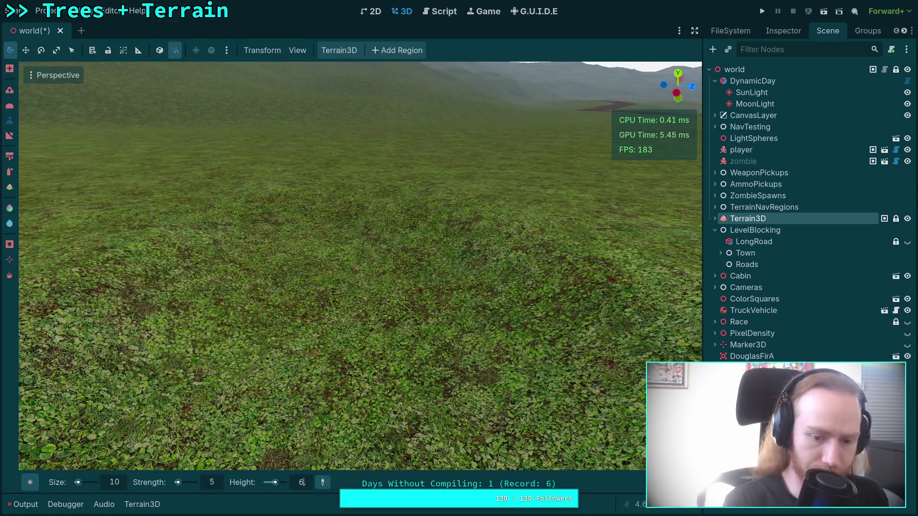
# Set the brush Height to 7 and sculpt the grassy patch down to it
pyautogui.write('7.')
pyautogui.moveTo(321, 431)
pyautogui.mouseDown()
pyautogui.moveTo(366, 244)
pyautogui.moveTo(355, 239)
pyautogui.mouseUp()
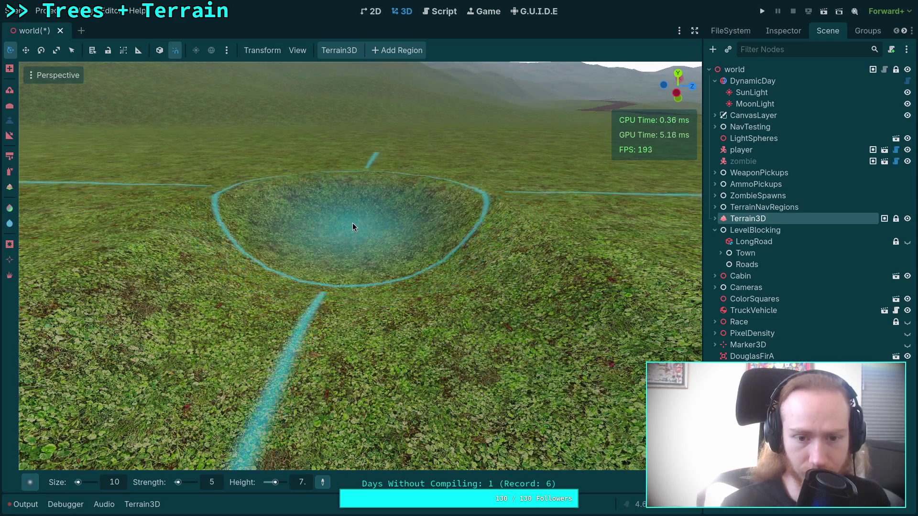
pyautogui.scroll(5, 352, 224)
pyautogui.scroll(-3, 391, 263)
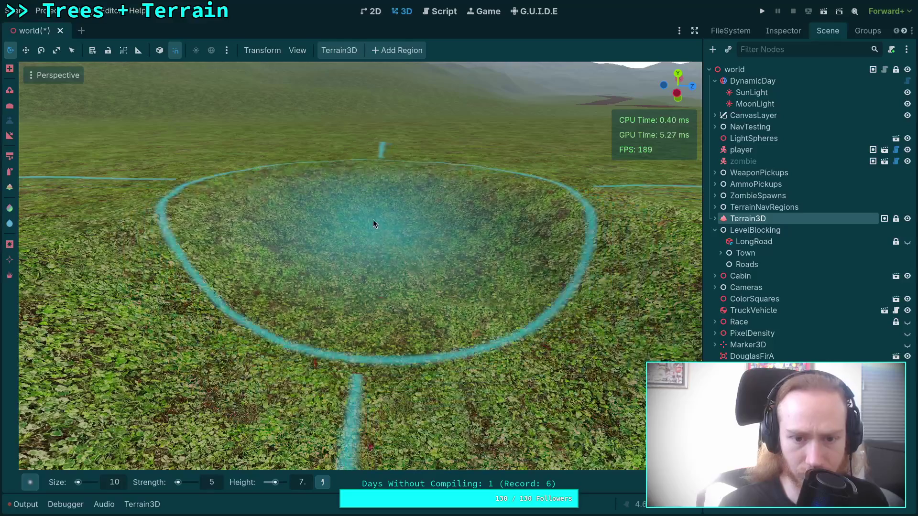
pyautogui.scroll(3, 378, 211)
pyautogui.scroll(-1, 388, 221)
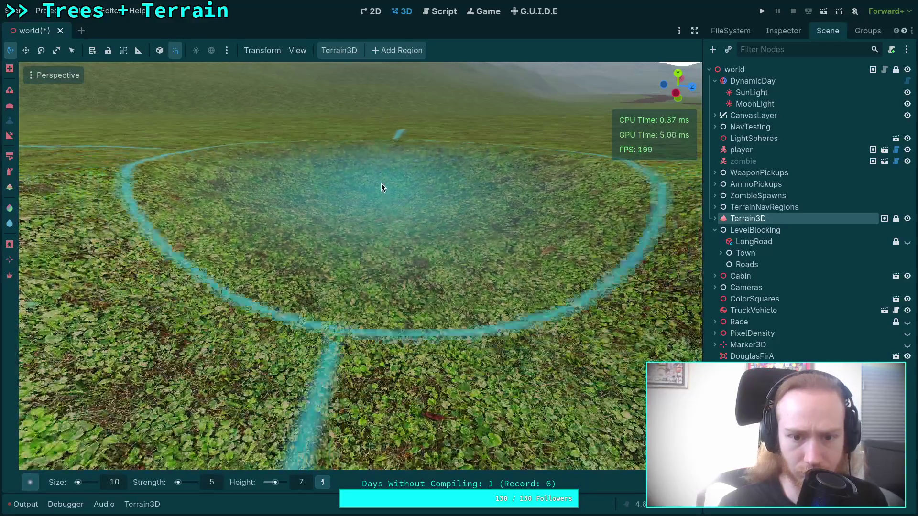
pyautogui.scroll(-5, 374, 170)
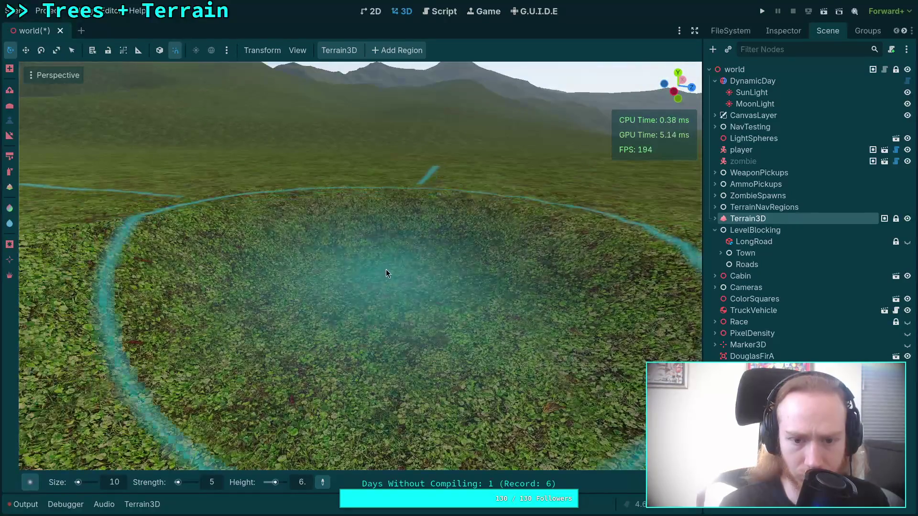
pyautogui.scroll(3, 363, 287)
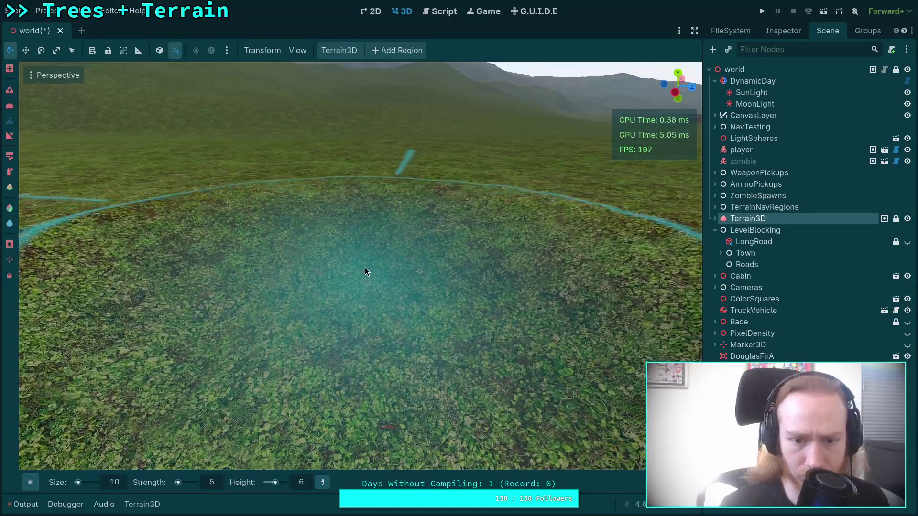
pyautogui.scroll(3, 359, 236)
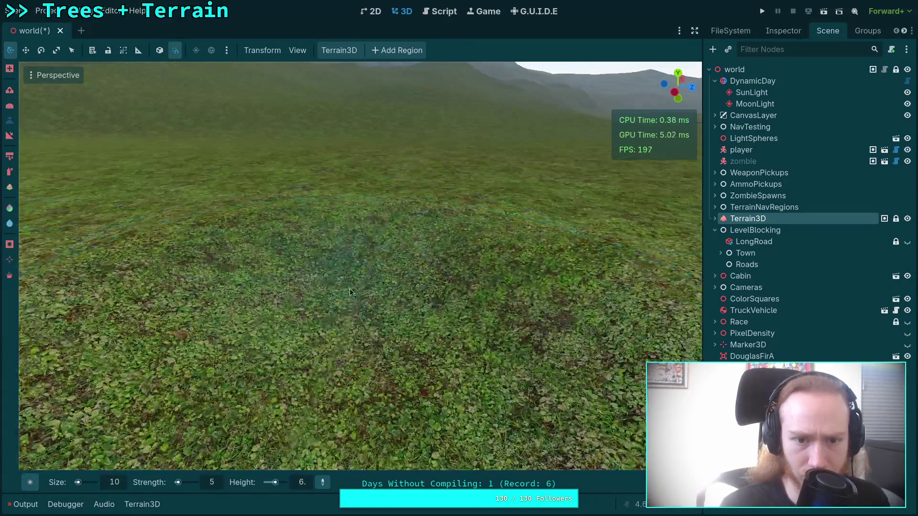
# Lower the target height through 6 and 5 to 4, sinking the crater further
pyautogui.scroll(-3, 358, 279)
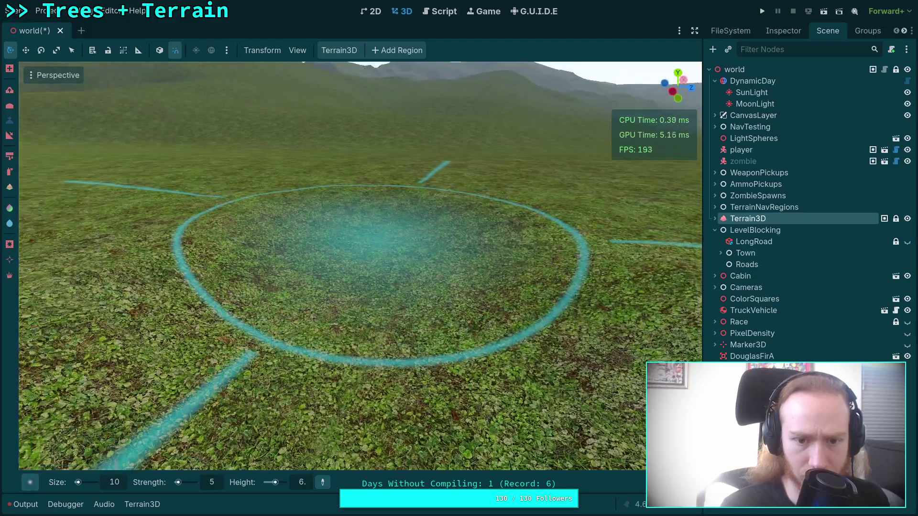
pyautogui.scroll(3, 408, 267)
pyautogui.scroll(-3, 408, 268)
pyautogui.scroll(3, 362, 225)
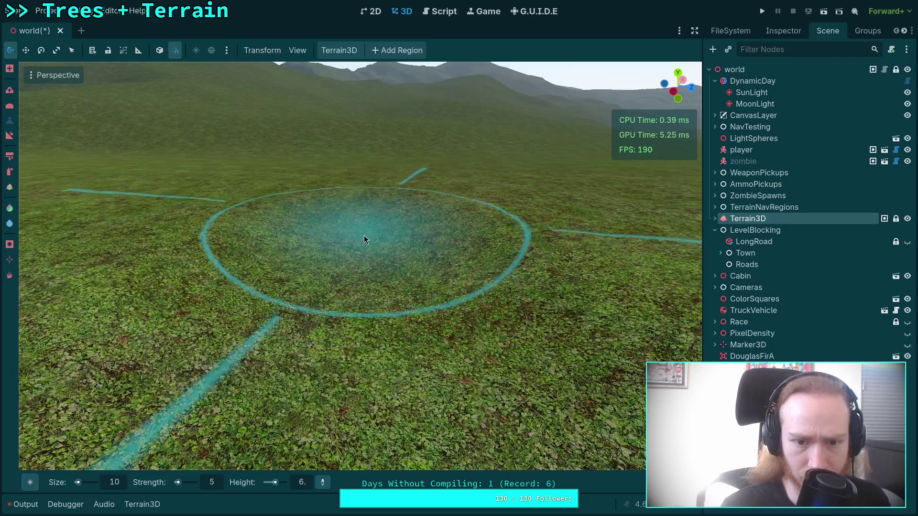
pyautogui.scroll(3, 364, 239)
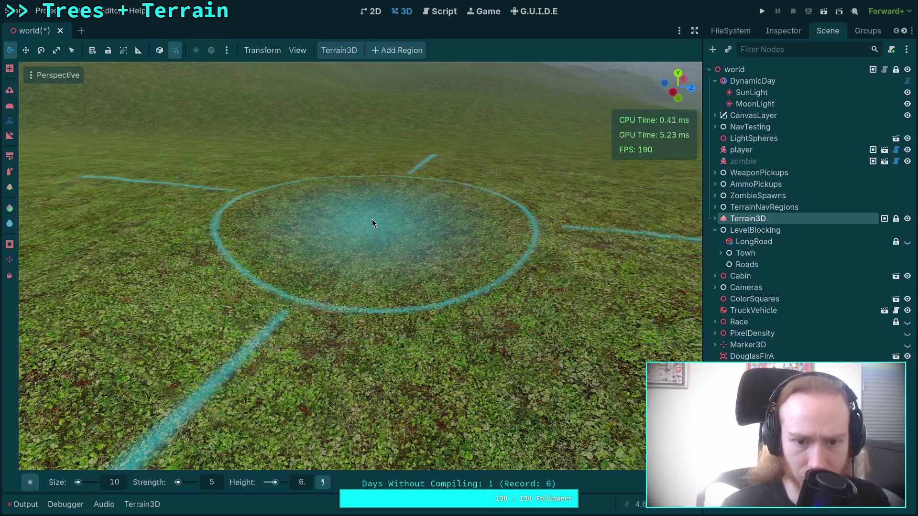
pyautogui.scroll(5, 372, 222)
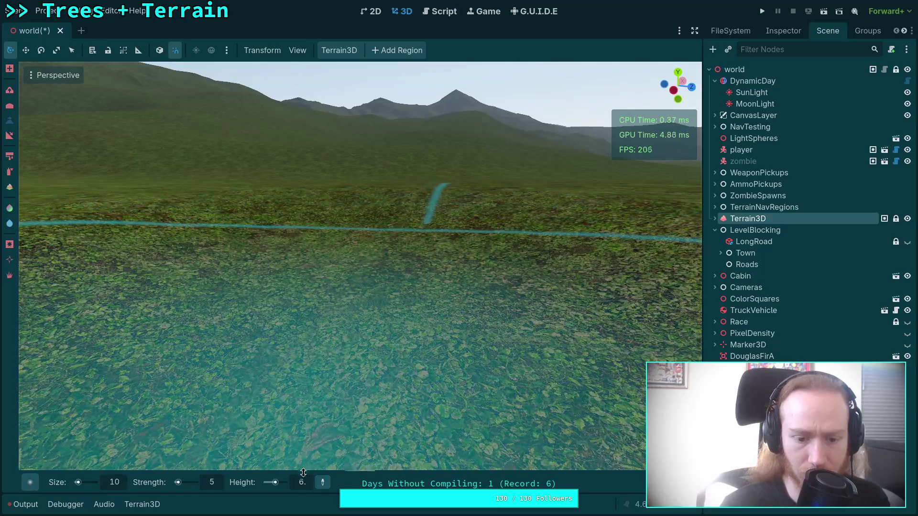
pyautogui.moveTo(307, 482)
pyautogui.mouseDown()
pyautogui.moveTo(299, 482)
pyautogui.moveTo(366, 224)
pyautogui.moveTo(367, 254)
pyautogui.moveTo(376, 225)
pyautogui.moveTo(375, 296)
pyautogui.moveTo(372, 224)
pyautogui.moveTo(351, 289)
pyautogui.moveTo(361, 237)
pyautogui.moveTo(380, 267)
pyautogui.mouseUp()
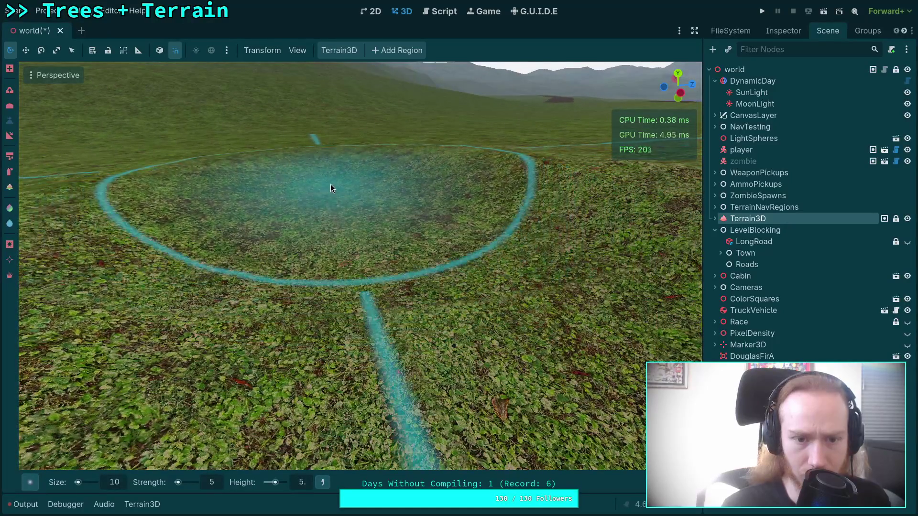
pyautogui.moveTo(330, 185); pyautogui.dragTo(293, 453)
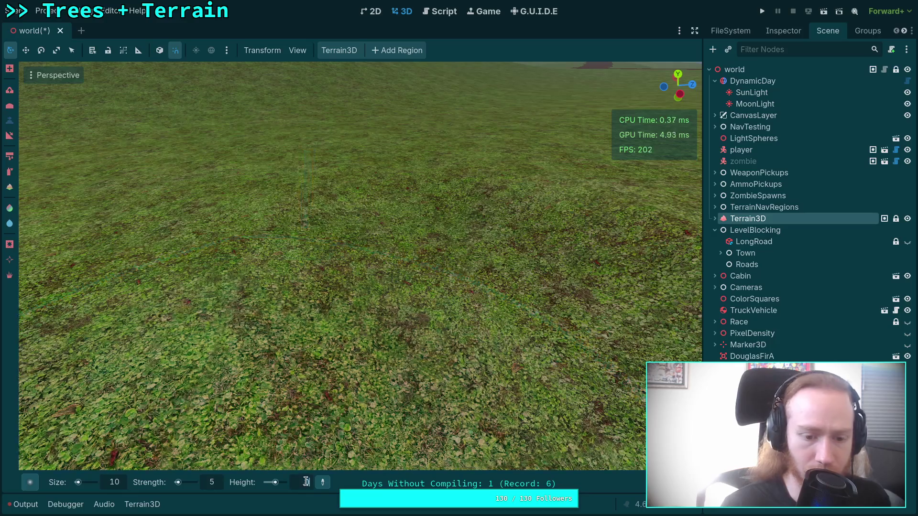
# Flatten the ground into a round basin at height 4
pyautogui.write('4.')
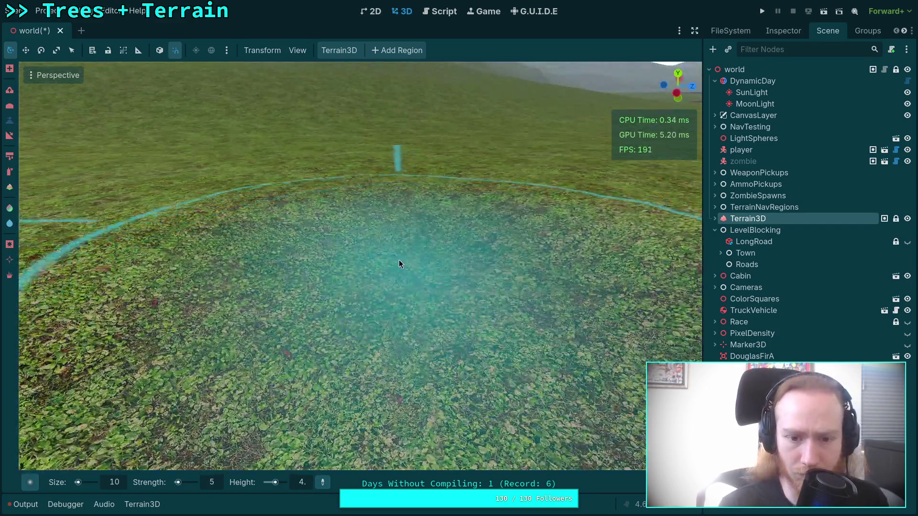
pyautogui.moveTo(399, 264)
pyautogui.mouseDown()
pyautogui.moveTo(390, 211)
pyautogui.moveTo(394, 222)
pyautogui.mouseUp()
pyautogui.scroll(-5, 390, 215)
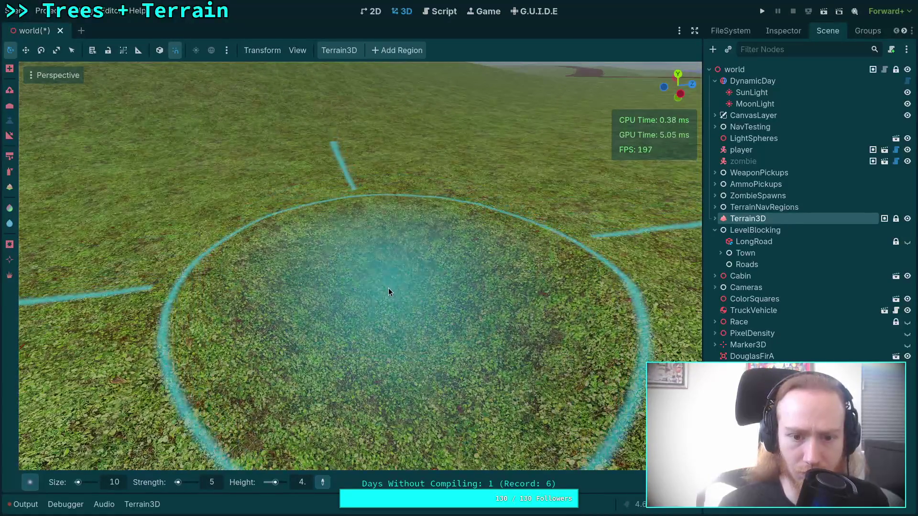
pyautogui.scroll(-3, 394, 274)
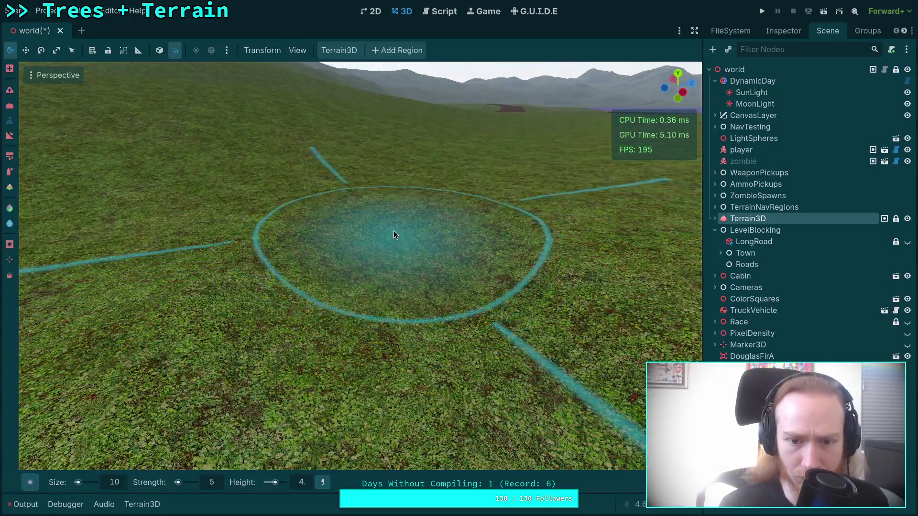
pyautogui.scroll(2, 394, 232)
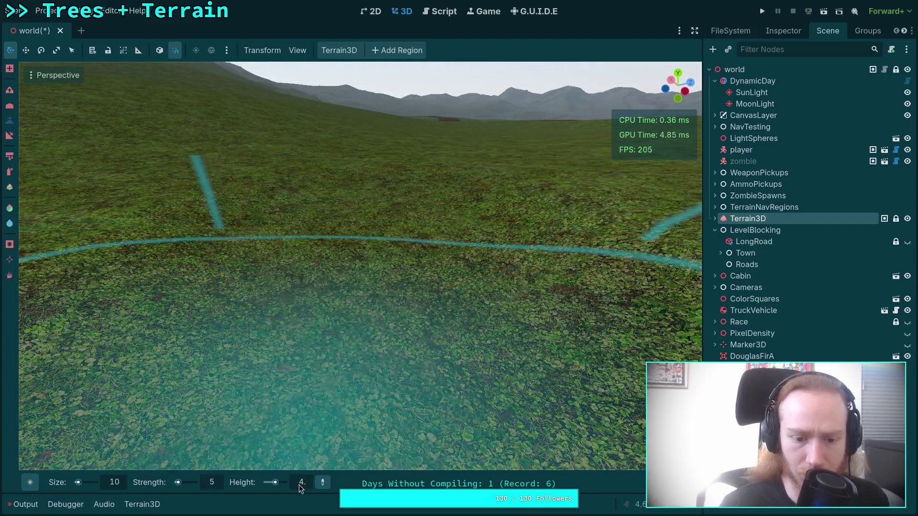
# Set the target height to 3.5 and sink the bowl deeper at that level
pyautogui.click(302, 483)
pyautogui.write('3.5')
pyautogui.press('Return')
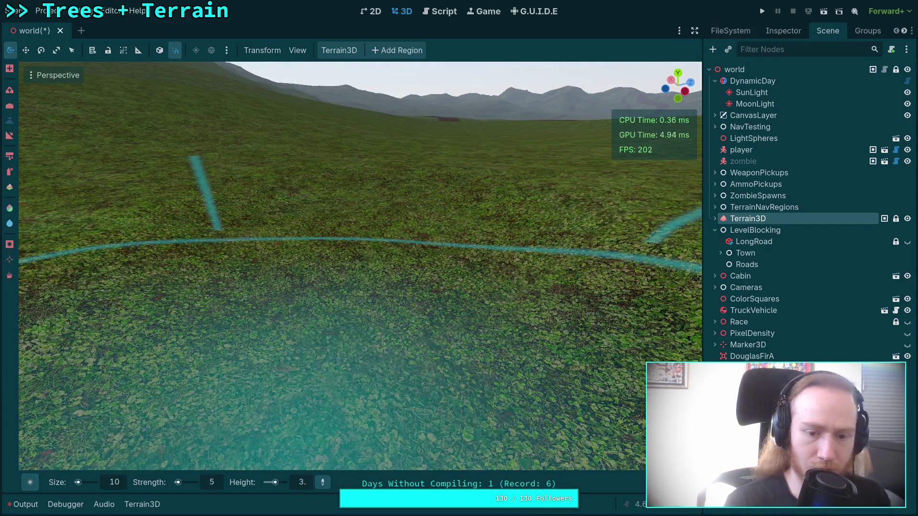
pyautogui.moveTo(374, 196)
pyautogui.mouseDown()
pyautogui.moveTo(381, 210)
pyautogui.moveTo(360, 232)
pyautogui.moveTo(377, 249)
pyautogui.moveTo(384, 282)
pyautogui.moveTo(400, 233)
pyautogui.moveTo(355, 301)
pyautogui.moveTo(348, 250)
pyautogui.moveTo(359, 217)
pyautogui.moveTo(331, 225)
pyautogui.mouseUp()
pyautogui.moveTo(329, 192); pyautogui.dragTo(368, 274)
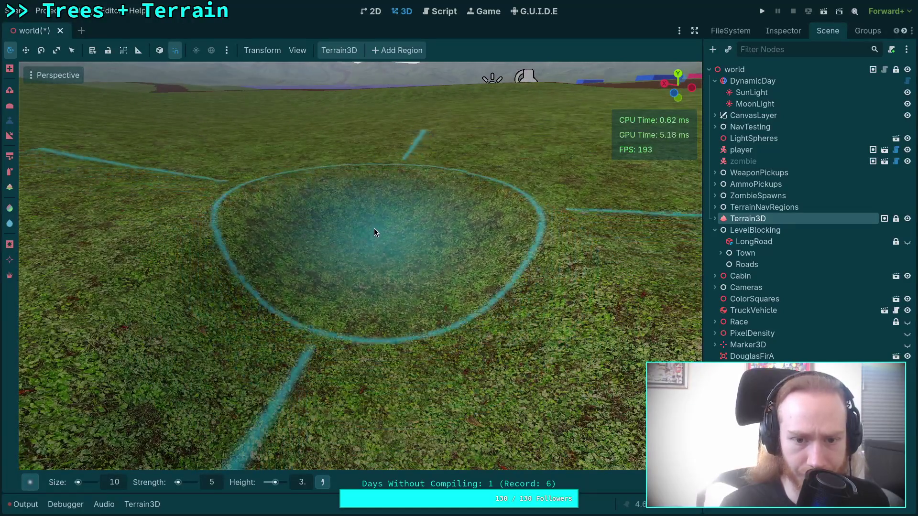
pyautogui.scroll(2, 386, 219)
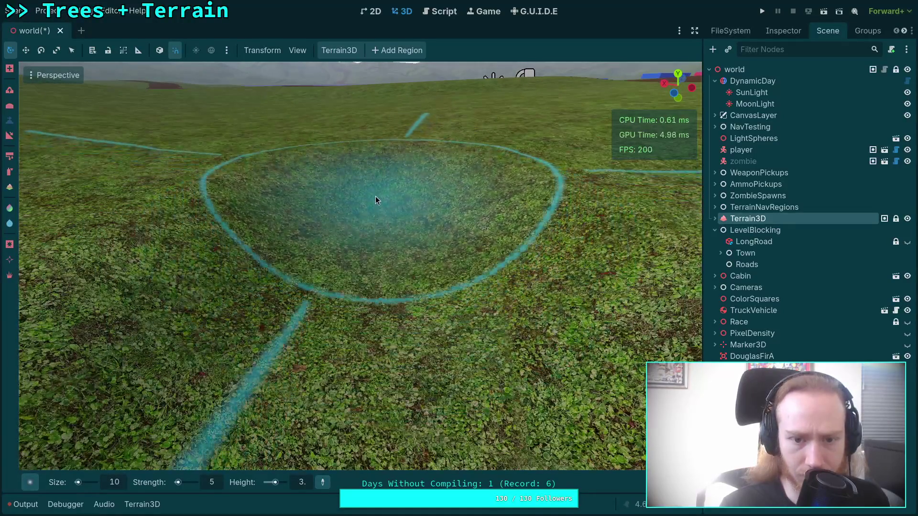
pyautogui.moveTo(385, 218)
pyautogui.mouseDown()
pyautogui.moveTo(385, 234)
pyautogui.moveTo(404, 236)
pyautogui.moveTo(391, 204)
pyautogui.moveTo(478, 255)
pyautogui.moveTo(428, 223)
pyautogui.moveTo(407, 190)
pyautogui.moveTo(383, 212)
pyautogui.moveTo(382, 156)
pyautogui.moveTo(360, 178)
pyautogui.moveTo(362, 236)
pyautogui.moveTo(380, 167)
pyautogui.moveTo(364, 134)
pyautogui.moveTo(367, 238)
pyautogui.moveTo(369, 174)
pyautogui.mouseUp()
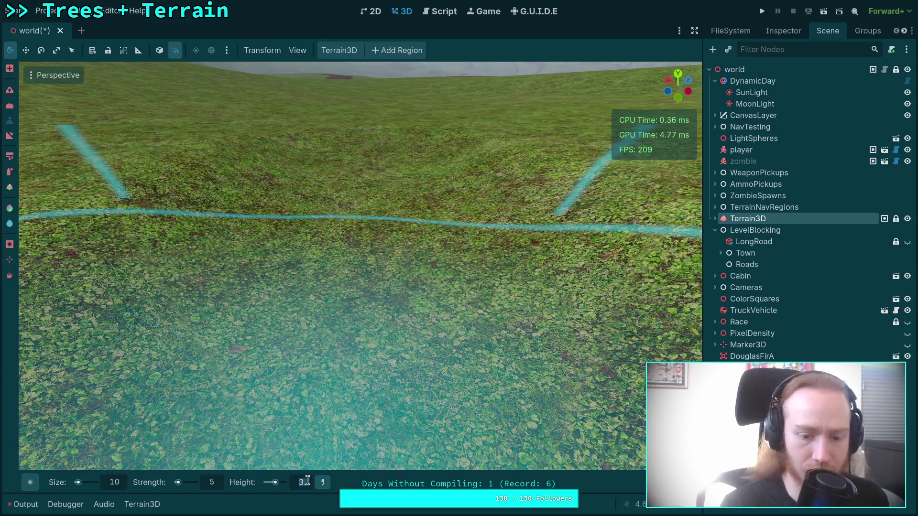
# Enter 2 as the sculpting target height in the Height field
pyautogui.click(301, 483)
pyautogui.write('2')
pyautogui.press('Return')
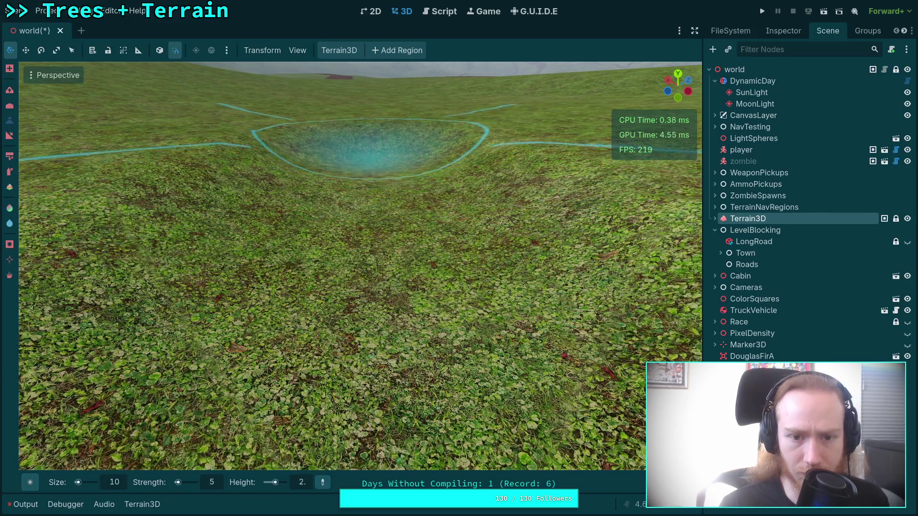
pyautogui.scroll(5, 368, 153)
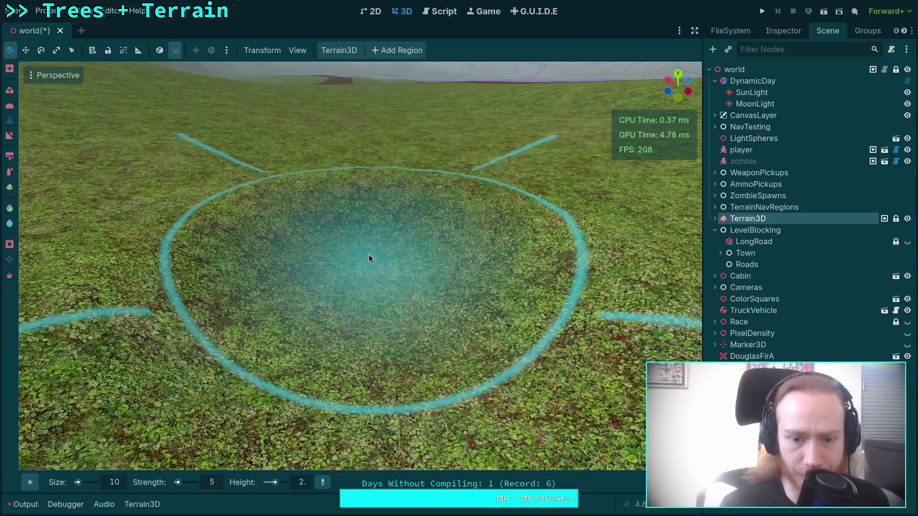
pyautogui.scroll(4, 368, 192)
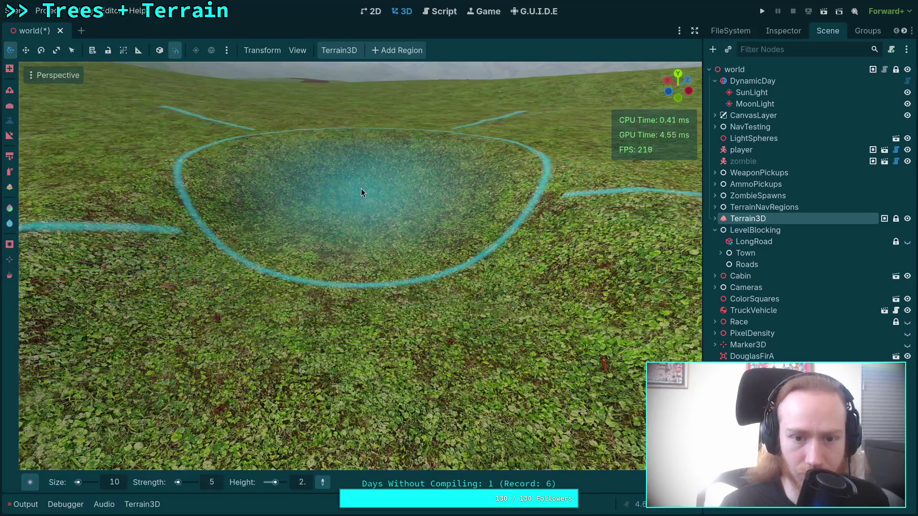
pyautogui.scroll(5, 360, 189)
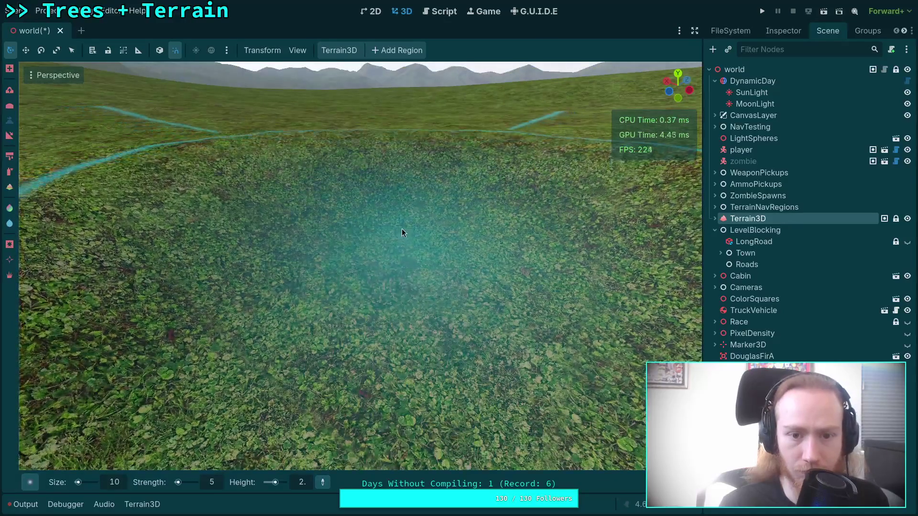
# Zoom in and out around the crater to inspect the basin's depth
pyautogui.scroll(-4, 401, 210)
pyautogui.scroll(3, 398, 164)
pyautogui.scroll(-5, 383, 197)
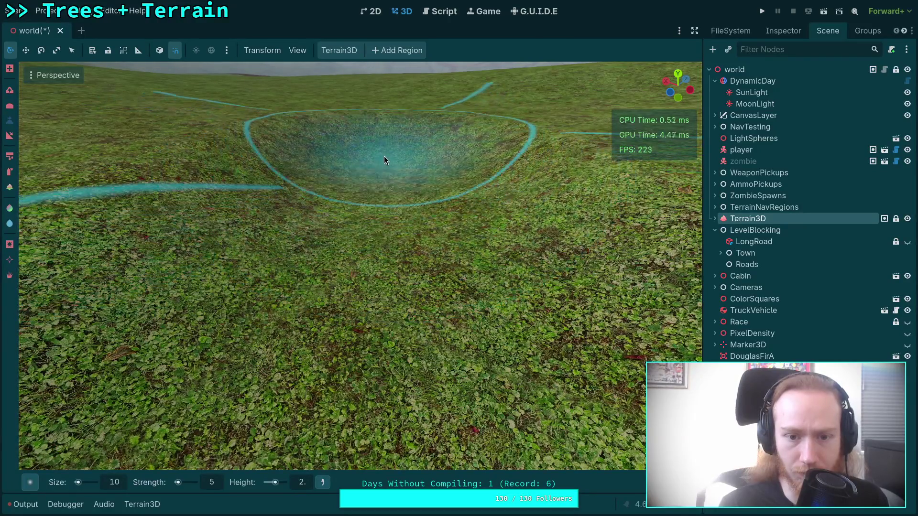
pyautogui.scroll(5, 381, 211)
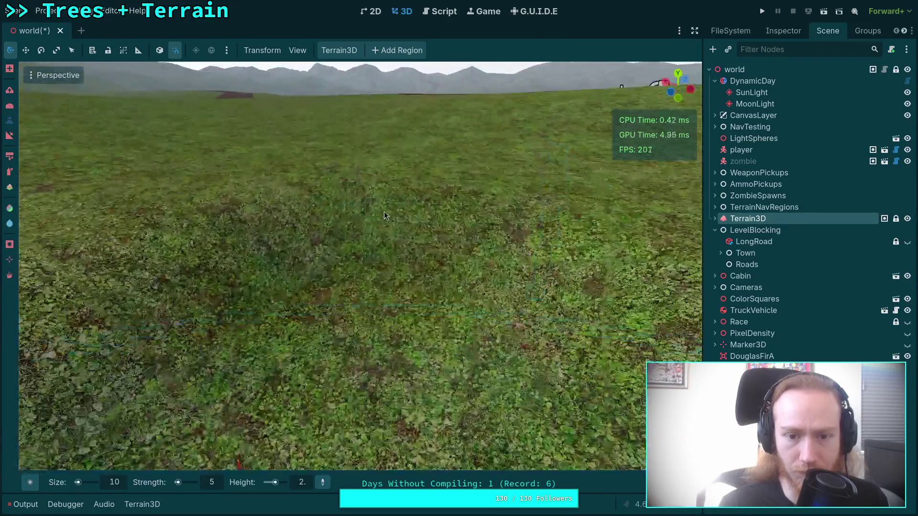
pyautogui.scroll(-4, 384, 215)
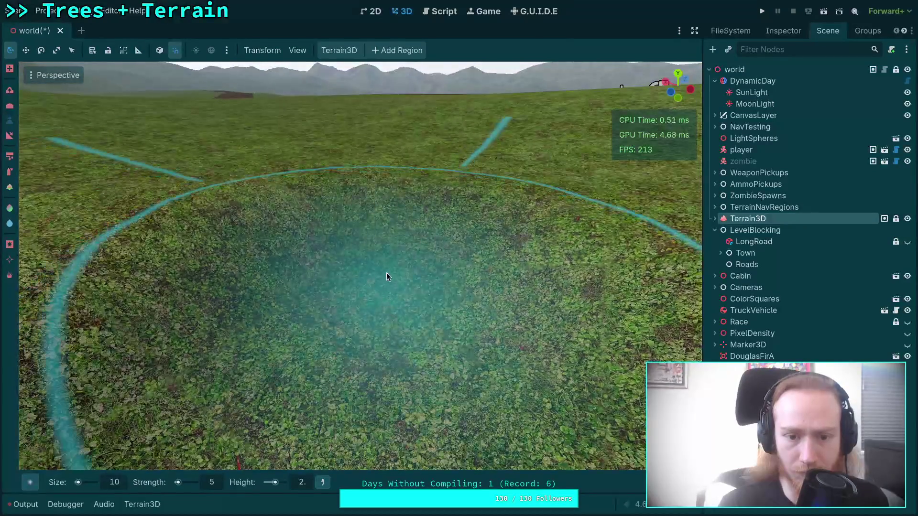
pyautogui.scroll(4, 387, 273)
pyautogui.scroll(-4, 333, 200)
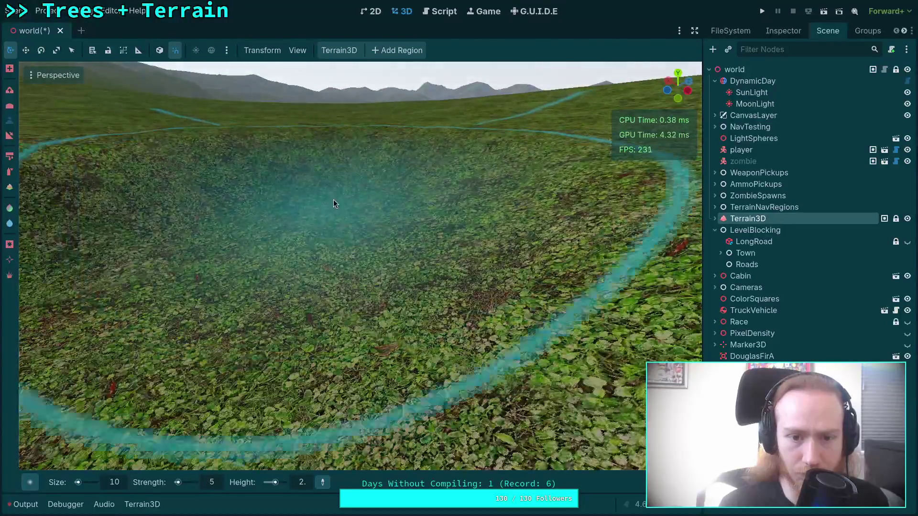
pyautogui.scroll(5, 344, 173)
pyautogui.scroll(-4, 405, 299)
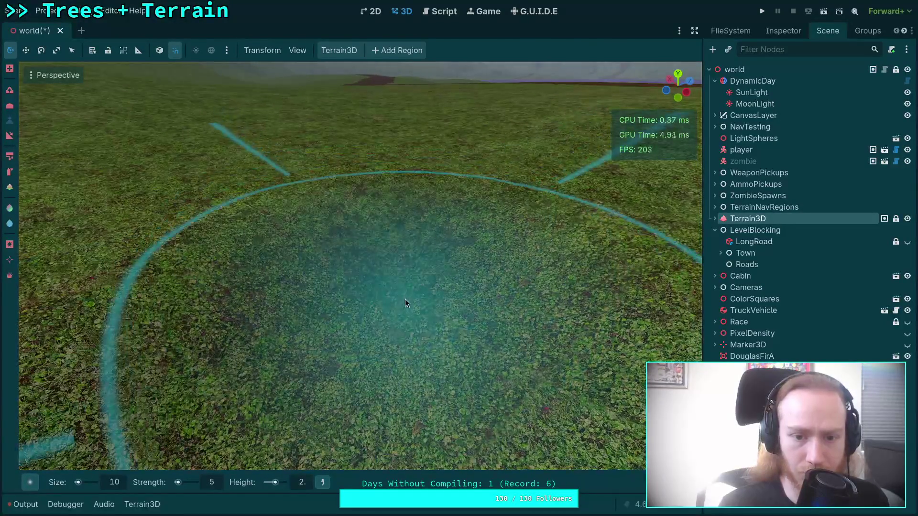
pyautogui.scroll(4, 390, 216)
pyautogui.scroll(-4, 352, 275)
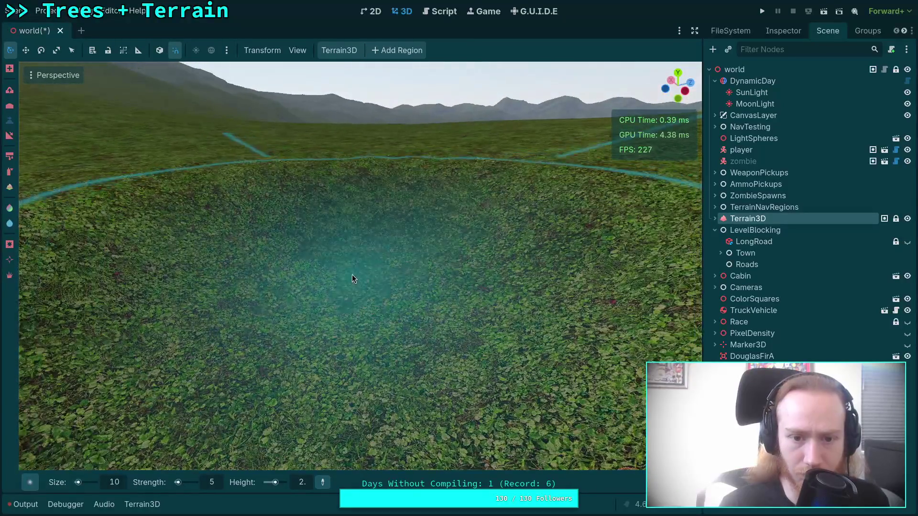
pyautogui.scroll(4, 351, 224)
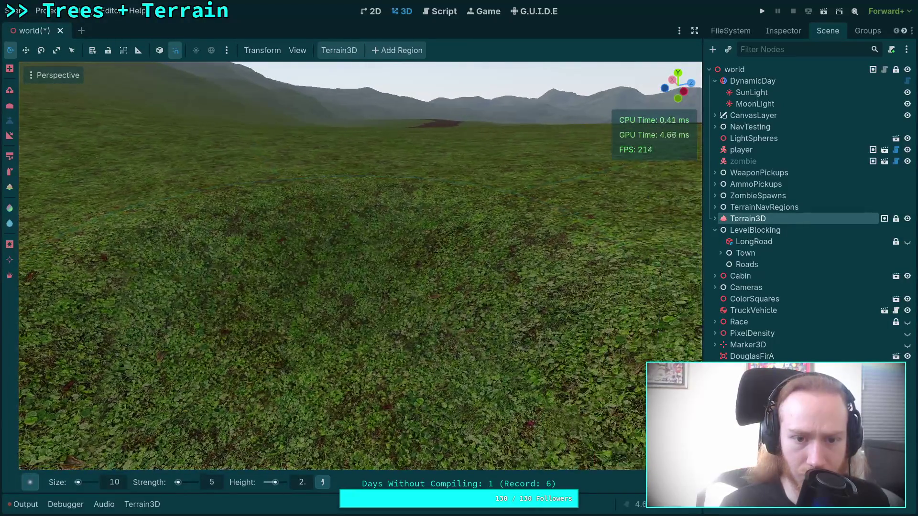
pyautogui.scroll(-4, 332, 256)
pyautogui.scroll(4, 332, 224)
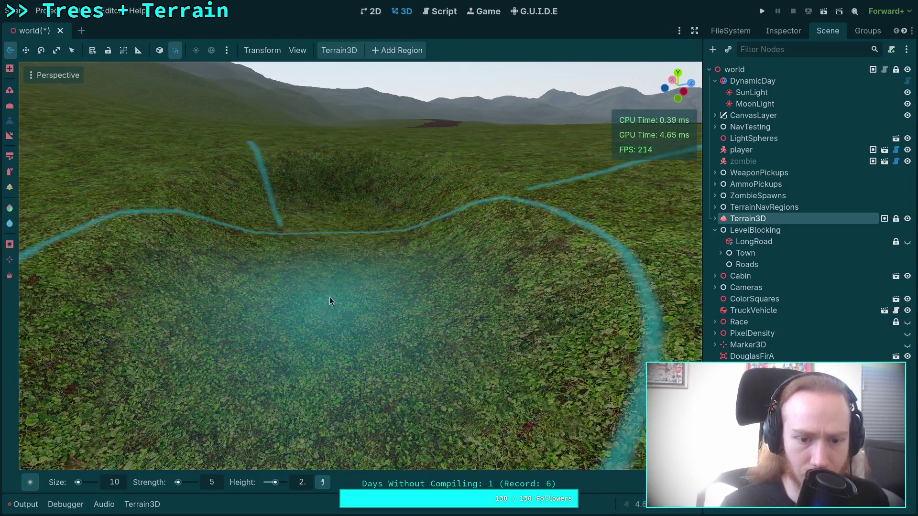
pyautogui.scroll(-4, 330, 301)
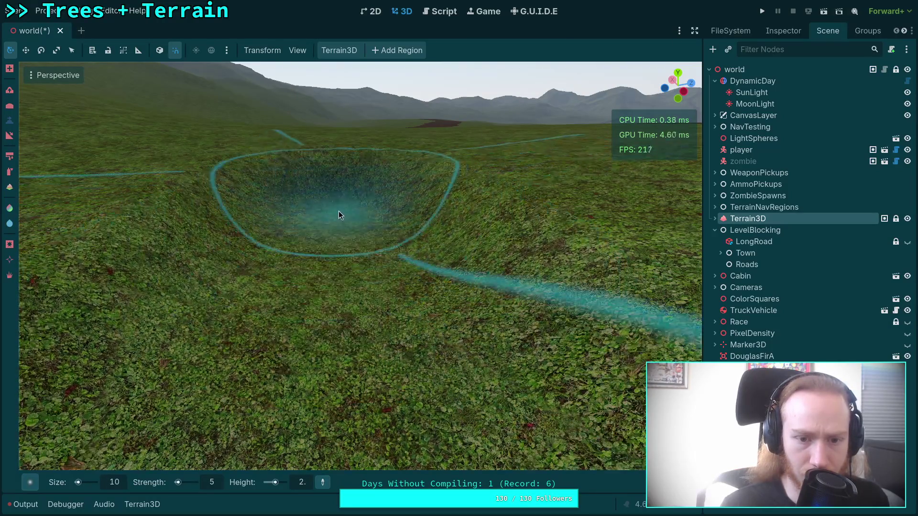
pyautogui.scroll(5, 338, 211)
pyautogui.scroll(-2, 351, 201)
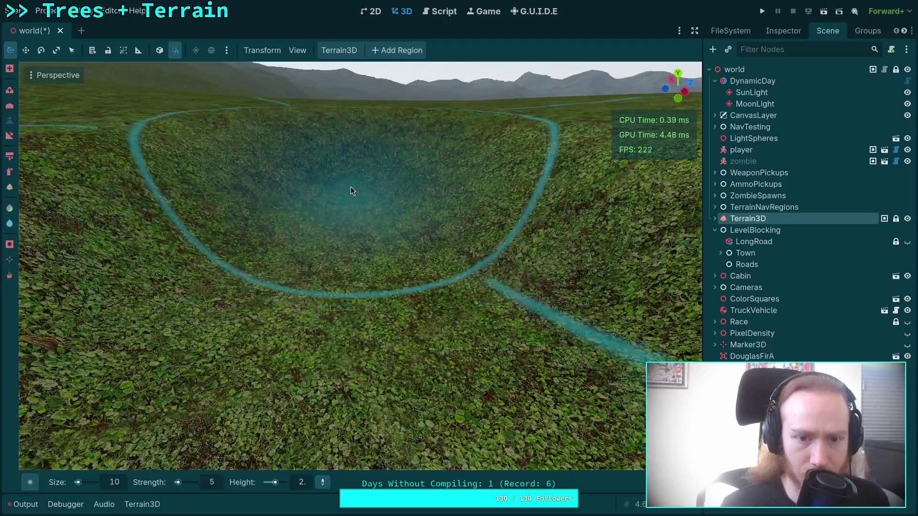
pyautogui.scroll(4, 349, 183)
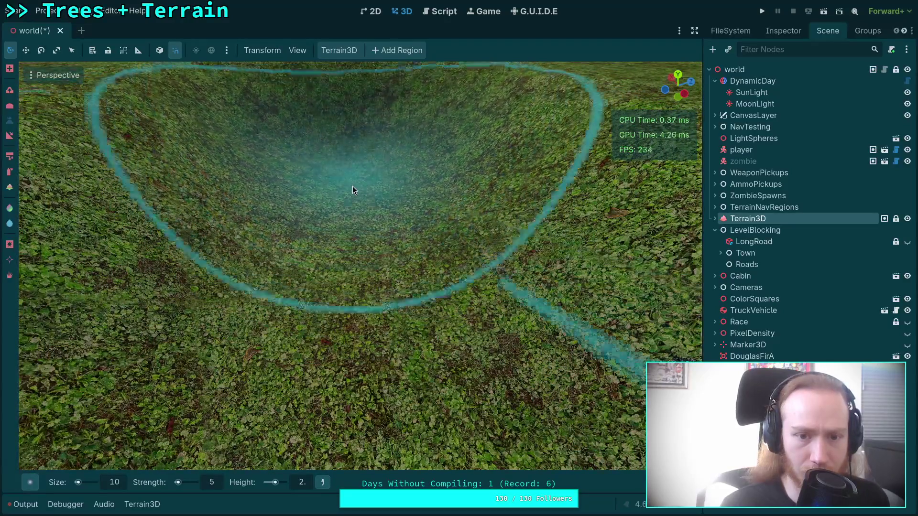
pyautogui.scroll(3, 352, 185)
pyautogui.scroll(-4, 348, 132)
pyautogui.scroll(2, 341, 197)
pyautogui.scroll(-3, 342, 196)
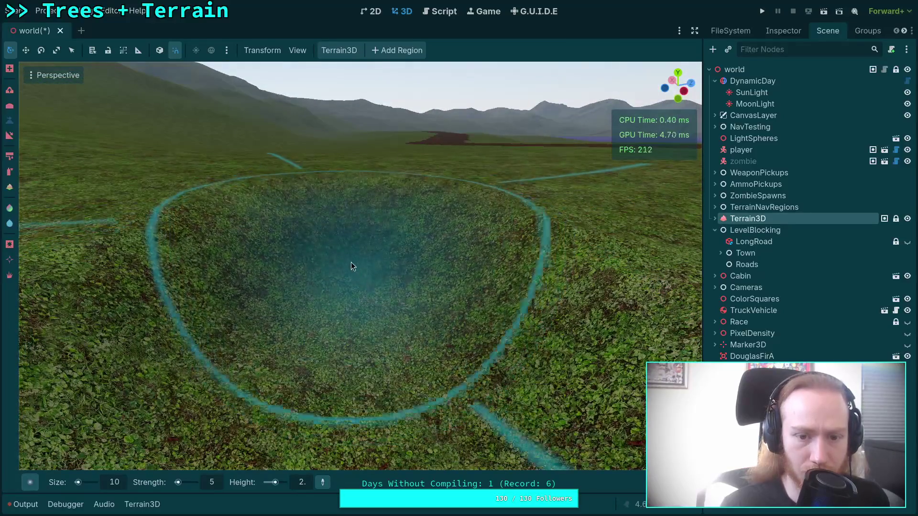
pyautogui.scroll(4, 351, 232)
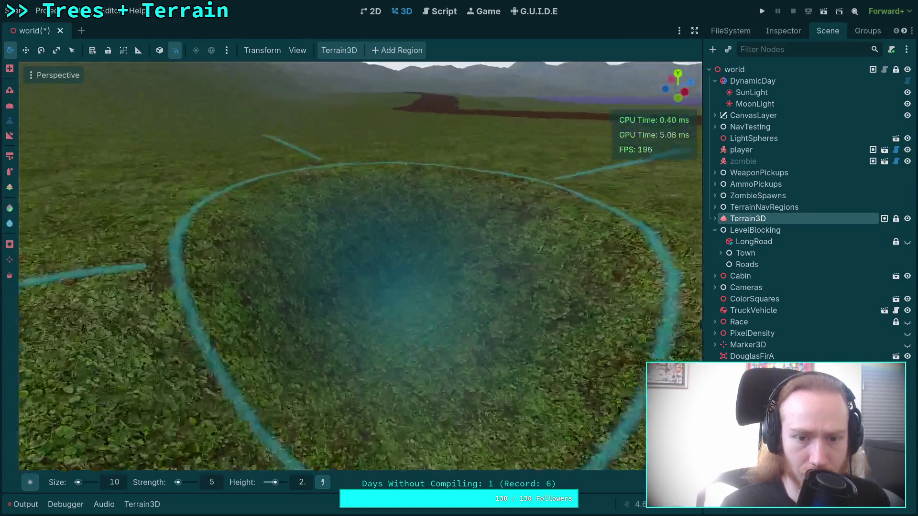
pyautogui.scroll(-3, 350, 285)
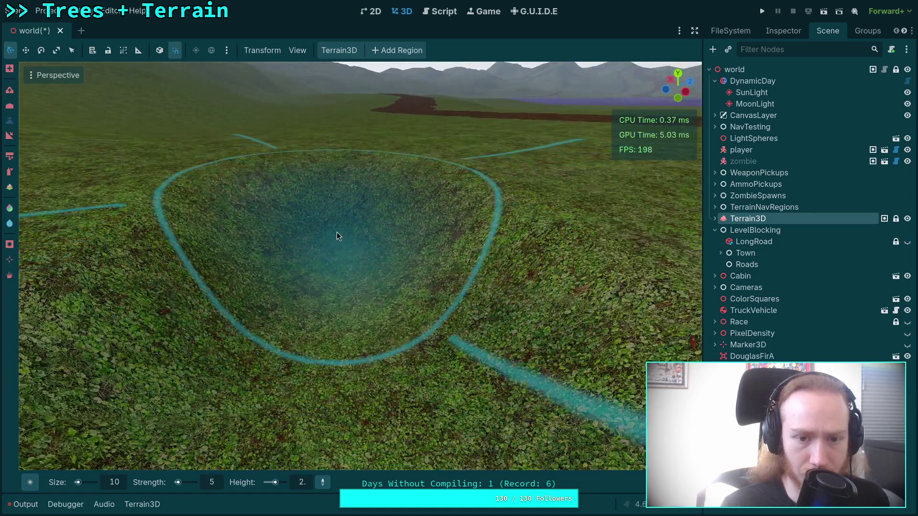
pyautogui.scroll(-2, 336, 237)
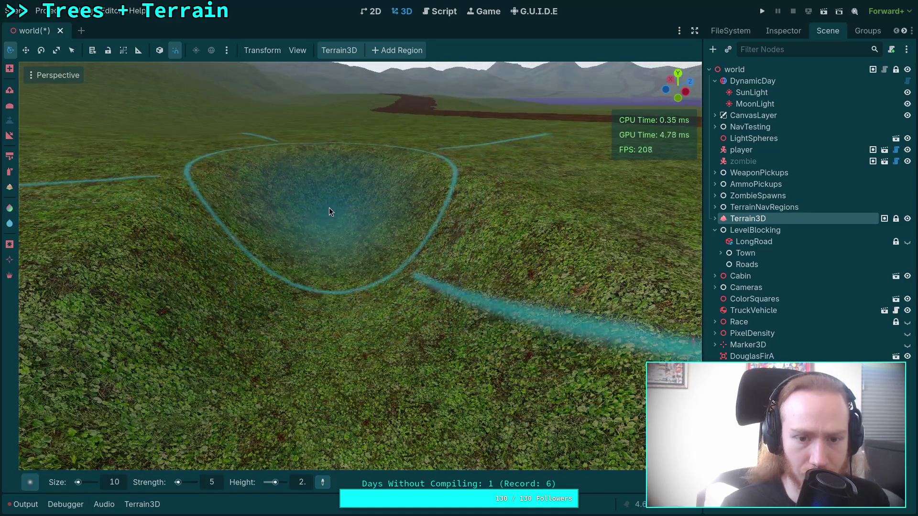
pyautogui.scroll(3, 329, 207)
pyautogui.scroll(-3, 336, 274)
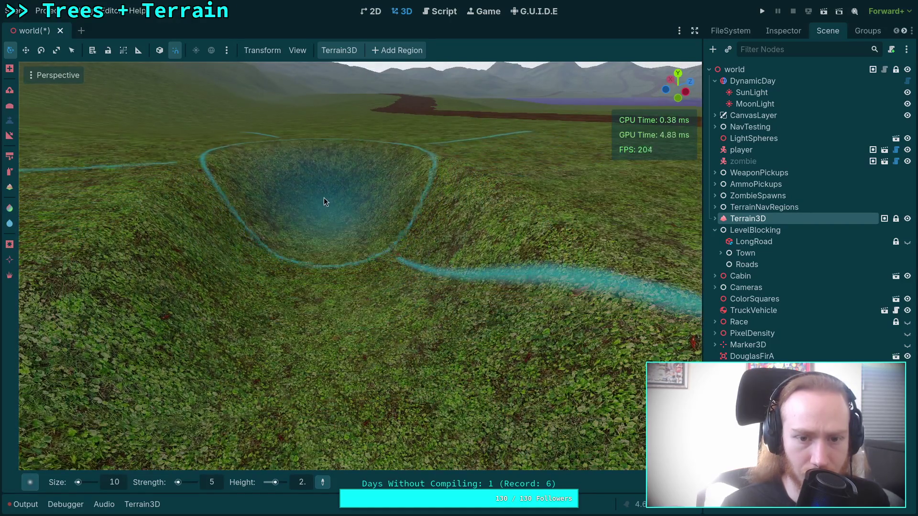
pyautogui.scroll(5, 324, 201)
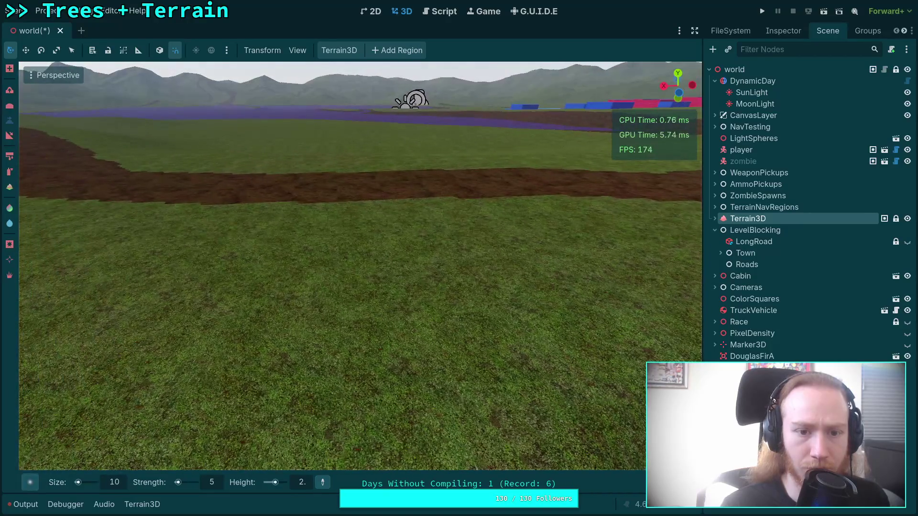
pyautogui.scroll(-2, 545, 227)
pyautogui.scroll(5, 347, 314)
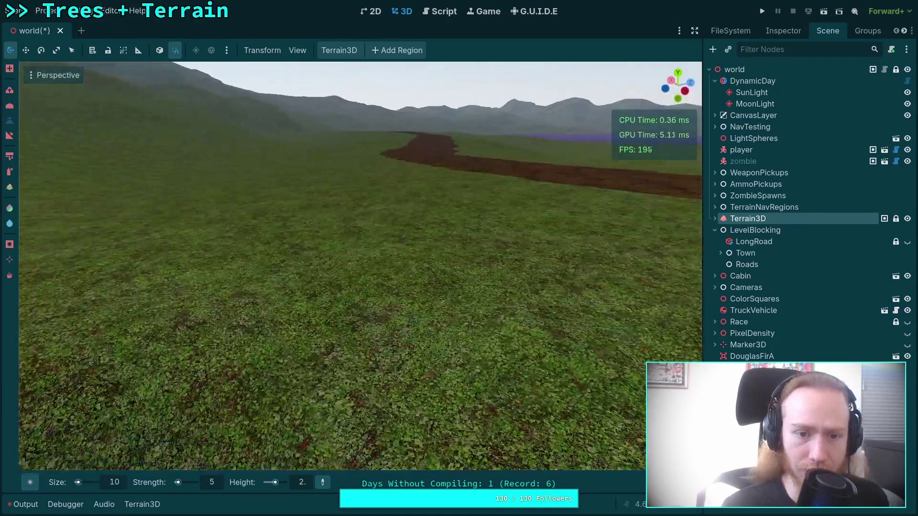
pyautogui.scroll(-3, 347, 313)
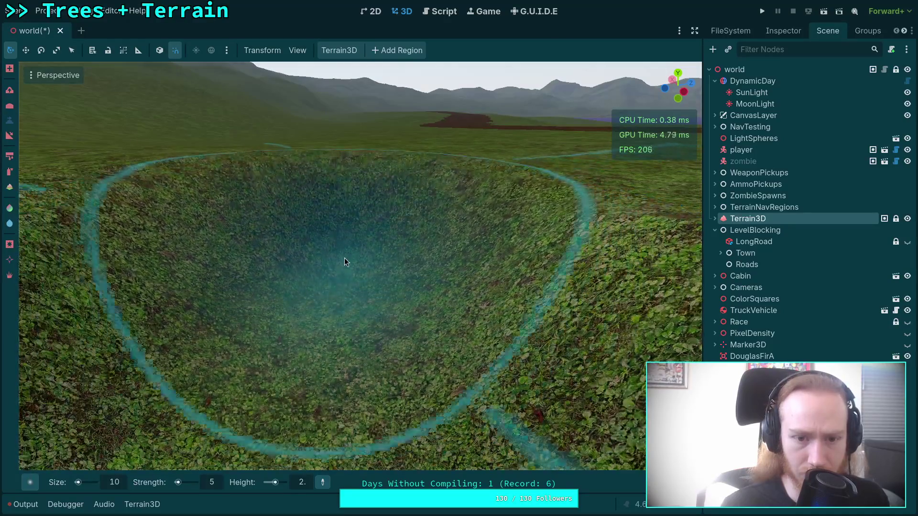
pyautogui.scroll(5, 347, 226)
pyautogui.scroll(-5, 381, 342)
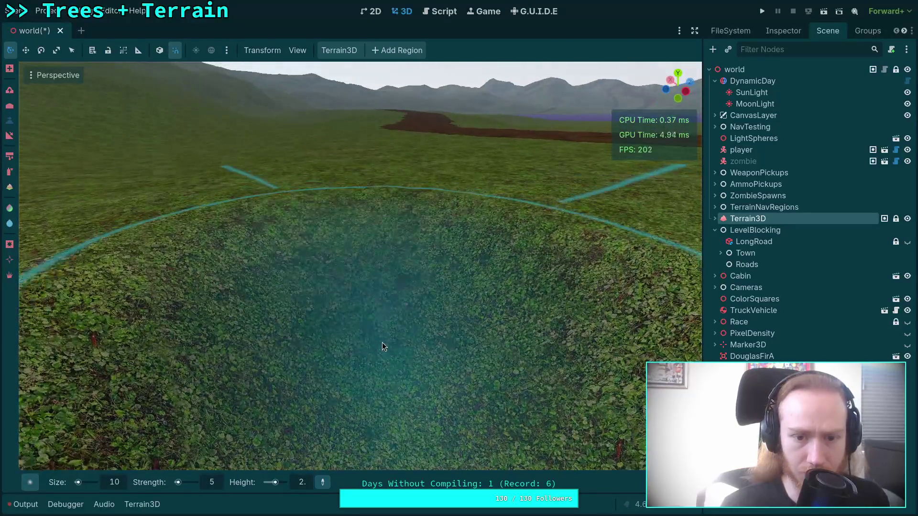
pyautogui.scroll(4, 358, 216)
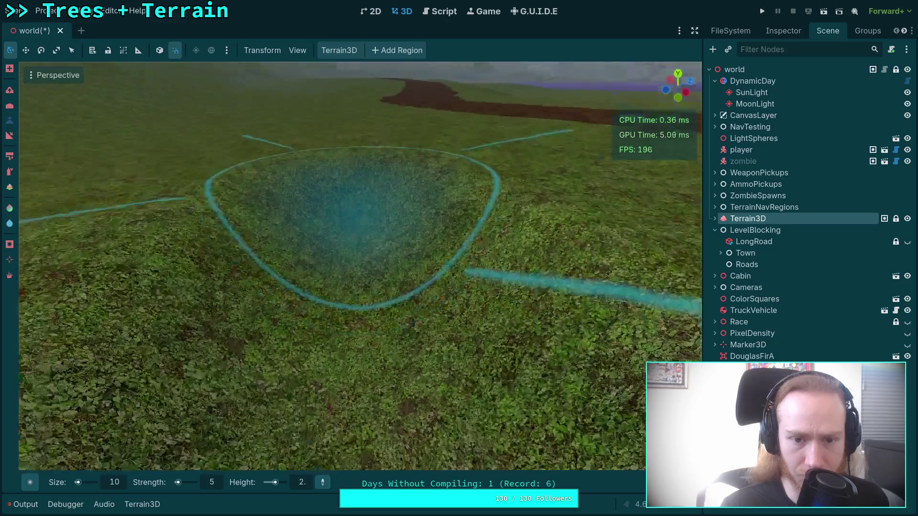
pyautogui.scroll(-5, 320, 273)
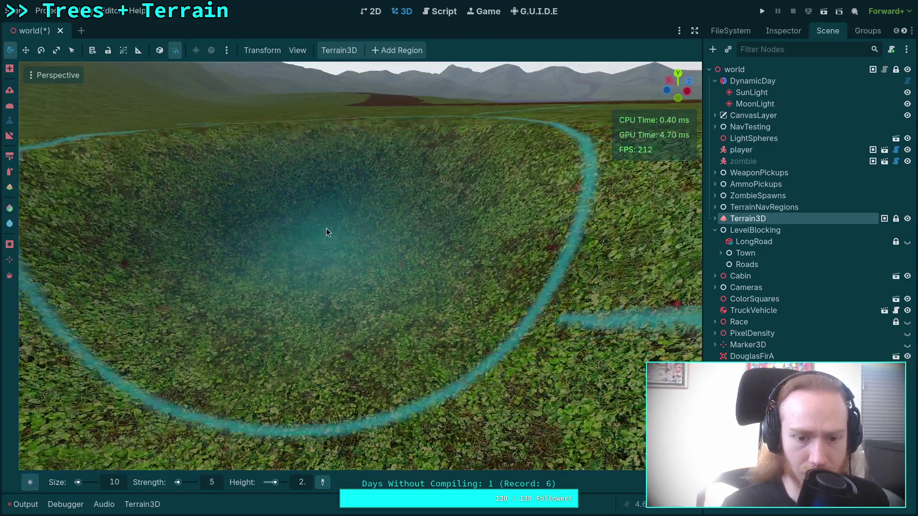
pyautogui.scroll(5, 355, 272)
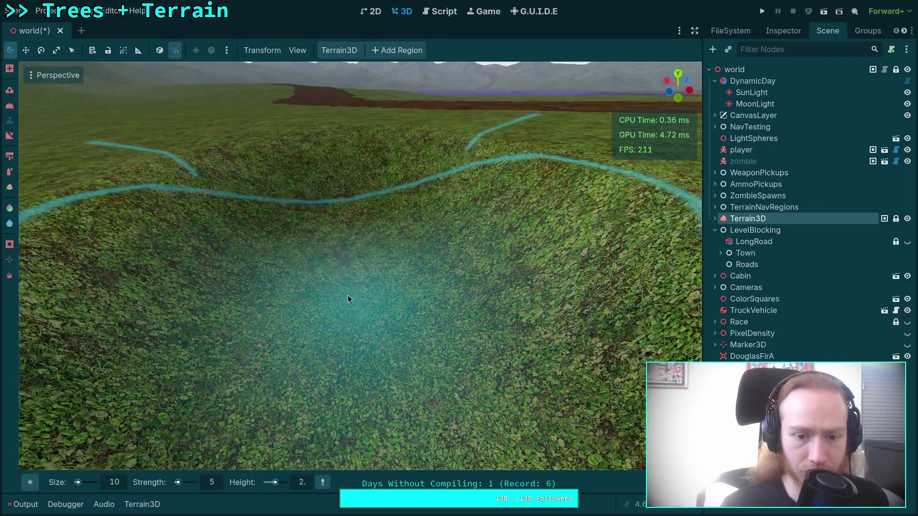
pyautogui.scroll(-4, 335, 248)
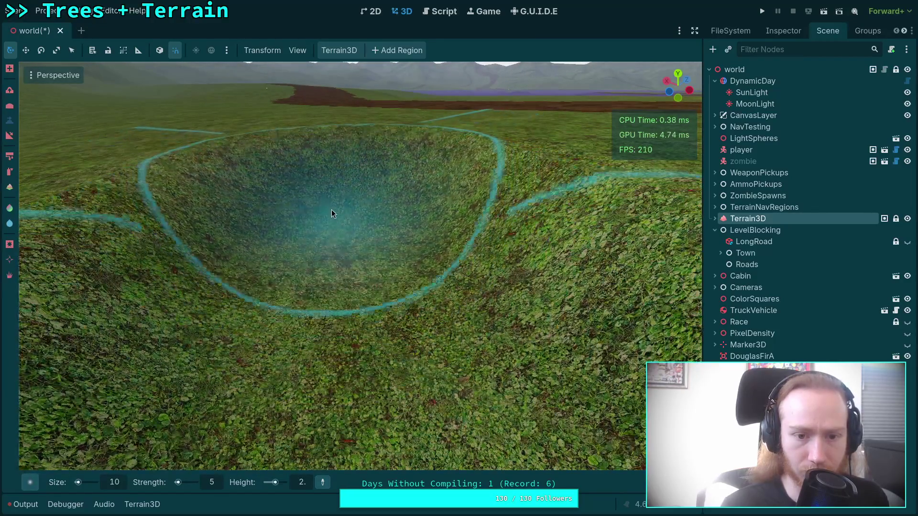
pyautogui.scroll(5, 342, 293)
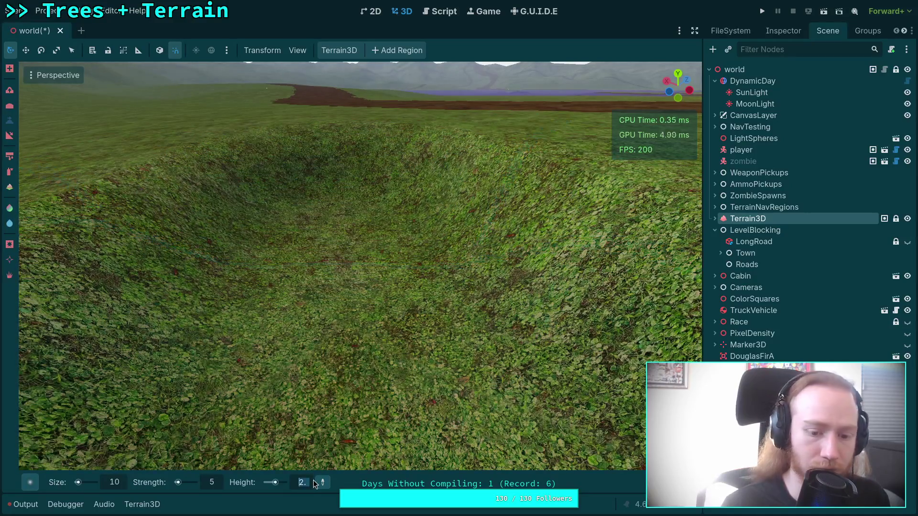
pyautogui.scroll(-1, 313, 480)
# Deepen the crater floor and reshape its walls with the height brush
pyautogui.scroll(-3, 355, 274)
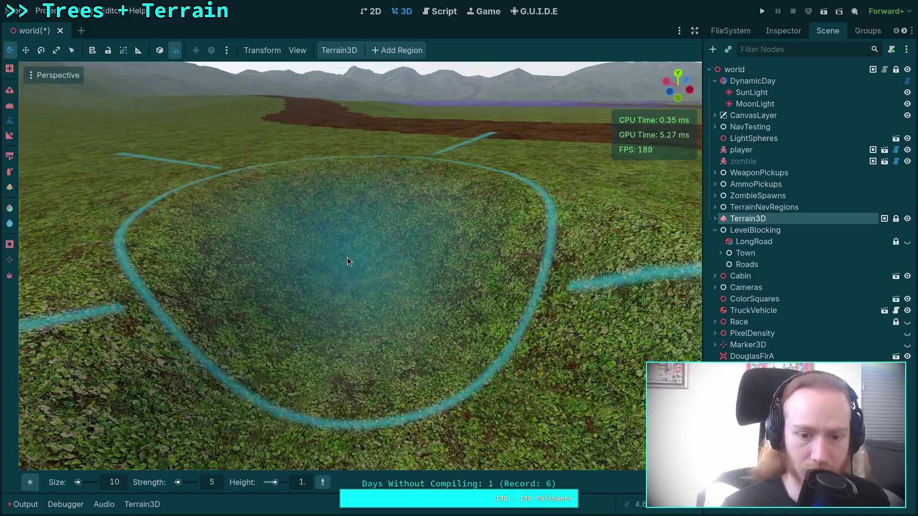
pyautogui.moveTo(348, 258)
pyautogui.mouseDown()
pyautogui.moveTo(345, 267)
pyautogui.moveTo(335, 239)
pyautogui.mouseUp()
pyautogui.scroll(2, 335, 238)
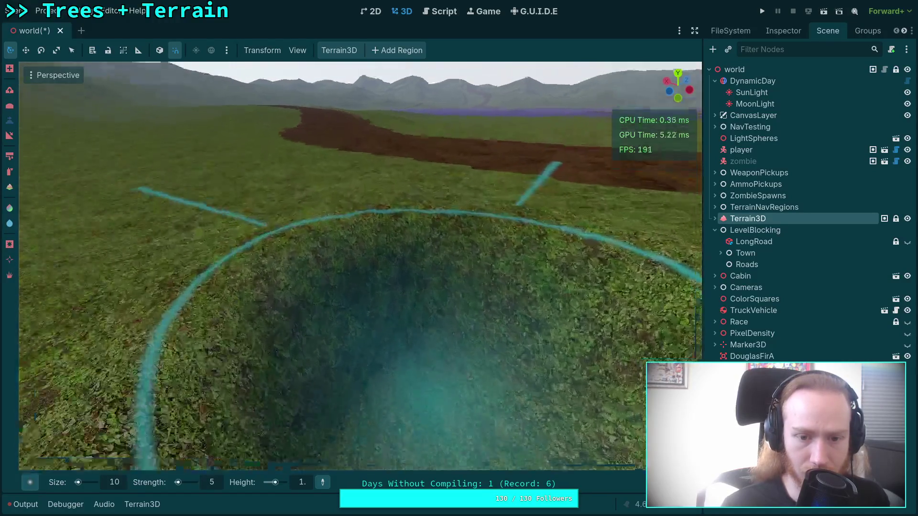
pyautogui.moveTo(386, 286)
pyautogui.mouseDown()
pyautogui.moveTo(387, 328)
pyautogui.moveTo(385, 245)
pyautogui.mouseUp()
pyautogui.scroll(3, 384, 241)
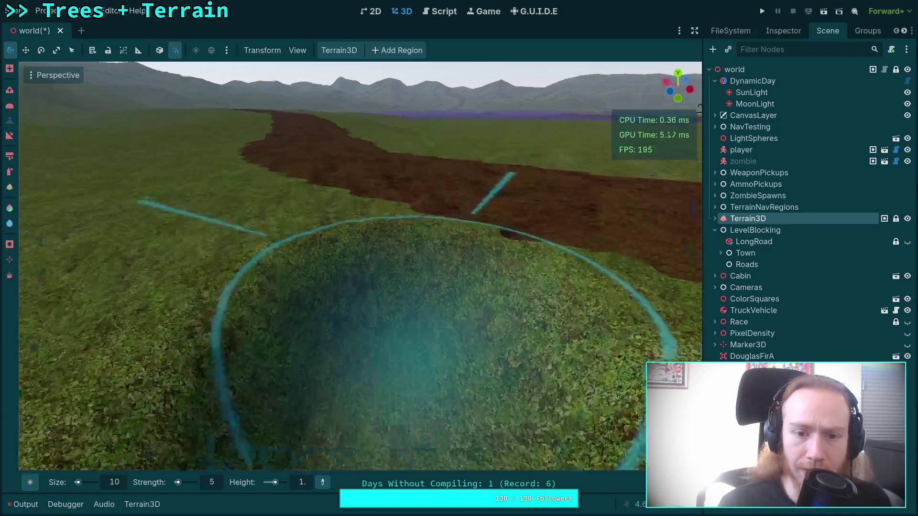
pyautogui.scroll(-4, 333, 337)
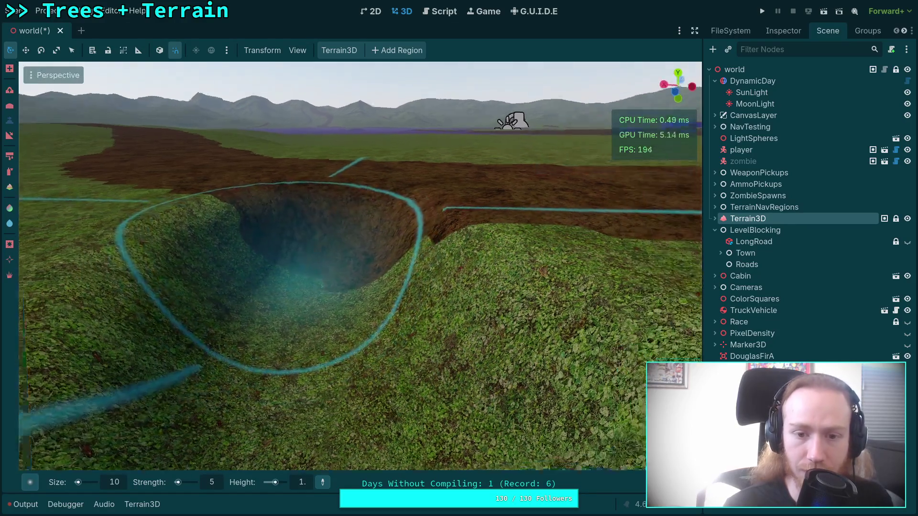
pyautogui.scroll(3, 335, 273)
pyautogui.moveTo(355, 314)
pyautogui.mouseDown()
pyautogui.moveTo(354, 257)
pyautogui.moveTo(353, 322)
pyautogui.moveTo(338, 233)
pyautogui.mouseUp()
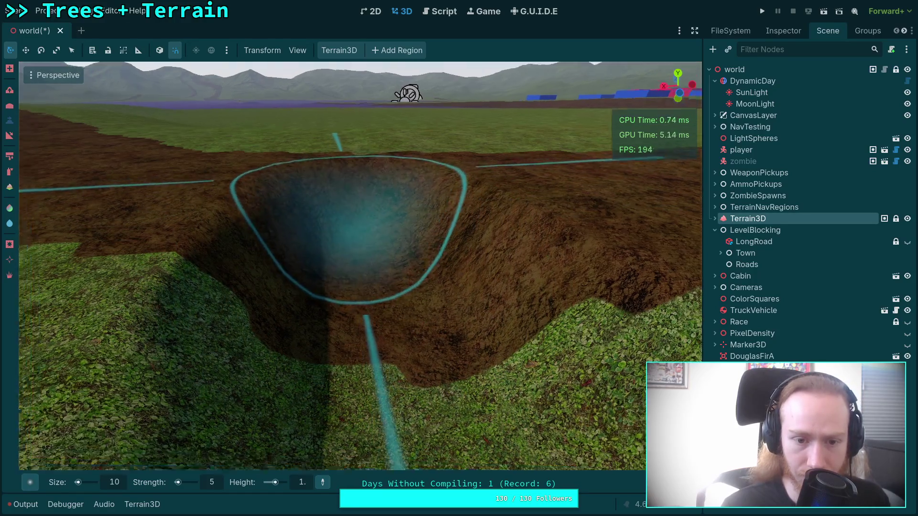
pyautogui.scroll(2, 351, 287)
pyautogui.moveTo(351, 287)
pyautogui.mouseDown()
pyautogui.moveTo(366, 283)
pyautogui.moveTo(366, 244)
pyautogui.moveTo(370, 333)
pyautogui.moveTo(366, 235)
pyautogui.moveTo(361, 308)
pyautogui.moveTo(355, 249)
pyautogui.moveTo(355, 321)
pyautogui.moveTo(350, 208)
pyautogui.moveTo(343, 313)
pyautogui.mouseUp()
pyautogui.scroll(1, 366, 235)
pyautogui.scroll(3, 353, 253)
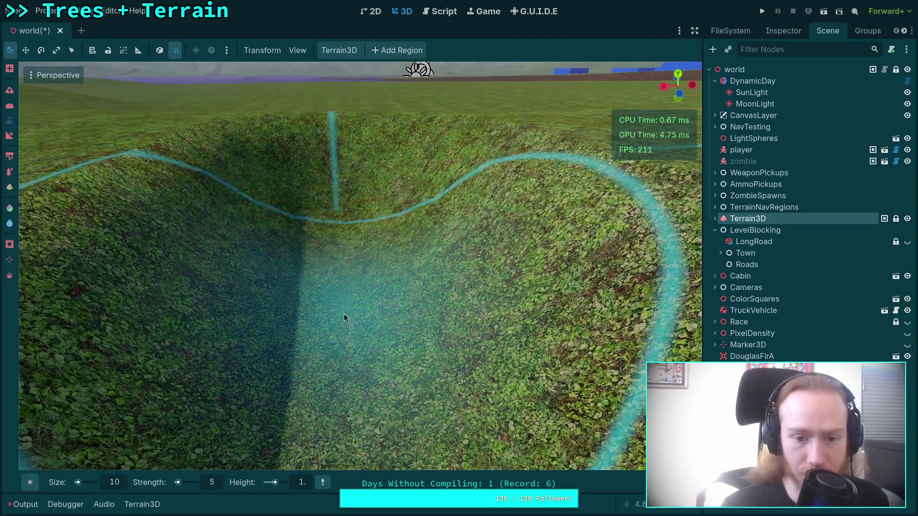
pyautogui.scroll(-3, 343, 313)
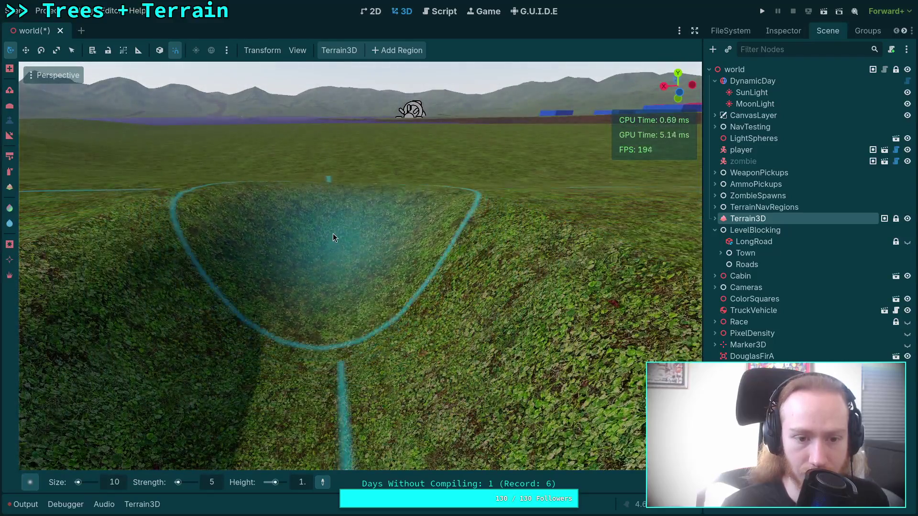
# Fill the crater back to level ground, undo it, and sculpt a new test pit
pyautogui.moveTo(333, 234)
pyautogui.mouseDown()
pyautogui.moveTo(330, 295)
pyautogui.moveTo(329, 268)
pyautogui.moveTo(315, 302)
pyautogui.moveTo(327, 332)
pyautogui.moveTo(333, 288)
pyautogui.moveTo(324, 369)
pyautogui.moveTo(332, 263)
pyautogui.moveTo(328, 279)
pyautogui.mouseUp()
pyautogui.scroll(2, 328, 278)
pyautogui.hotkey('ctrl', 'z')
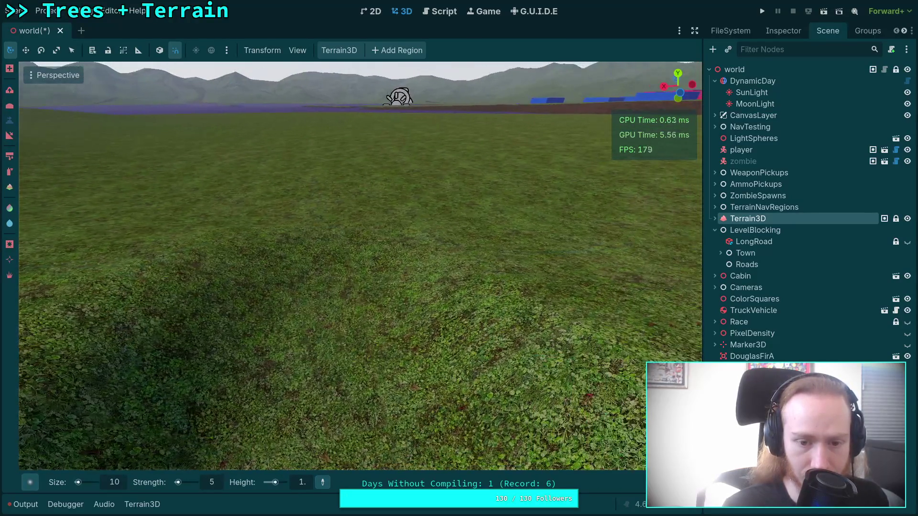
pyautogui.moveTo(340, 338); pyautogui.dragTo(341, 280)
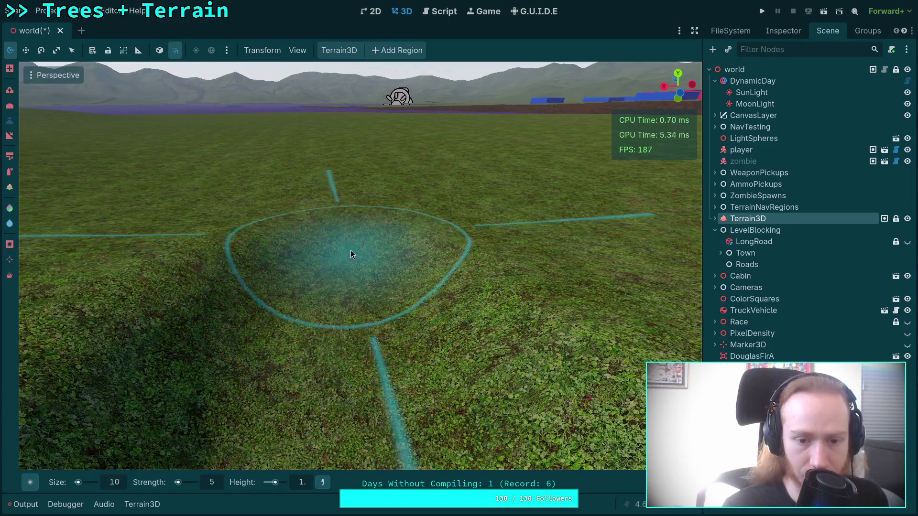
# Undo the test pit, sculpt a deep pit in flat grass, then fill it nearly flat
pyautogui.hotkey('ctrl', 'z')
pyautogui.write('0.')
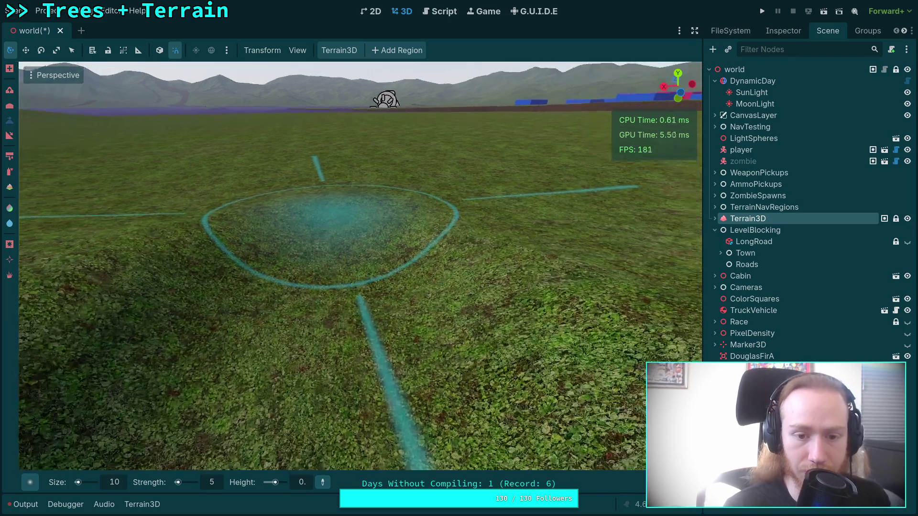
pyautogui.moveTo(330, 234)
pyautogui.mouseDown()
pyautogui.moveTo(400, 295)
pyautogui.moveTo(396, 243)
pyautogui.moveTo(373, 260)
pyautogui.moveTo(358, 205)
pyautogui.moveTo(359, 244)
pyautogui.mouseUp()
pyautogui.scroll(2, 404, 245)
pyautogui.scroll(-2, 359, 244)
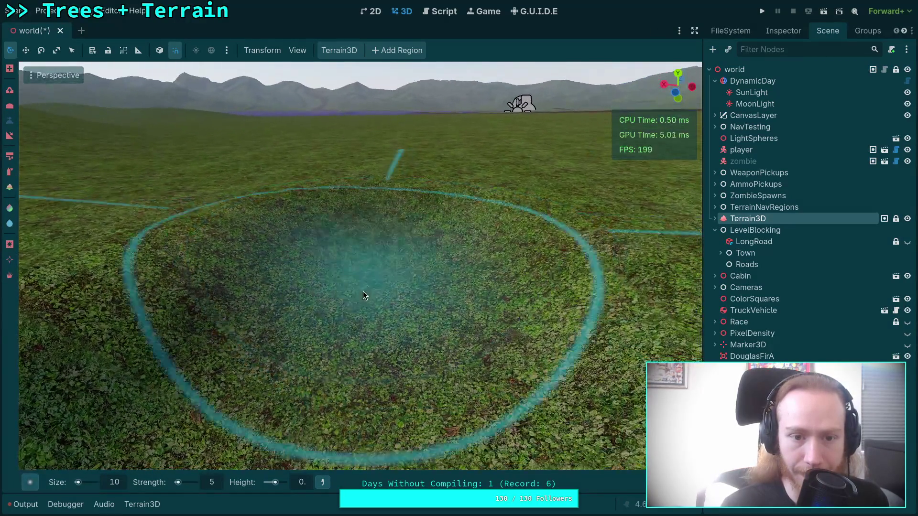
pyautogui.scroll(-2, 402, 249)
pyautogui.moveTo(409, 253)
pyautogui.mouseDown()
pyautogui.moveTo(418, 233)
pyautogui.moveTo(397, 311)
pyautogui.moveTo(366, 231)
pyautogui.moveTo(378, 295)
pyautogui.moveTo(354, 220)
pyautogui.moveTo(384, 278)
pyautogui.moveTo(364, 210)
pyautogui.moveTo(349, 325)
pyautogui.moveTo(413, 314)
pyautogui.moveTo(344, 259)
pyautogui.moveTo(356, 241)
pyautogui.moveTo(346, 202)
pyautogui.moveTo(343, 240)
pyautogui.moveTo(336, 192)
pyautogui.moveTo(341, 306)
pyautogui.moveTo(336, 249)
pyautogui.mouseUp()
pyautogui.scroll(3, 337, 249)
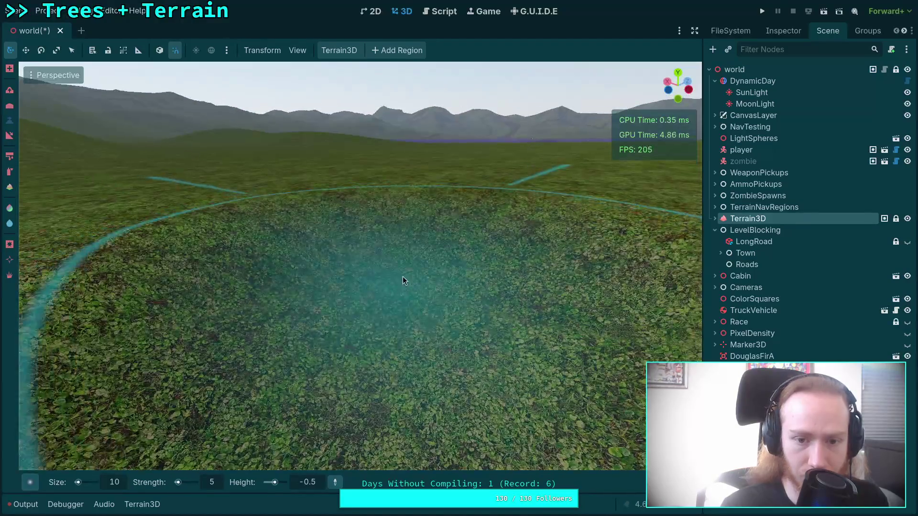
pyautogui.moveTo(403, 276)
pyautogui.mouseDown()
pyautogui.moveTo(393, 236)
pyautogui.moveTo(377, 275)
pyautogui.moveTo(376, 227)
pyautogui.mouseUp()
pyautogui.scroll(2, 375, 228)
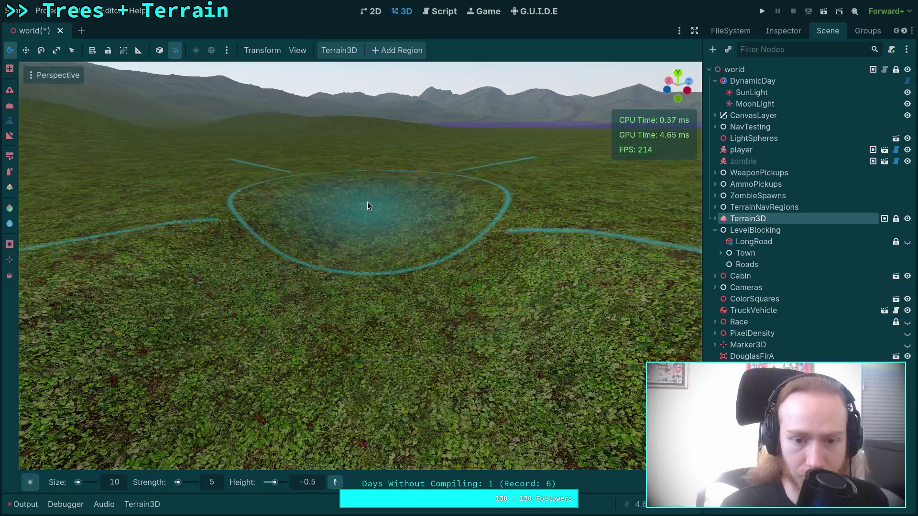
pyautogui.scroll(2, 367, 224)
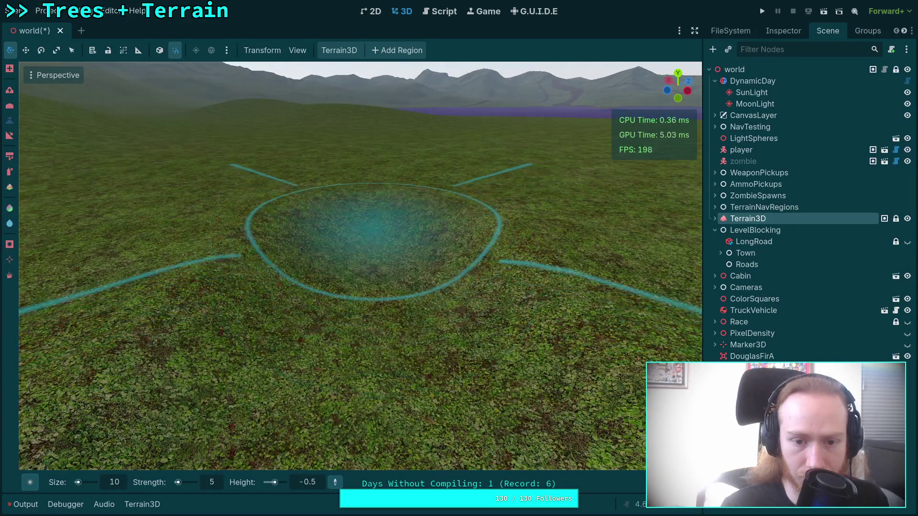
pyautogui.scroll(3, 368, 229)
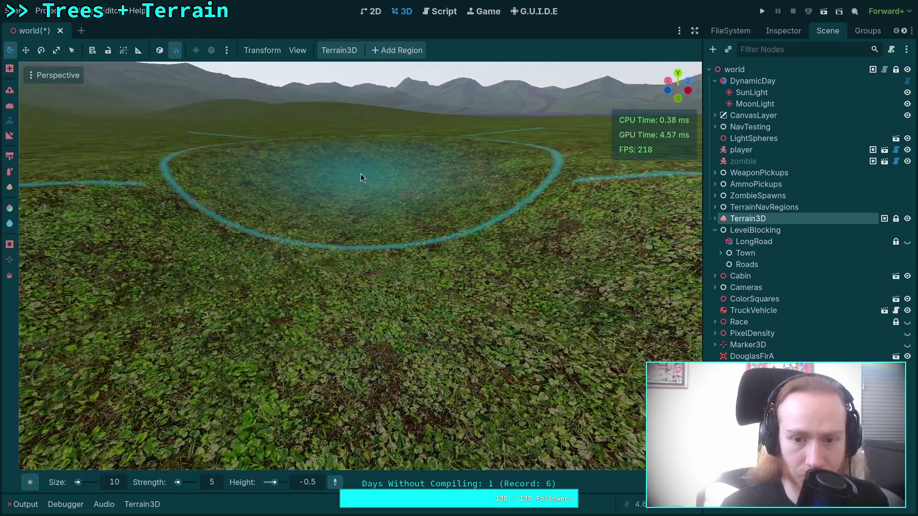
pyautogui.scroll(3, 360, 174)
pyautogui.scroll(-3, 402, 282)
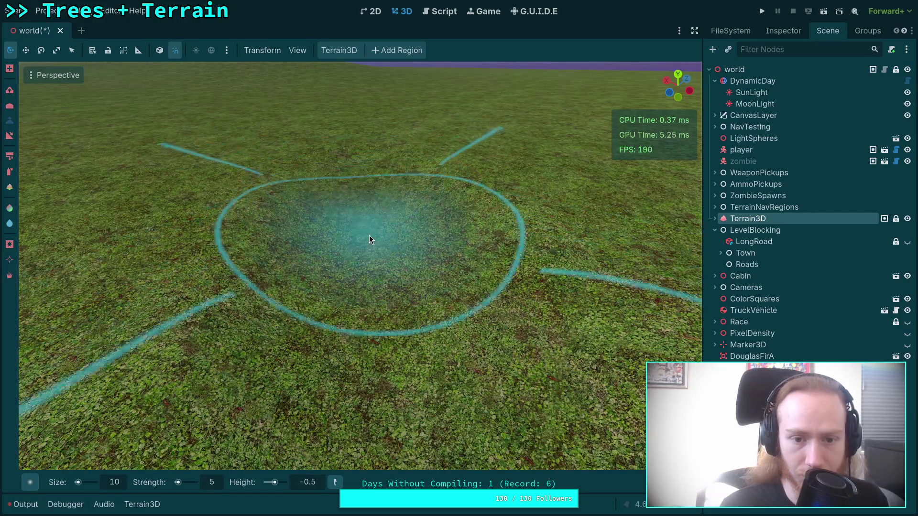
pyautogui.scroll(3, 370, 235)
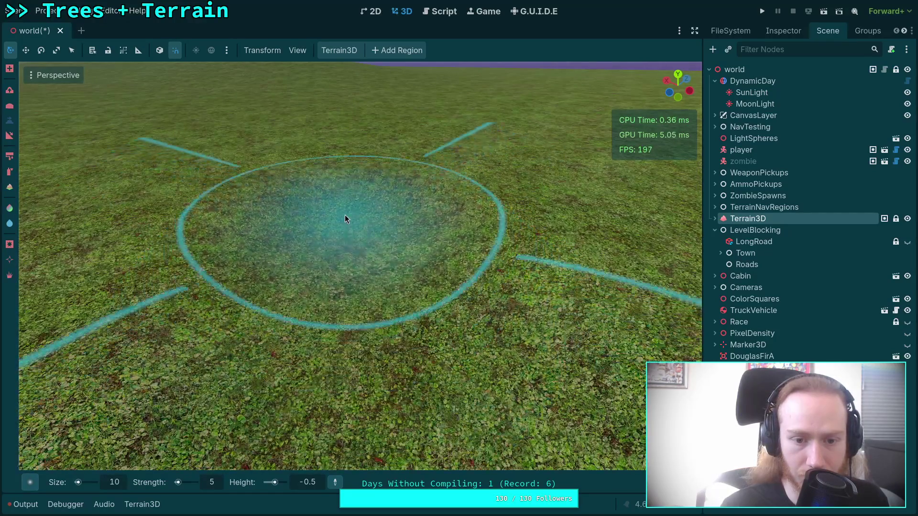
pyautogui.scroll(3, 359, 219)
pyautogui.moveTo(335, 238); pyautogui.dragTo(337, 302)
pyautogui.scroll(2, 332, 236)
pyautogui.scroll(-2, 332, 235)
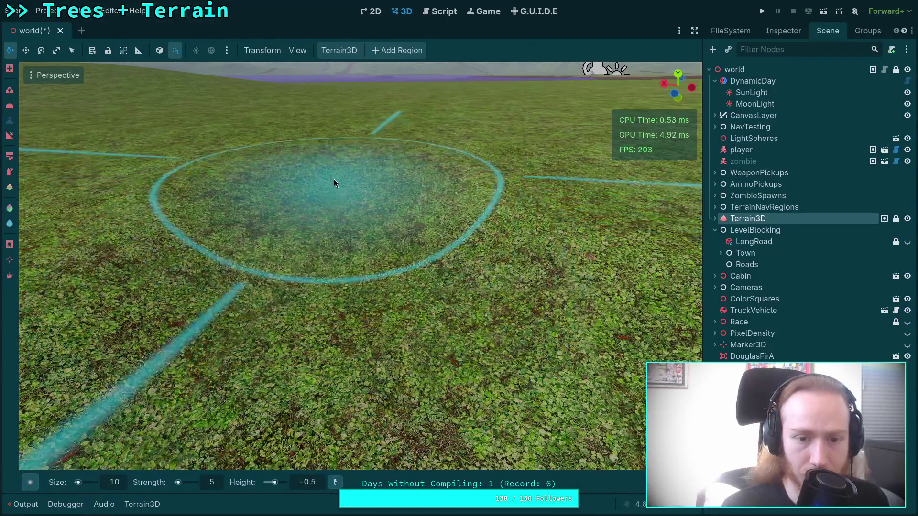
pyautogui.scroll(2, 334, 179)
pyautogui.moveTo(343, 259); pyautogui.dragTo(342, 225)
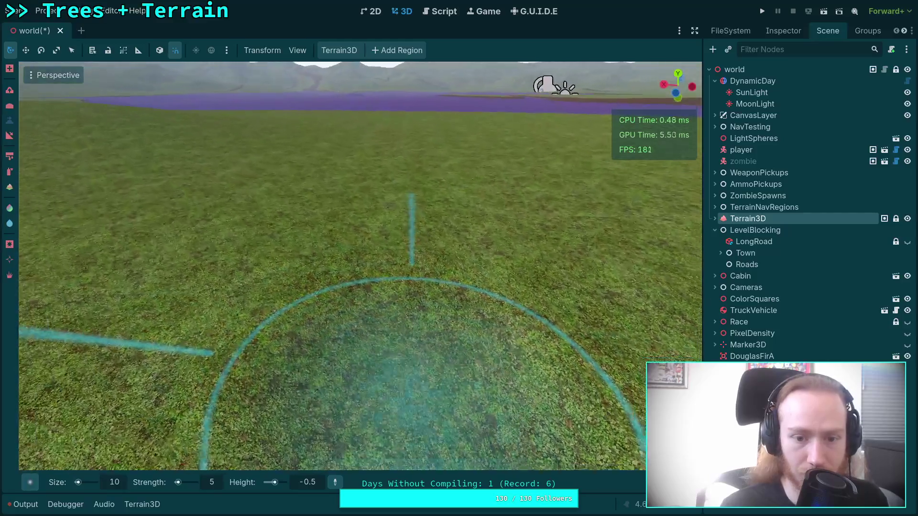
pyautogui.moveTo(378, 267)
pyautogui.mouseDown()
pyautogui.moveTo(378, 316)
pyautogui.moveTo(391, 338)
pyautogui.moveTo(368, 236)
pyautogui.mouseUp()
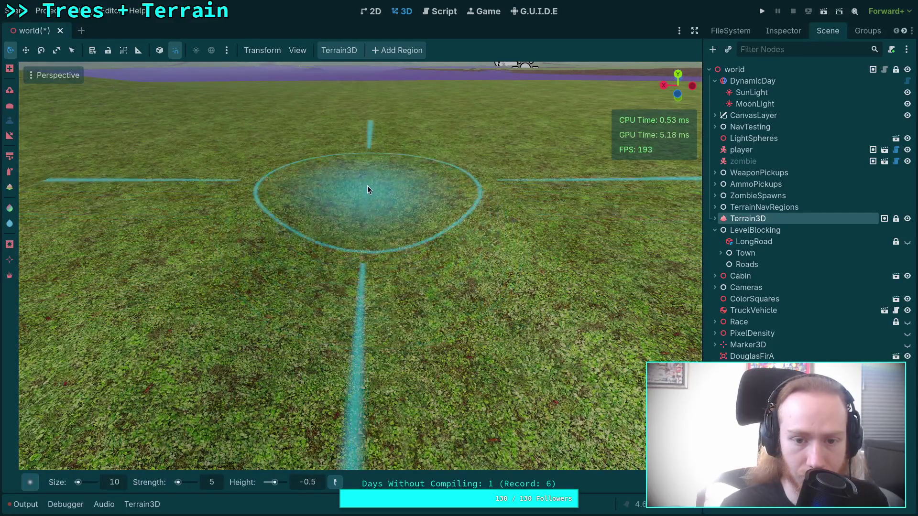
pyautogui.scroll(5, 373, 200)
pyautogui.scroll(-4, 393, 253)
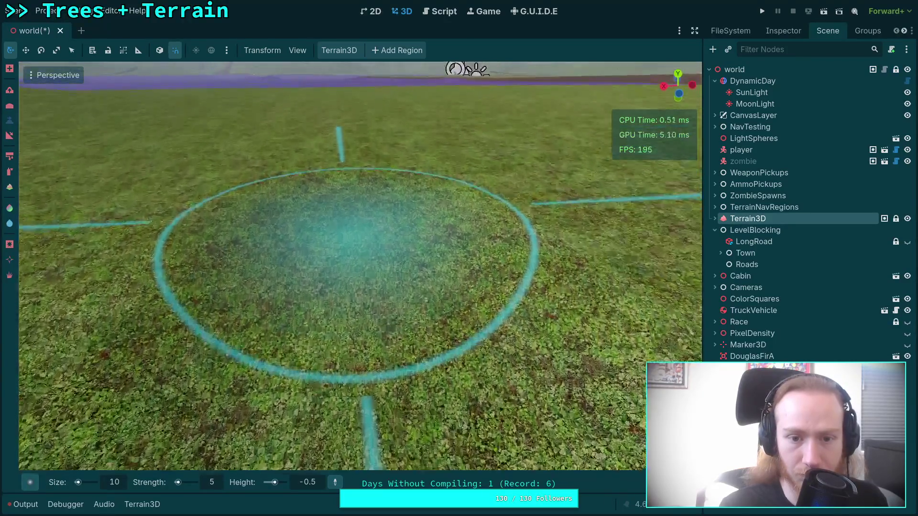
pyautogui.scroll(2, 360, 241)
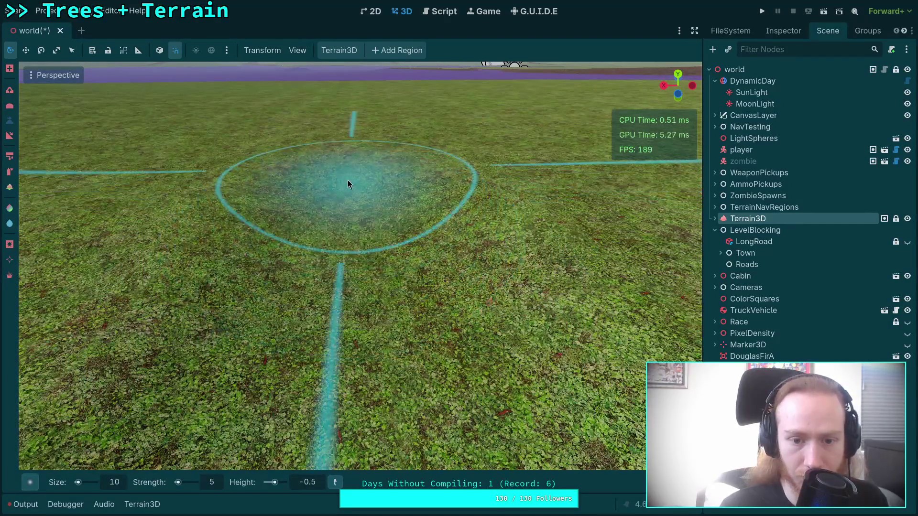
pyautogui.scroll(2, 343, 176)
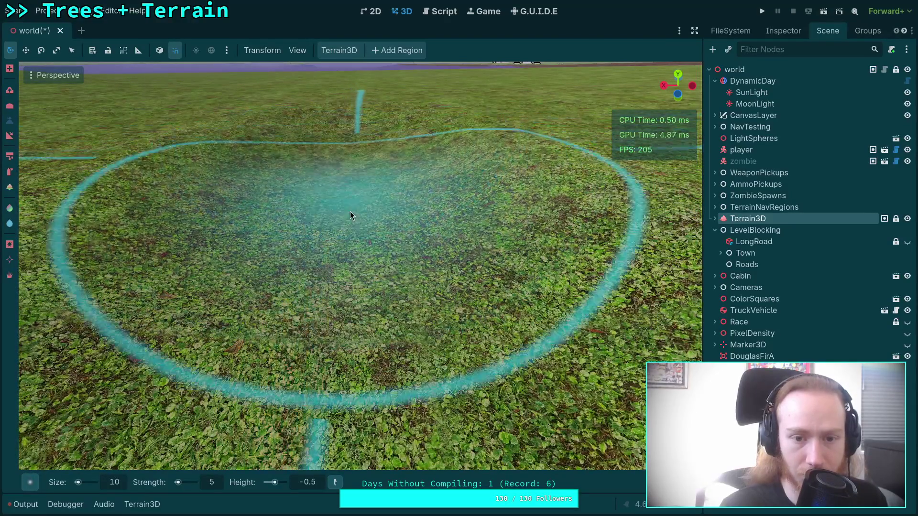
pyautogui.moveTo(350, 213); pyautogui.dragTo(385, 314)
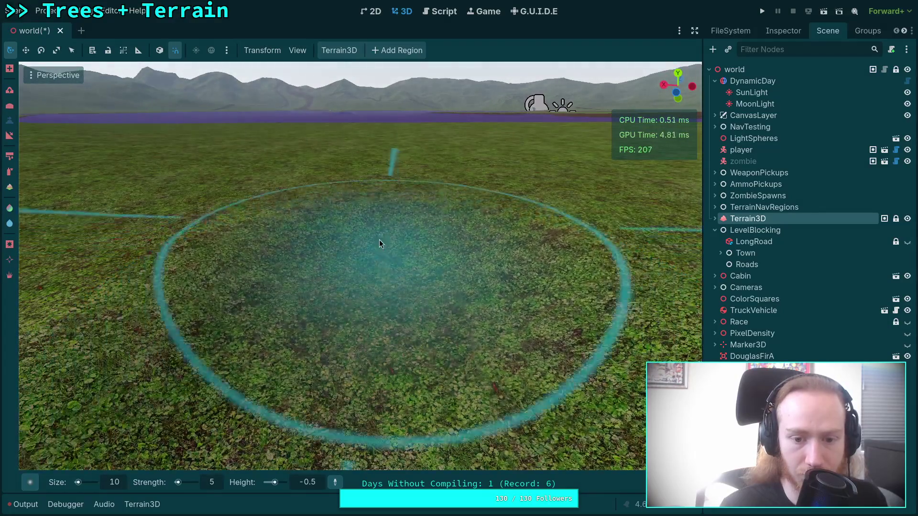
pyautogui.scroll(4, 374, 224)
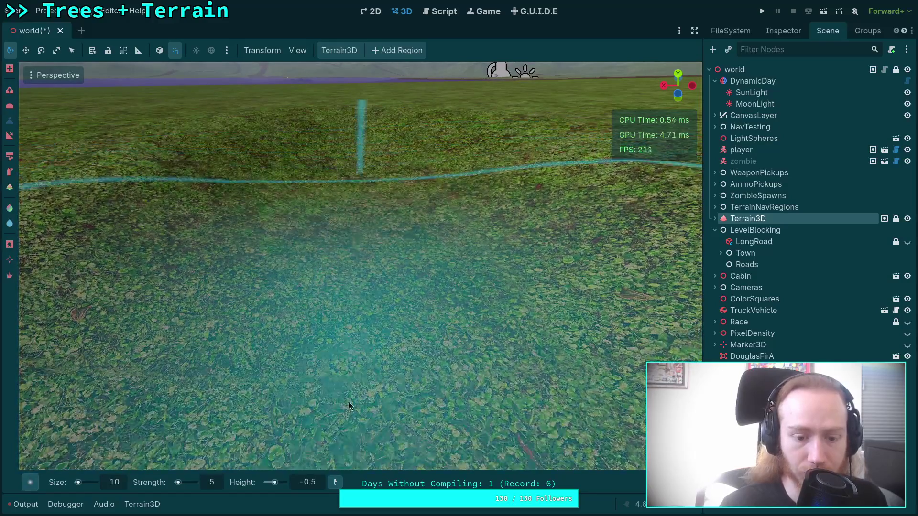
# Set the sculpting target height to -1
pyautogui.click(316, 485)
pyautogui.write('-1')
pyautogui.press('Return')
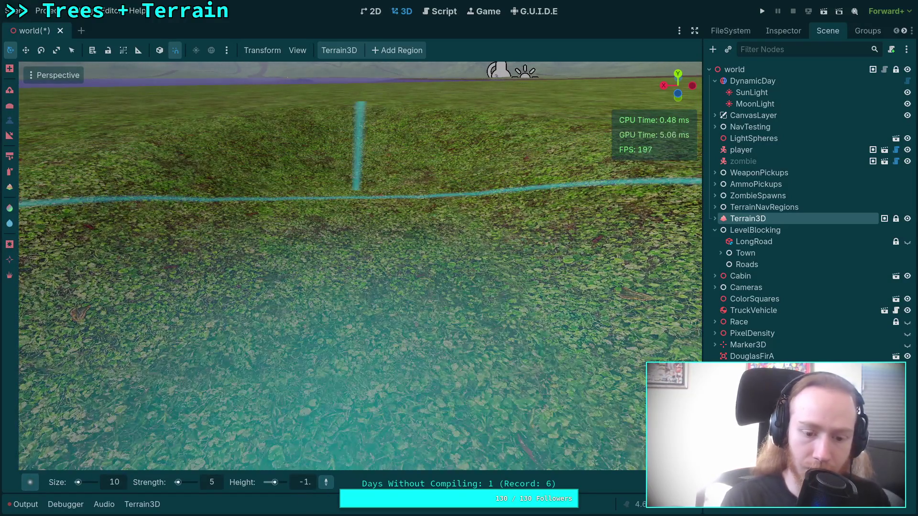
pyautogui.scroll(-3, 377, 259)
pyautogui.scroll(3, 374, 258)
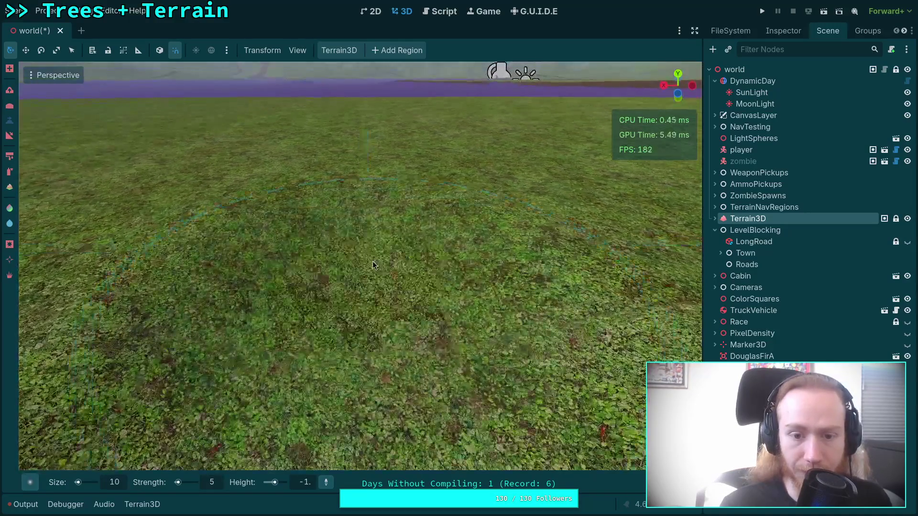
# Dig the crater down to -1 and deepen it into a steep-walled bowl
pyautogui.moveTo(344, 232)
pyautogui.mouseDown()
pyautogui.moveTo(349, 256)
pyautogui.moveTo(346, 210)
pyautogui.moveTo(330, 287)
pyautogui.moveTo(333, 149)
pyautogui.moveTo(335, 229)
pyautogui.mouseUp()
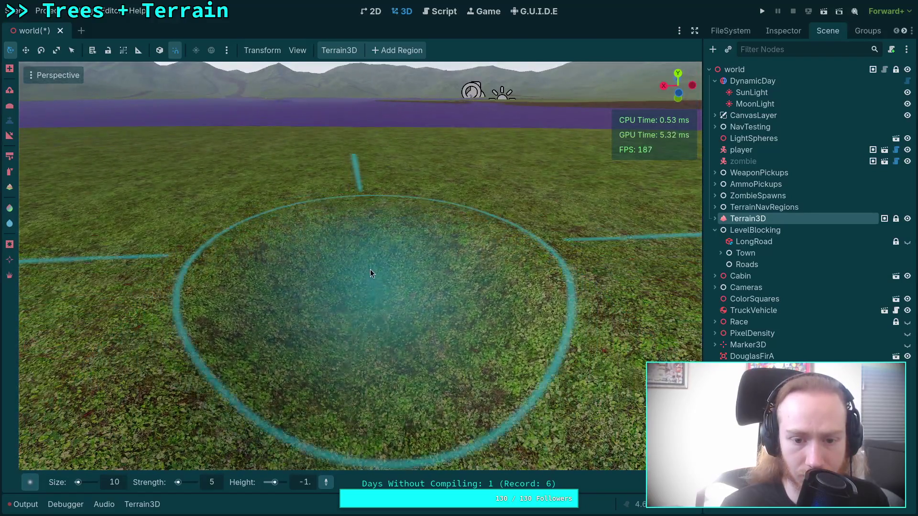
pyautogui.moveTo(370, 272)
pyautogui.mouseDown()
pyautogui.moveTo(370, 250)
pyautogui.moveTo(382, 341)
pyautogui.moveTo(368, 205)
pyautogui.moveTo(368, 234)
pyautogui.mouseUp()
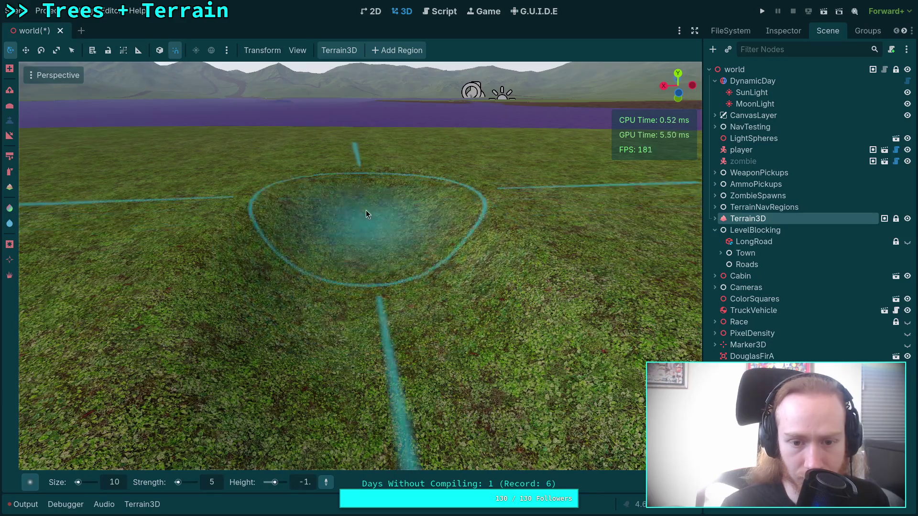
pyautogui.scroll(5, 367, 212)
pyautogui.scroll(3, 351, 194)
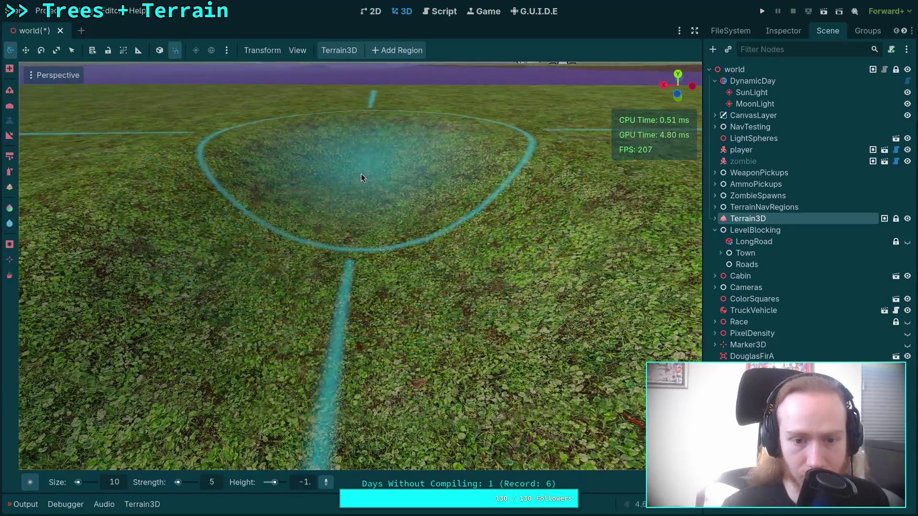
pyautogui.scroll(-5, 366, 277)
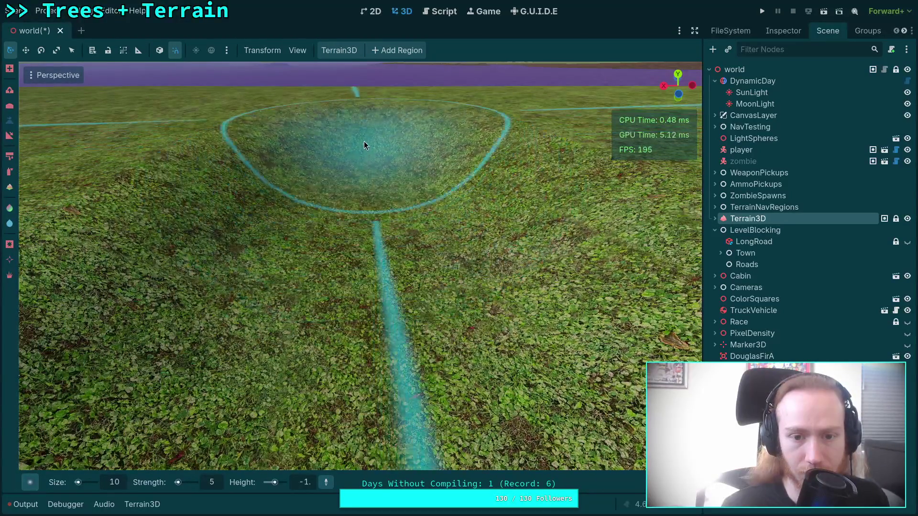
pyautogui.scroll(5, 359, 217)
pyautogui.scroll(-5, 359, 217)
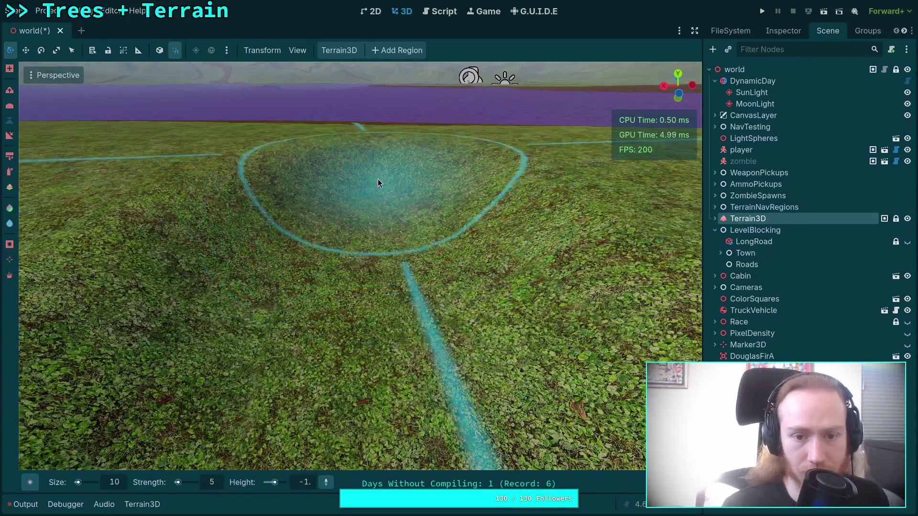
pyautogui.scroll(5, 374, 226)
pyautogui.scroll(-5, 359, 321)
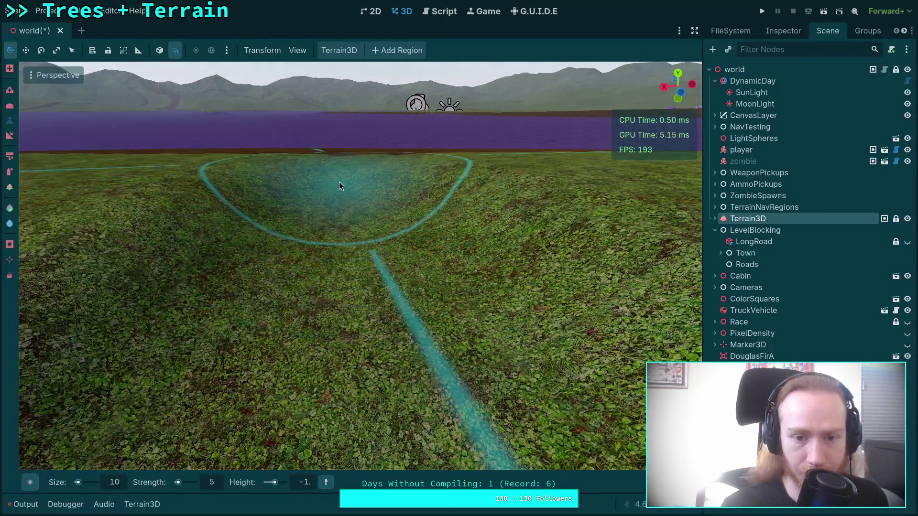
pyautogui.scroll(5, 341, 238)
pyautogui.scroll(-5, 324, 276)
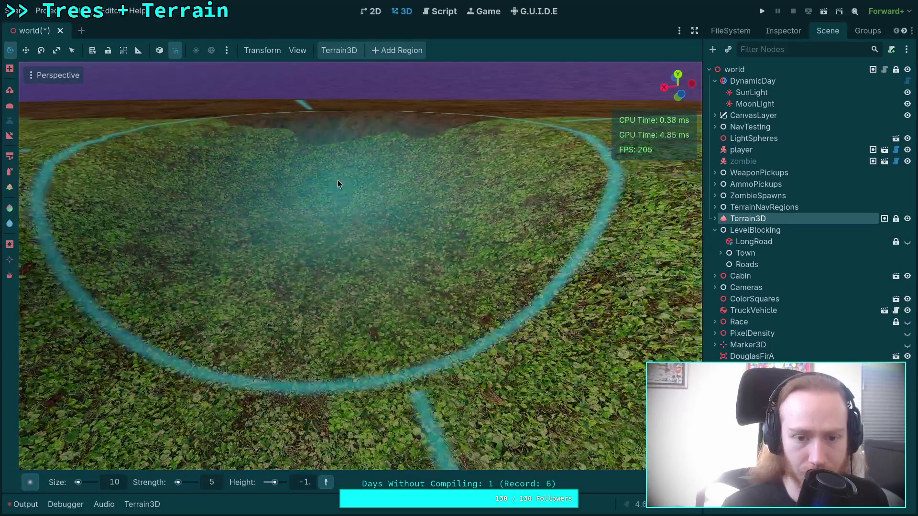
pyautogui.scroll(3, 350, 239)
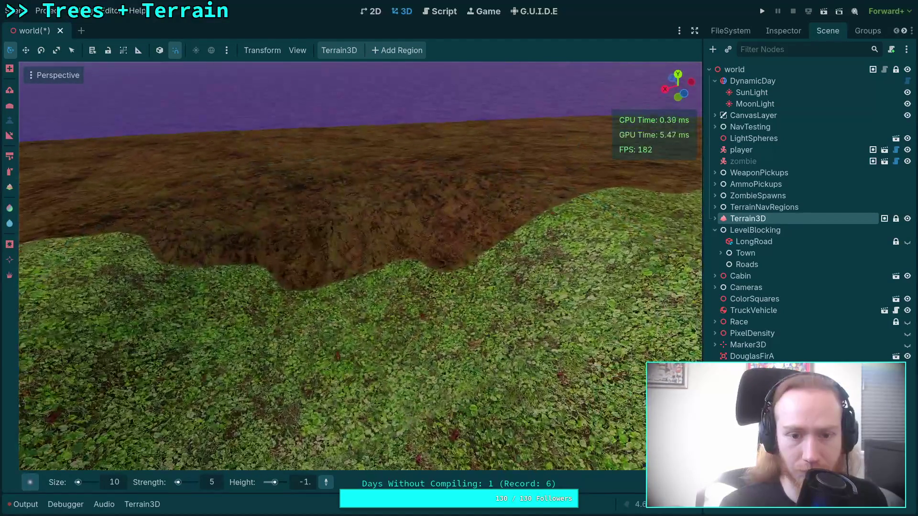
pyautogui.scroll(-5, 351, 263)
pyautogui.scroll(3, 349, 252)
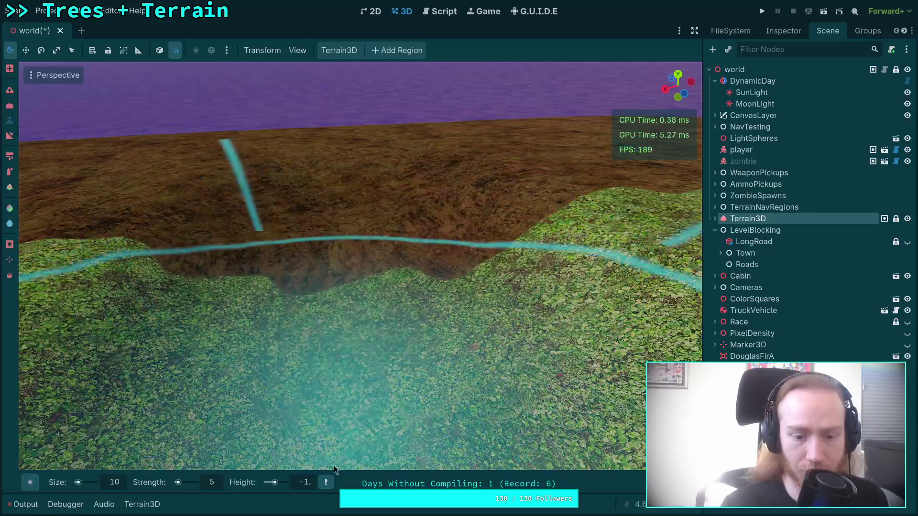
# Set the flatten height to -1.5 and flatten the crater down to that level
pyautogui.click(305, 482)
pyautogui.write('1')
pyautogui.press('Return')
pyautogui.write('-1.5')
pyautogui.press('Return')
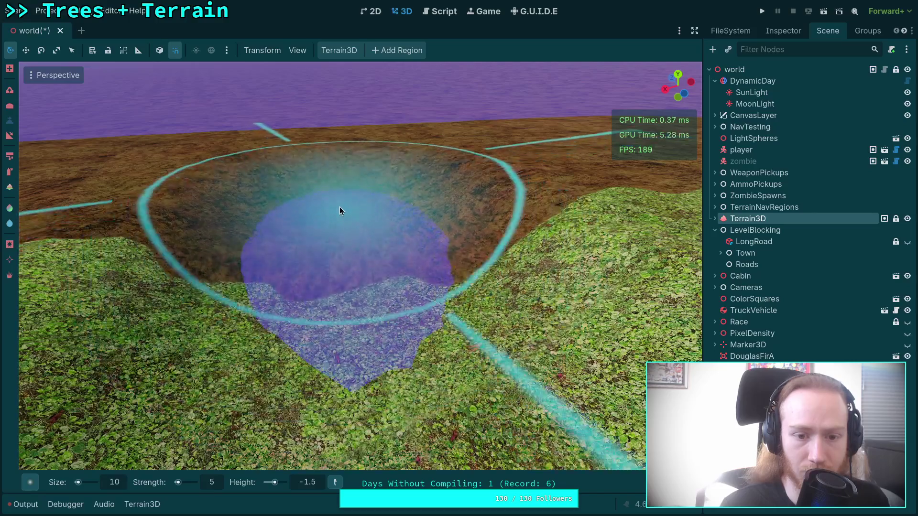
pyautogui.scroll(3, 328, 212)
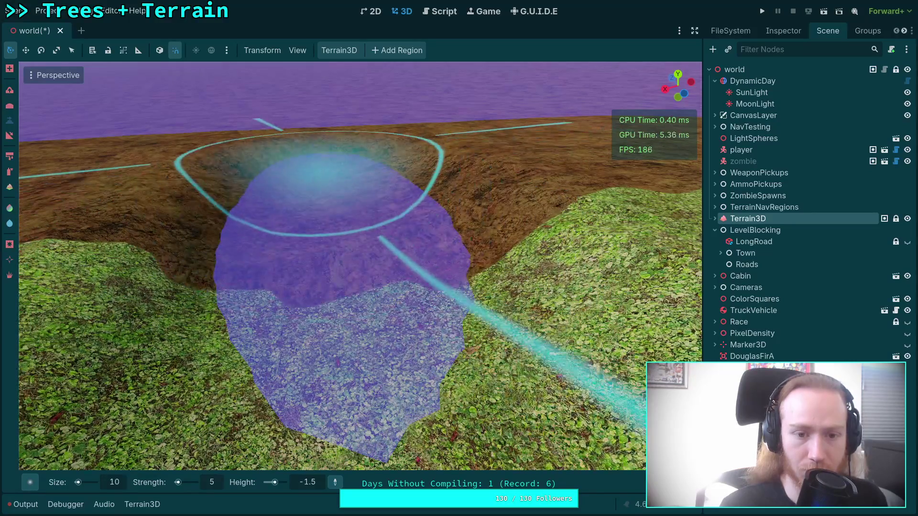
pyautogui.moveTo(314, 204)
pyautogui.mouseDown()
pyautogui.moveTo(383, 245)
pyautogui.moveTo(419, 148)
pyautogui.moveTo(426, 213)
pyautogui.moveTo(465, 160)
pyautogui.moveTo(456, 222)
pyautogui.moveTo(296, 155)
pyautogui.moveTo(232, 167)
pyautogui.moveTo(236, 245)
pyautogui.moveTo(191, 220)
pyautogui.moveTo(152, 166)
pyautogui.moveTo(161, 212)
pyautogui.moveTo(487, 211)
pyautogui.moveTo(557, 148)
pyautogui.moveTo(545, 261)
pyautogui.moveTo(611, 155)
pyautogui.moveTo(398, 274)
pyautogui.moveTo(219, 190)
pyautogui.moveTo(271, 286)
pyautogui.mouseUp()
# Fly the camera along the river toward the trail crossing and select the Paint Texture tool
pyautogui.press('w')
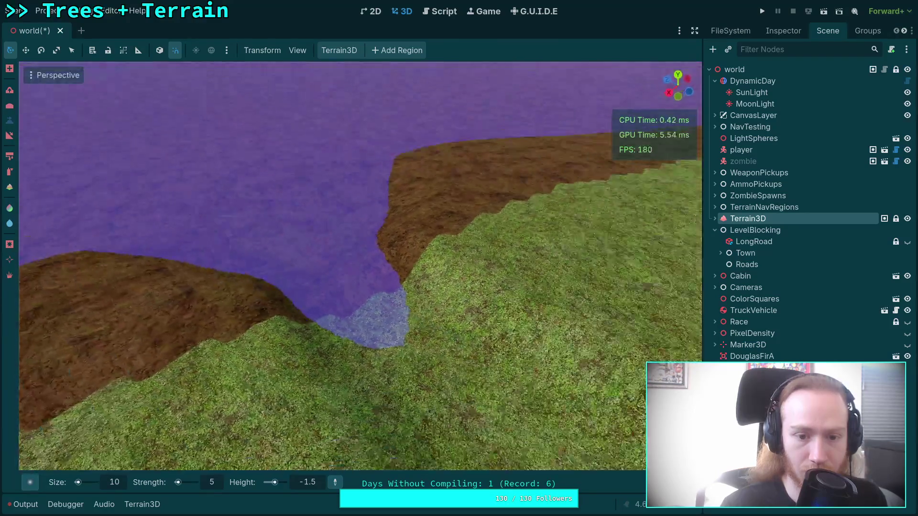
pyautogui.press('w')
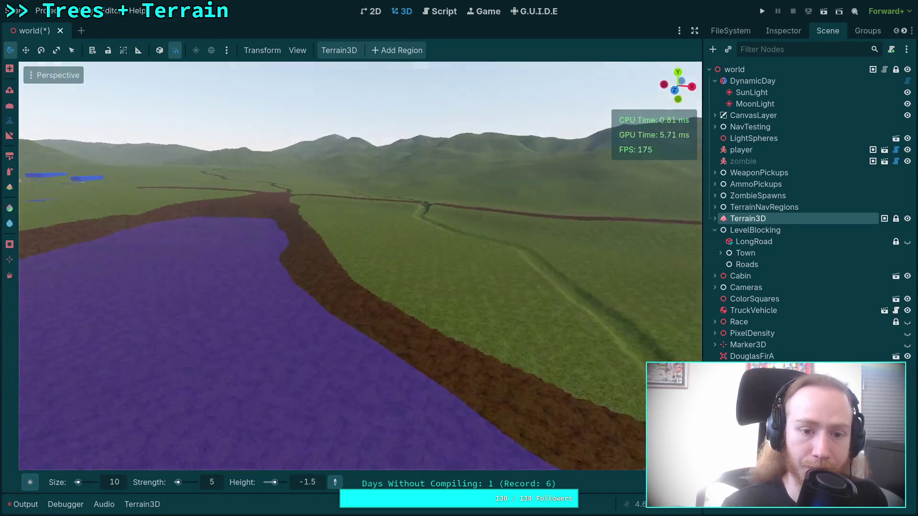
pyautogui.press('w')
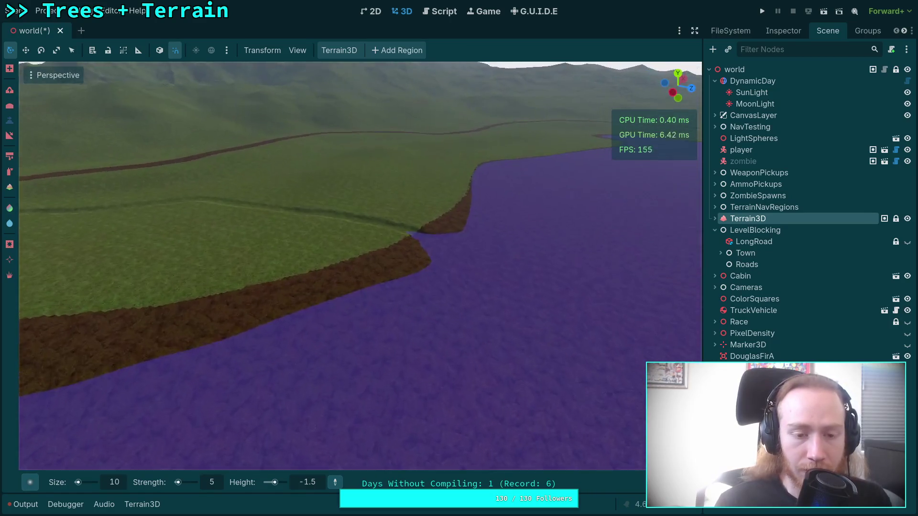
pyautogui.press('w')
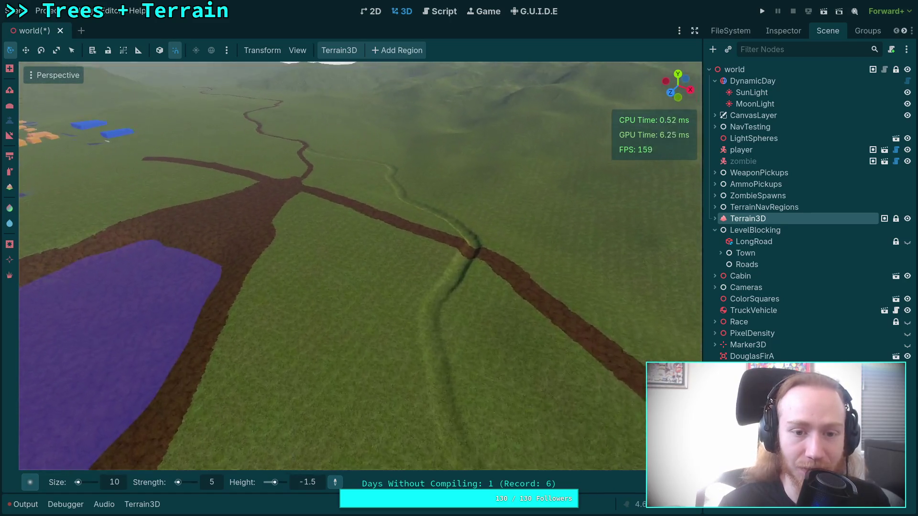
pyautogui.scroll(2, 335, 263)
pyautogui.press('w')
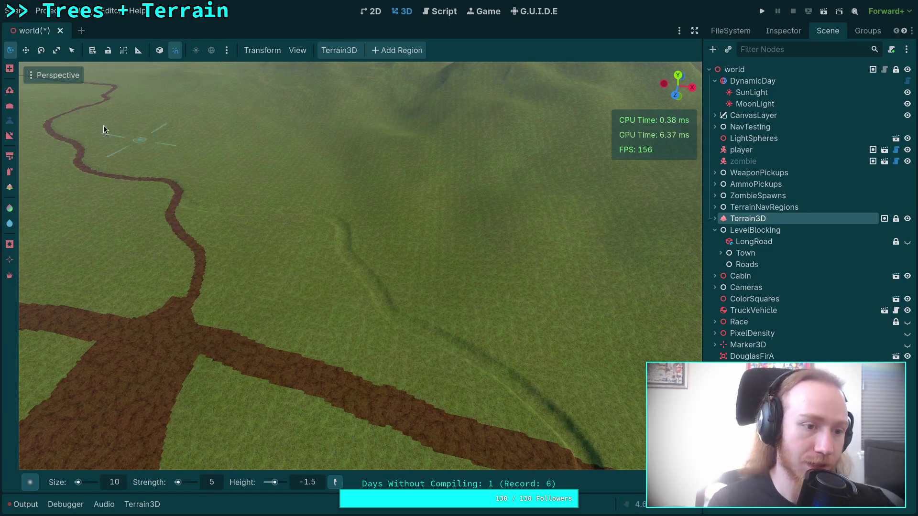
pyautogui.click(9, 157)
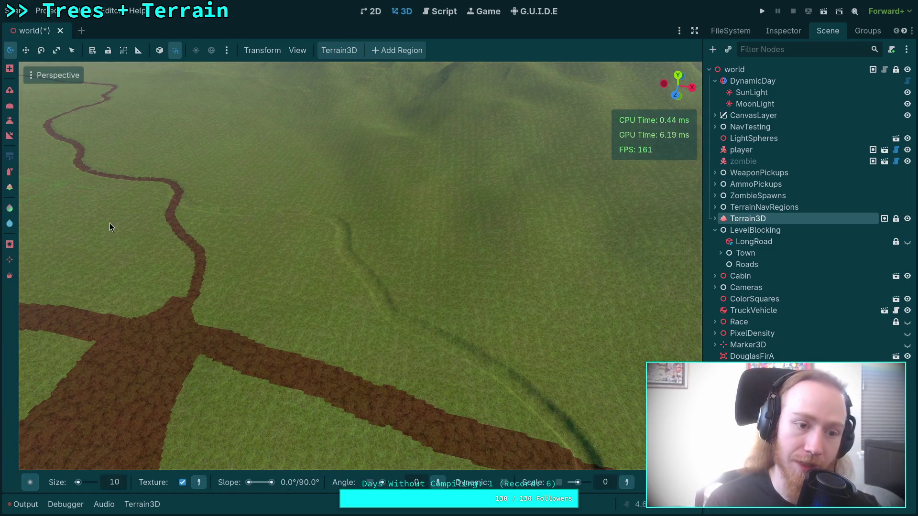
# Check the terrain texture list, fly to the winding trail, and undo a trial dirt stroke
pyautogui.click(142, 504)
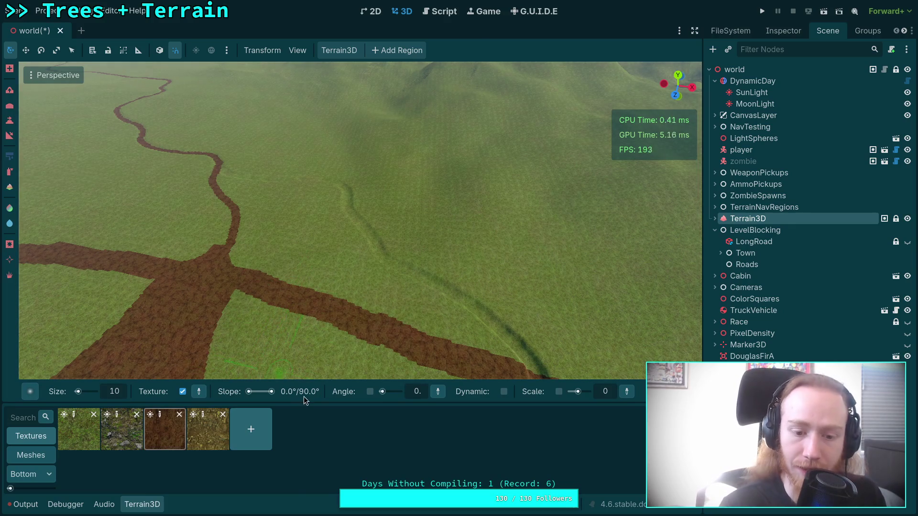
pyautogui.press('w')
pyautogui.click(142, 504)
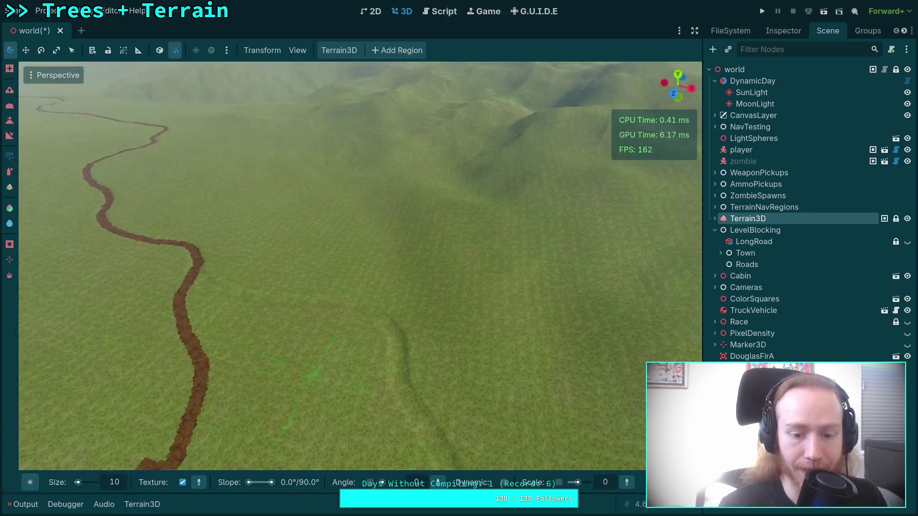
pyautogui.press('w')
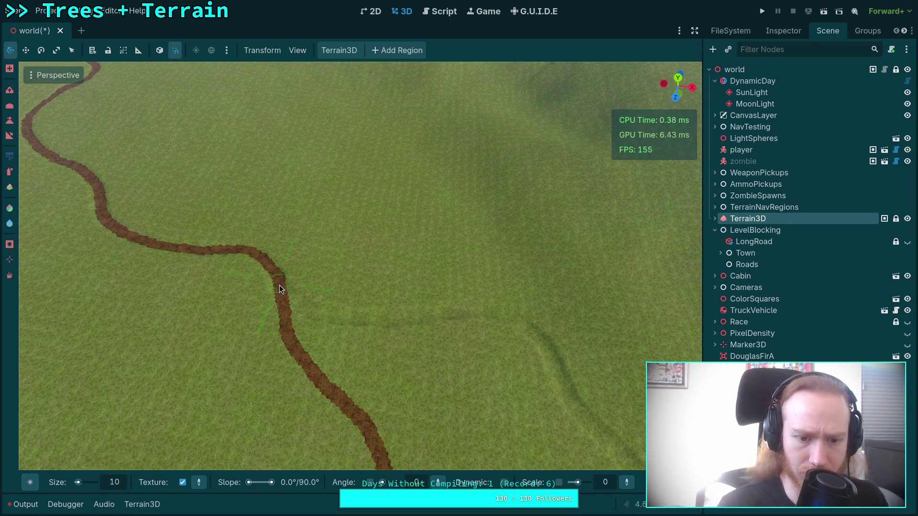
pyautogui.moveTo(291, 306); pyautogui.dragTo(320, 323)
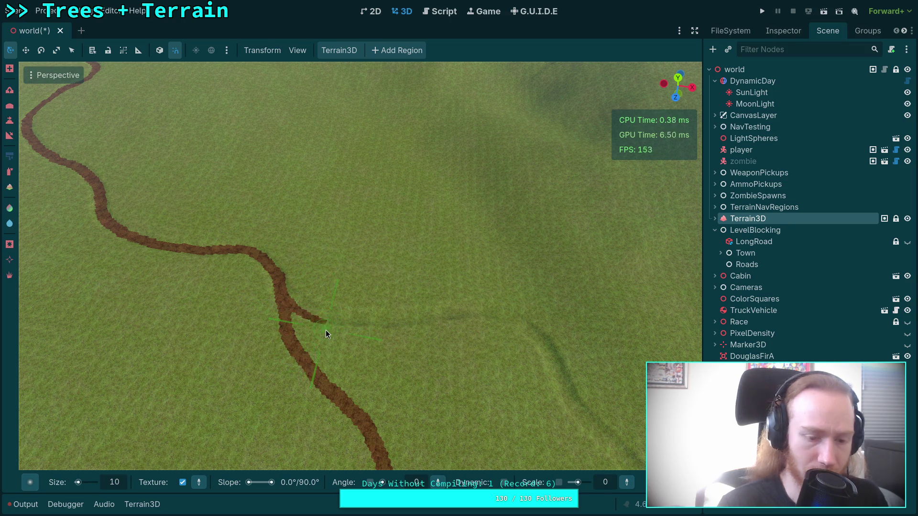
pyautogui.hotkey('ctrl', 'z')
# Pick a small round brush shape and paint a dirt trail branching right off the path
pyautogui.click(30, 483)
pyautogui.click(30, 483)
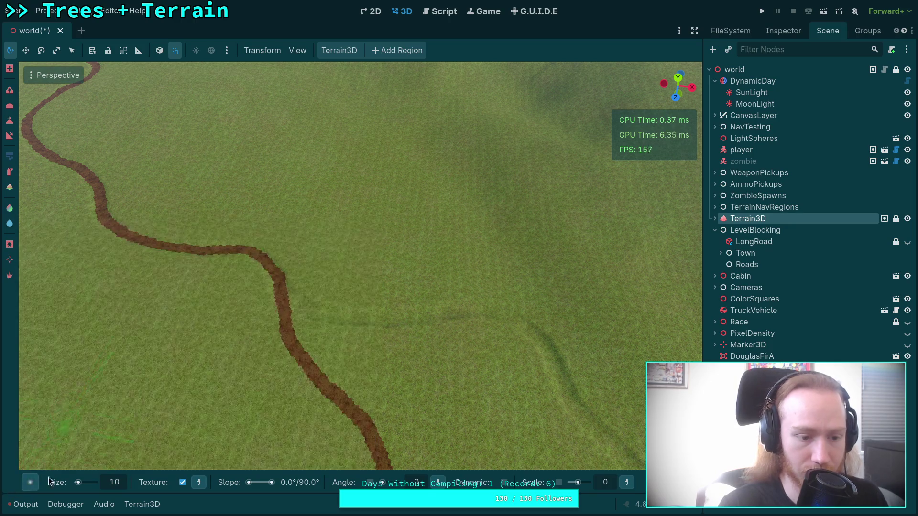
pyautogui.click(30, 483)
pyautogui.click(128, 262)
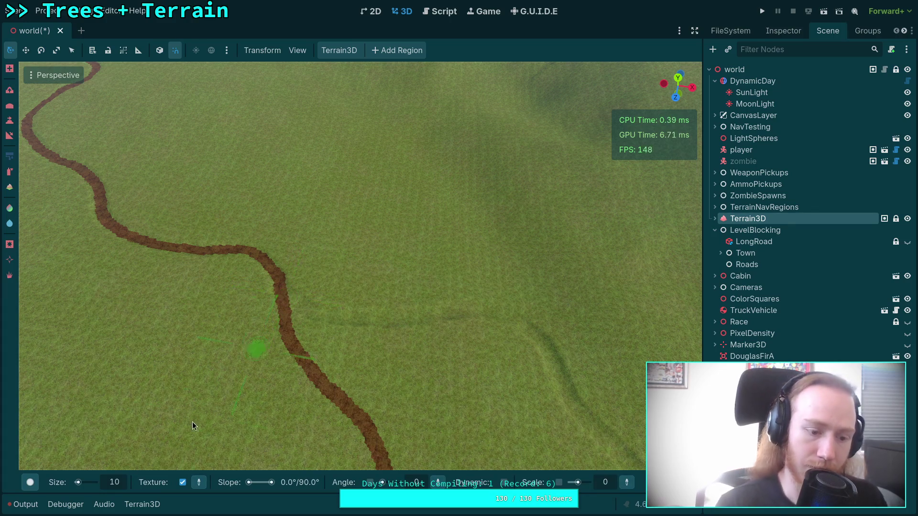
pyautogui.click(30, 483)
pyautogui.click(205, 250)
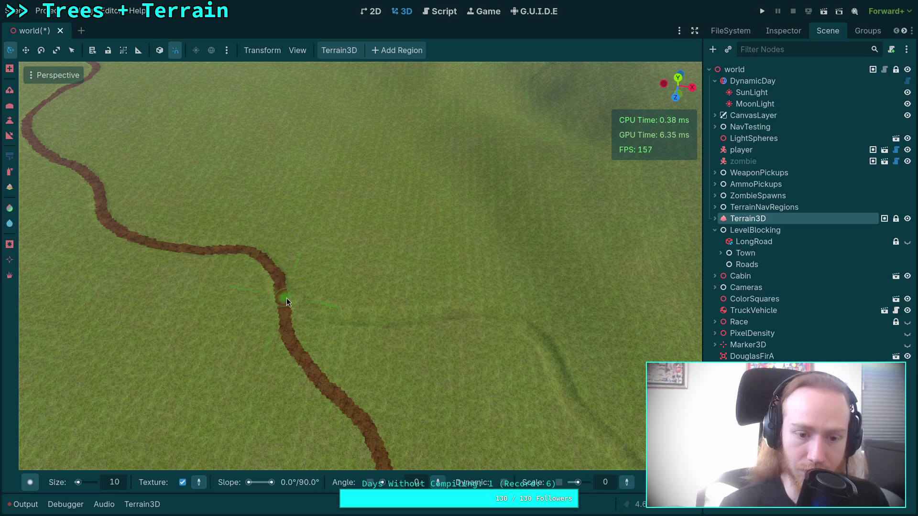
pyautogui.moveTo(292, 305); pyautogui.dragTo(374, 327)
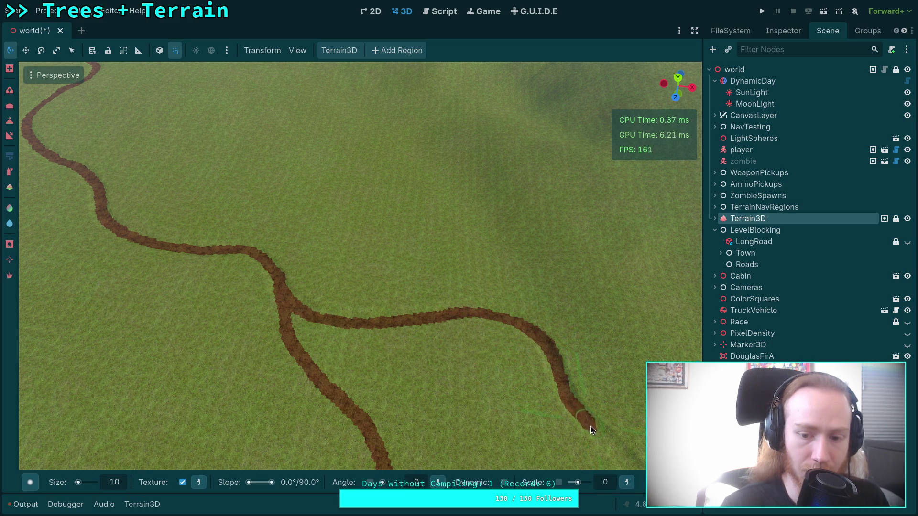
# Paint a dirt trail leftward from the existing path, undoing a stray upward stroke
pyautogui.moveTo(590, 426); pyautogui.dragTo(351, 399)
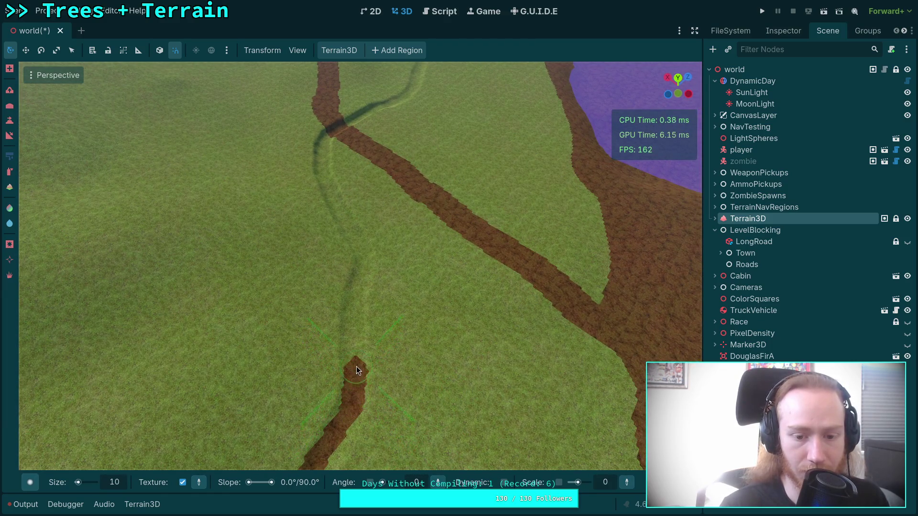
pyautogui.moveTo(357, 368); pyautogui.dragTo(390, 263)
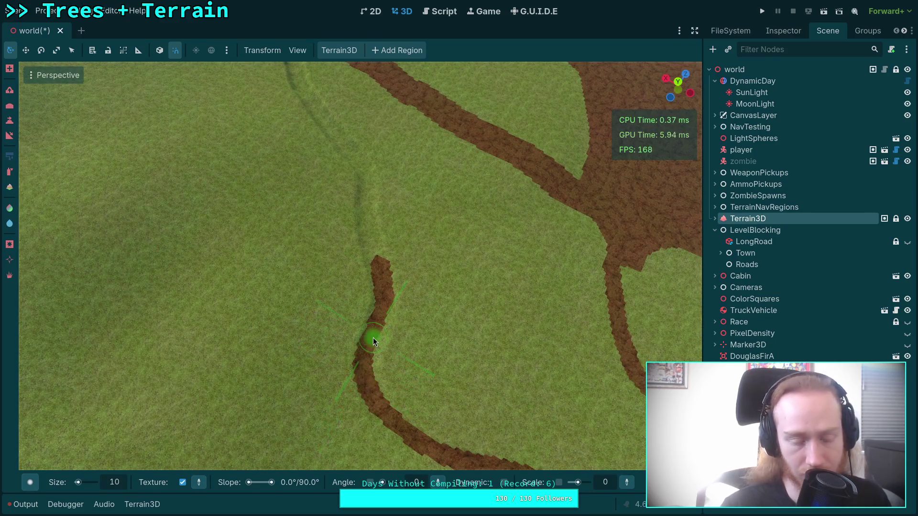
pyautogui.hotkey('ctrl', 'z')
pyautogui.moveTo(373, 338); pyautogui.dragTo(366, 329)
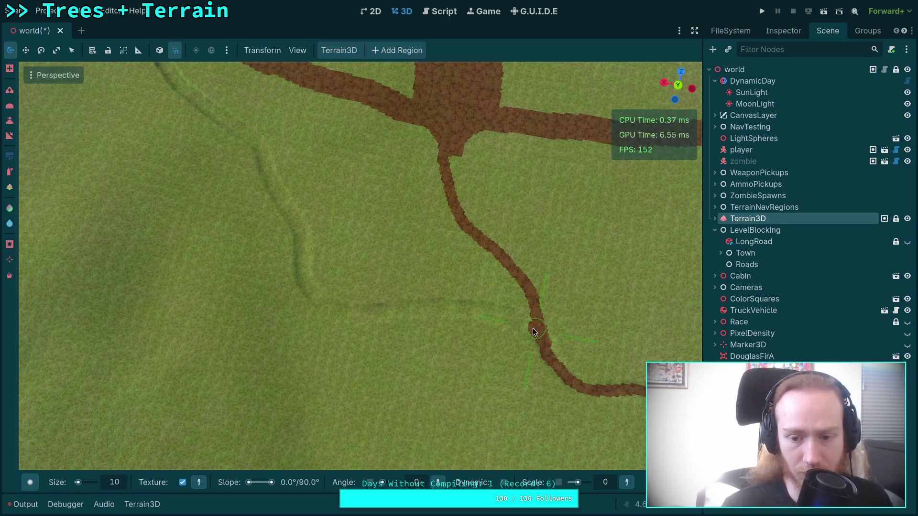
pyautogui.moveTo(508, 318); pyautogui.dragTo(467, 314)
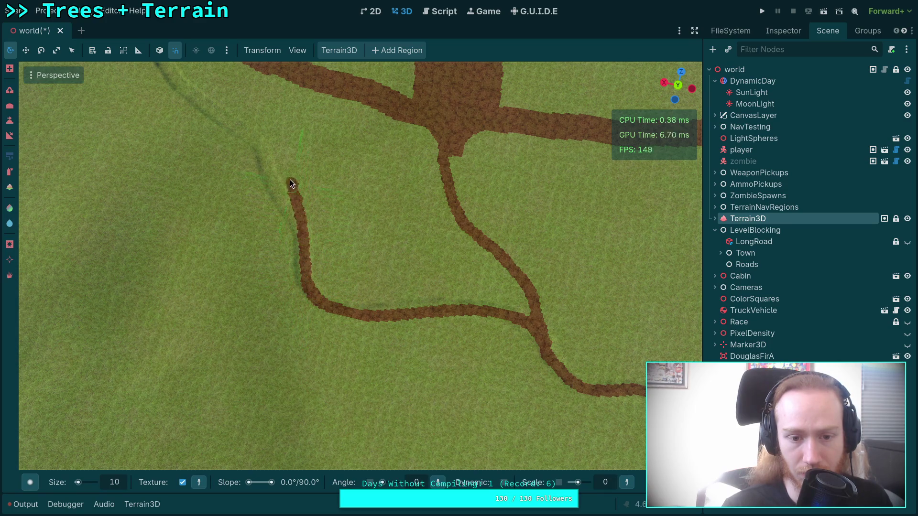
# Orbit the view along the trail to the lake, then toward the town and mountains
pyautogui.moveTo(266, 141); pyautogui.dragTo(326, 317)
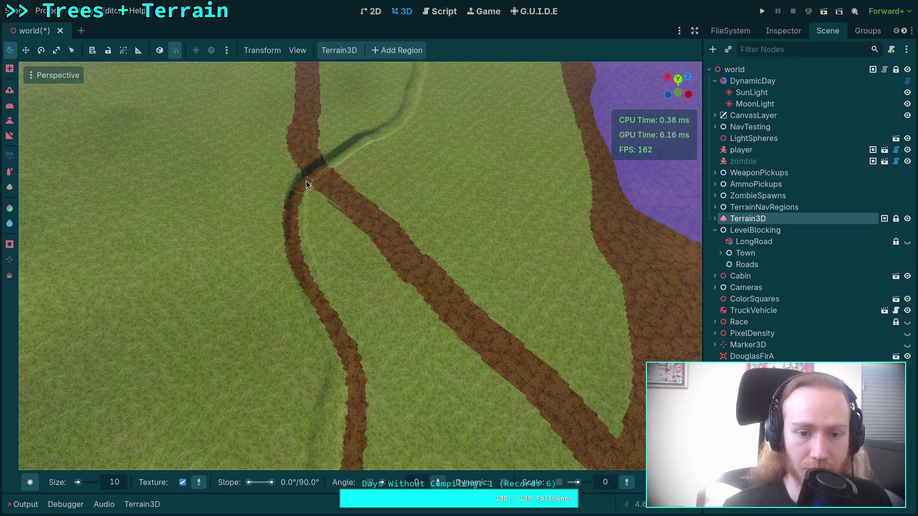
pyautogui.moveTo(353, 142)
pyautogui.mouseDown()
pyautogui.moveTo(393, 365)
pyautogui.moveTo(399, 287)
pyautogui.moveTo(373, 237)
pyautogui.mouseUp()
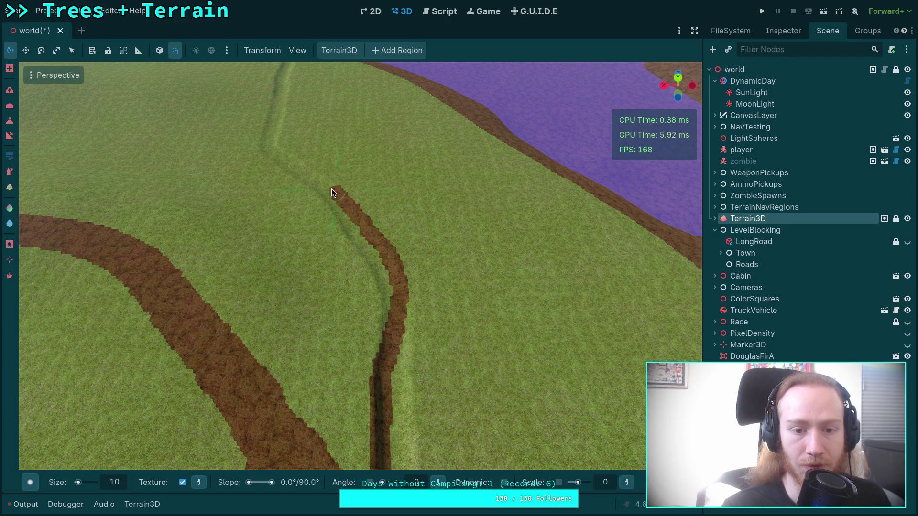
pyautogui.moveTo(278, 151)
pyautogui.mouseDown()
pyautogui.moveTo(324, 202)
pyautogui.moveTo(469, 299)
pyautogui.mouseUp()
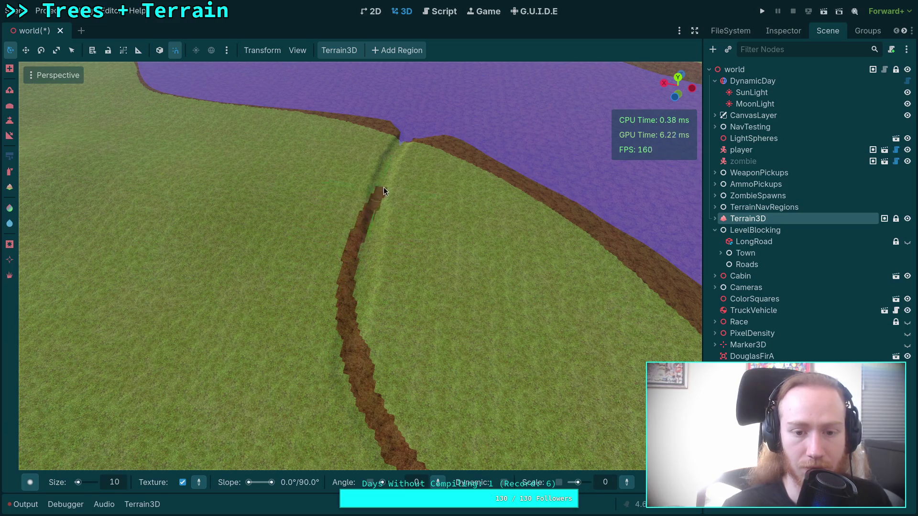
pyautogui.moveTo(385, 218); pyautogui.dragTo(441, 323)
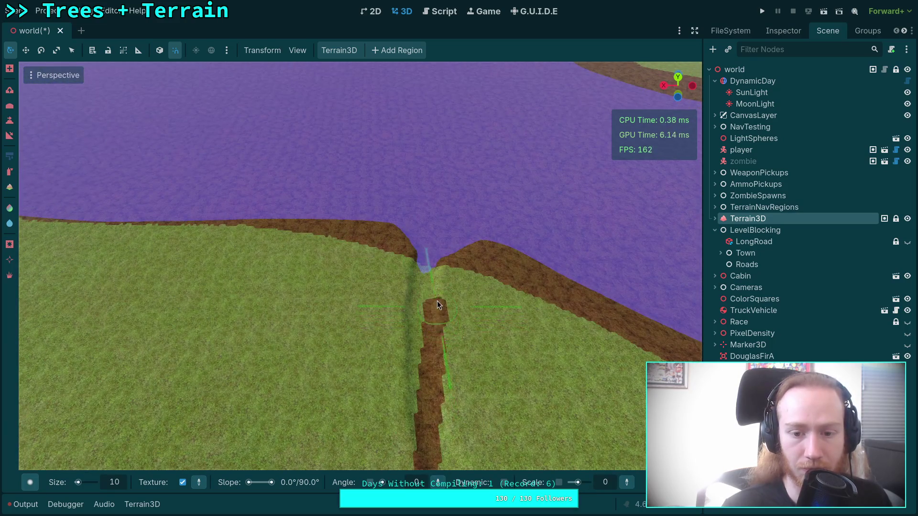
pyautogui.moveTo(426, 247)
pyautogui.mouseDown()
pyautogui.moveTo(388, 278)
pyautogui.moveTo(377, 258)
pyautogui.moveTo(382, 290)
pyautogui.moveTo(377, 258)
pyautogui.moveTo(382, 282)
pyautogui.moveTo(459, 257)
pyautogui.mouseUp()
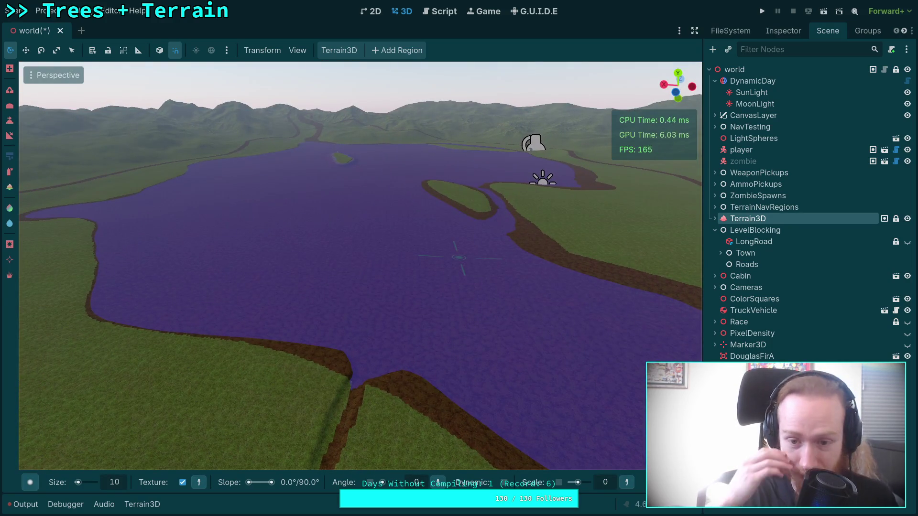
pyautogui.moveTo(335, 314); pyautogui.dragTo(346, 314)
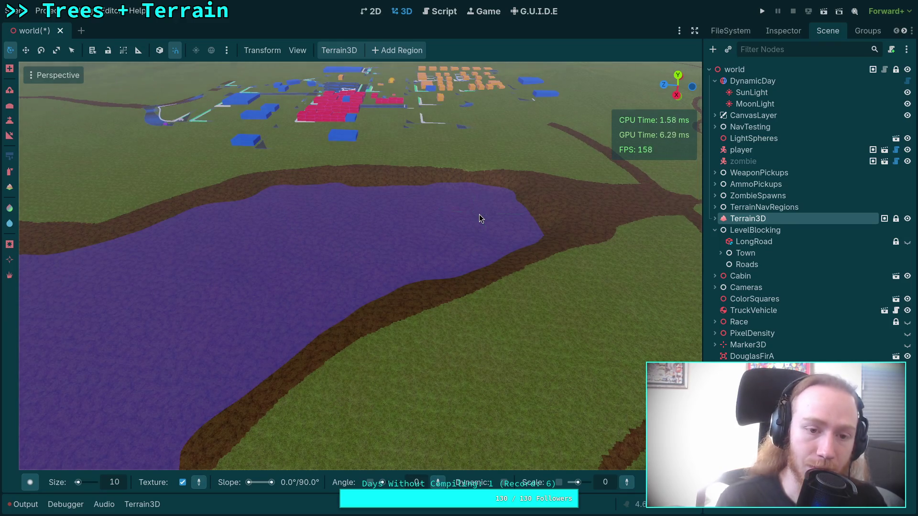
pyautogui.moveTo(479, 215); pyautogui.dragTo(479, 215)
pyautogui.moveTo(229, 243); pyautogui.dragTo(229, 243)
# Select the slope brush and set its size to 400 m
pyautogui.click(10, 136)
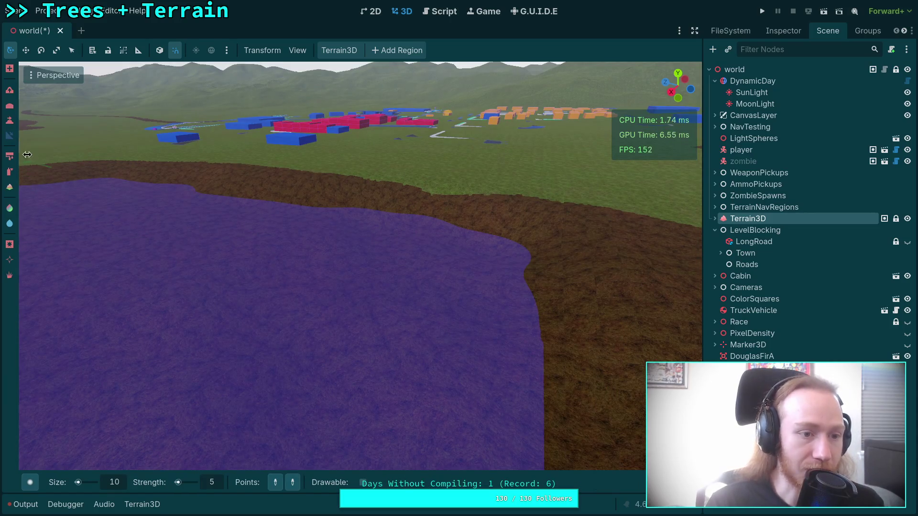
pyautogui.moveTo(283, 435)
pyautogui.mouseDown()
pyautogui.moveTo(269, 358)
pyautogui.moveTo(321, 332)
pyautogui.mouseUp()
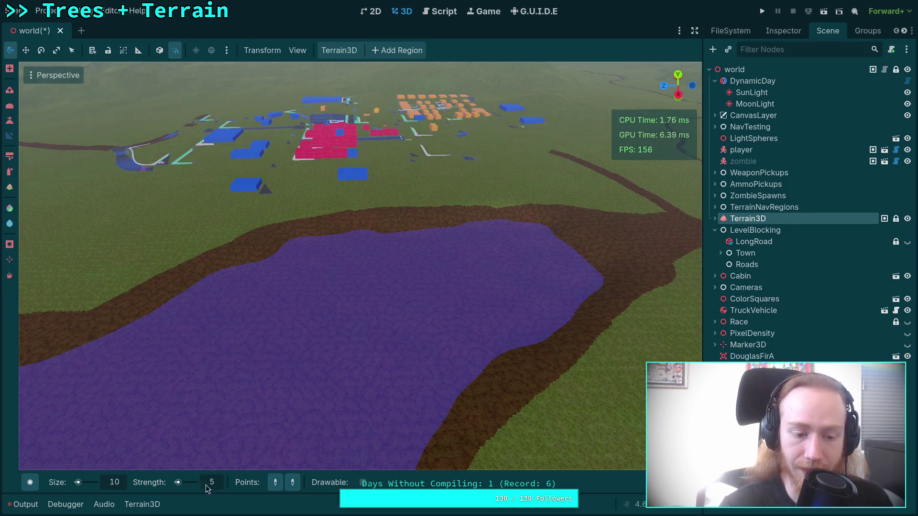
pyautogui.doubleClick(118, 484)
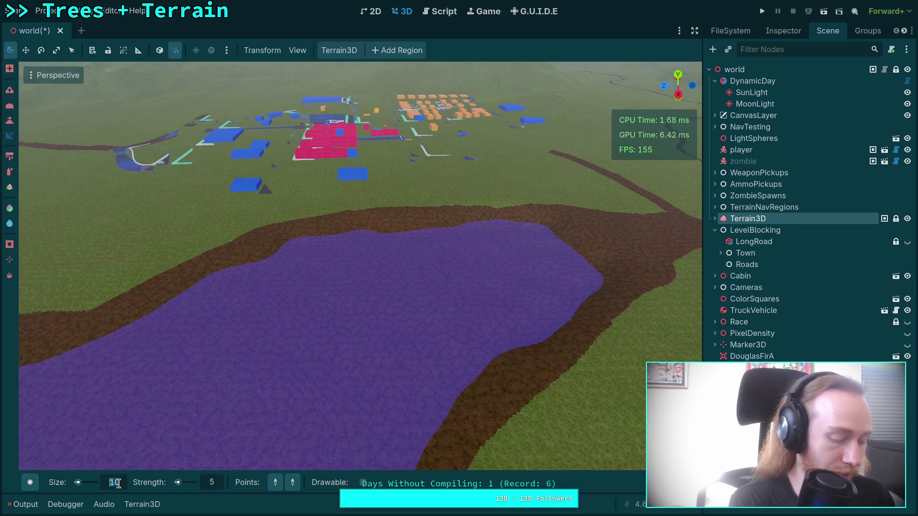
pyautogui.write('250')
pyautogui.press('Return')
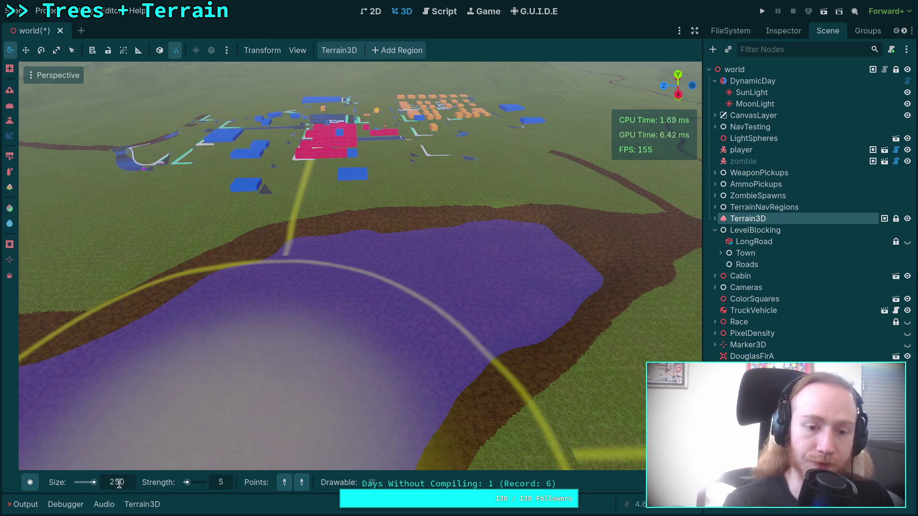
pyautogui.doubleClick(120, 483)
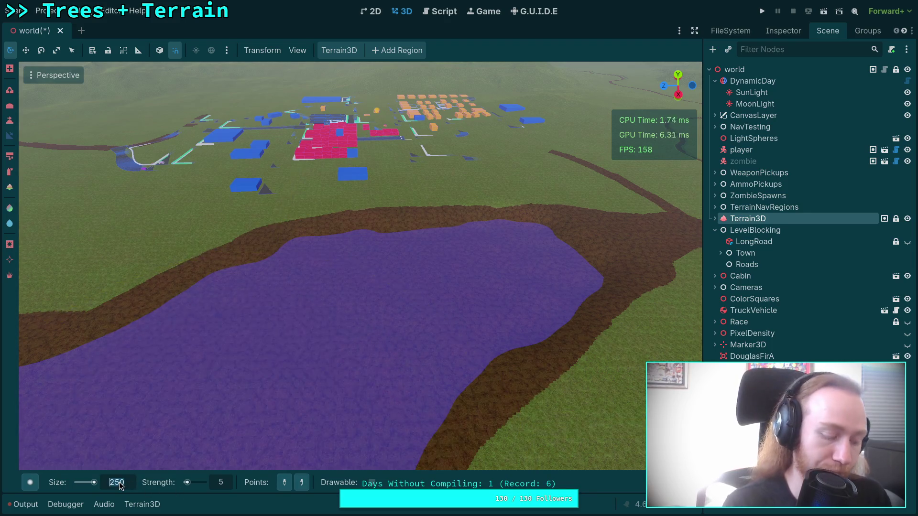
pyautogui.write('30')
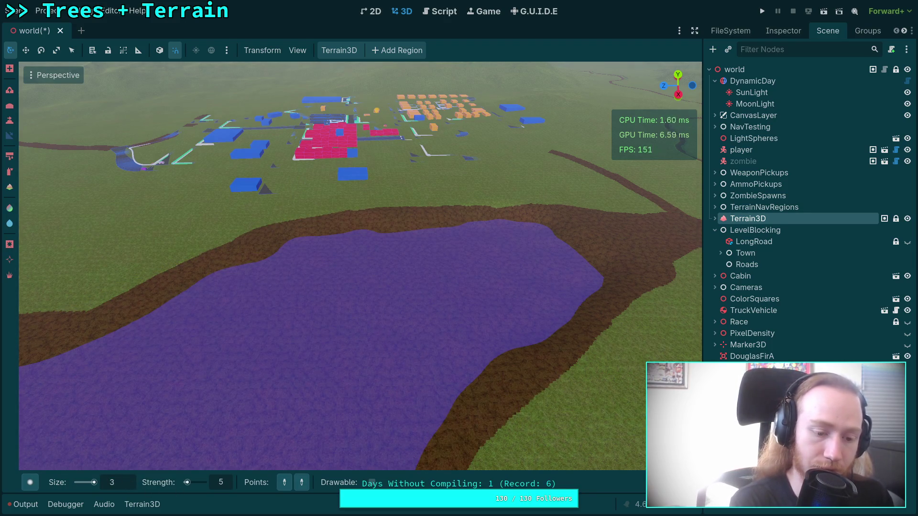
pyautogui.press('Return')
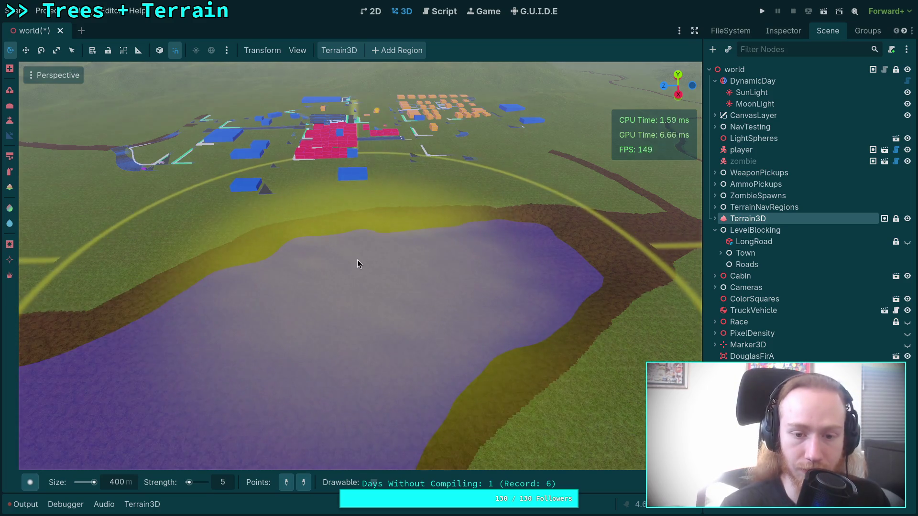
# Set the brush strength to 50
pyautogui.scroll(-5, 101, 337)
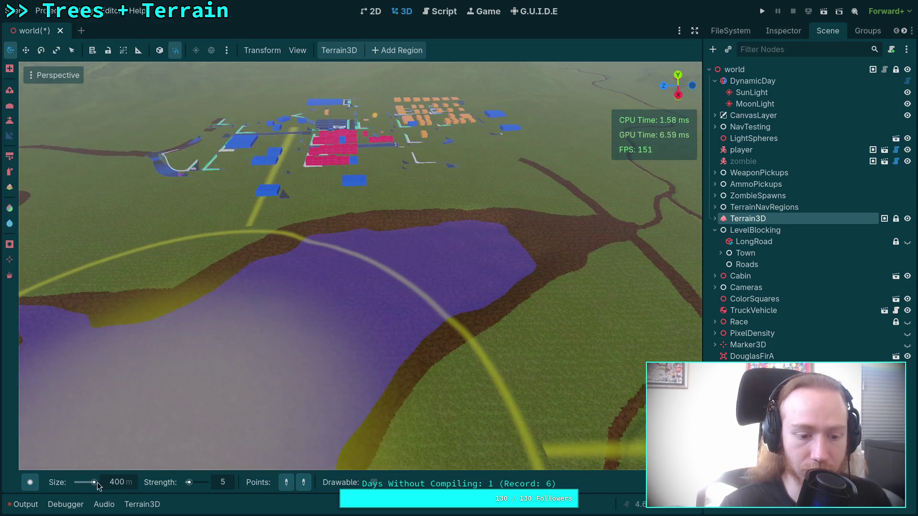
pyautogui.click(29, 482)
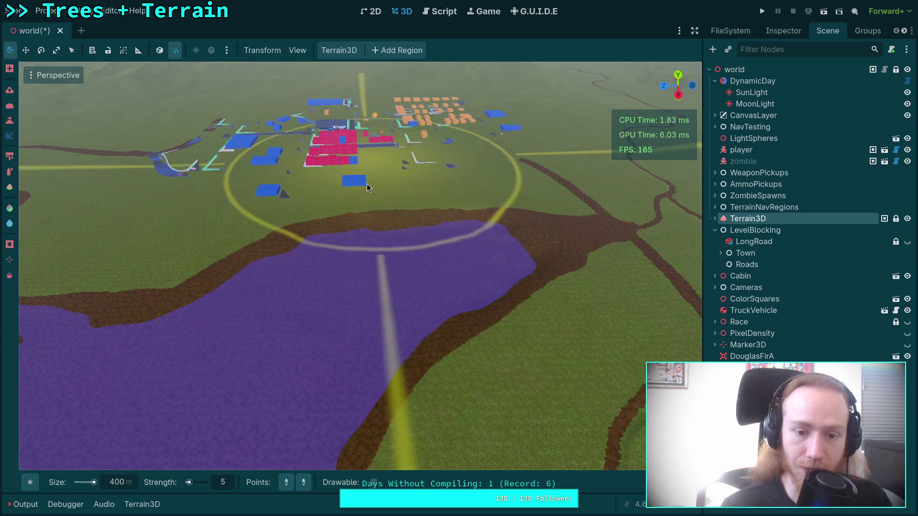
pyautogui.click(287, 484)
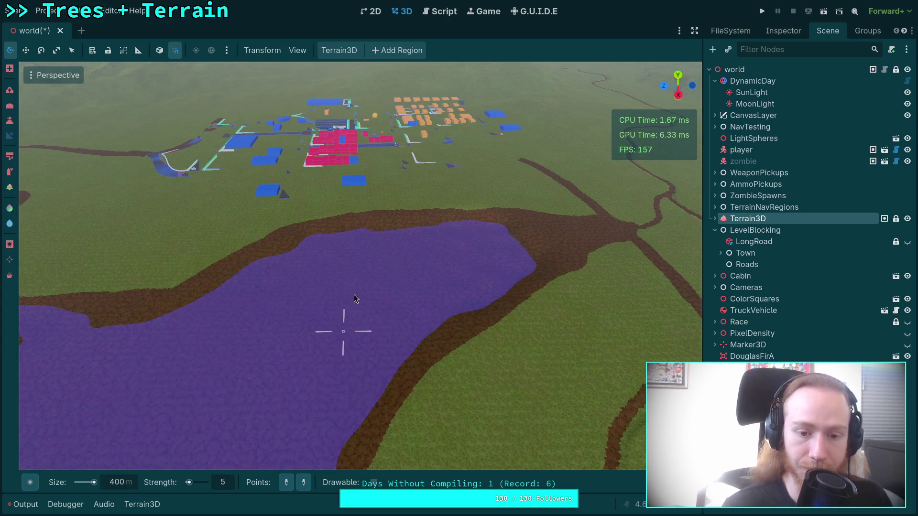
pyautogui.click(227, 482)
pyautogui.write('0')
pyautogui.press('Return')
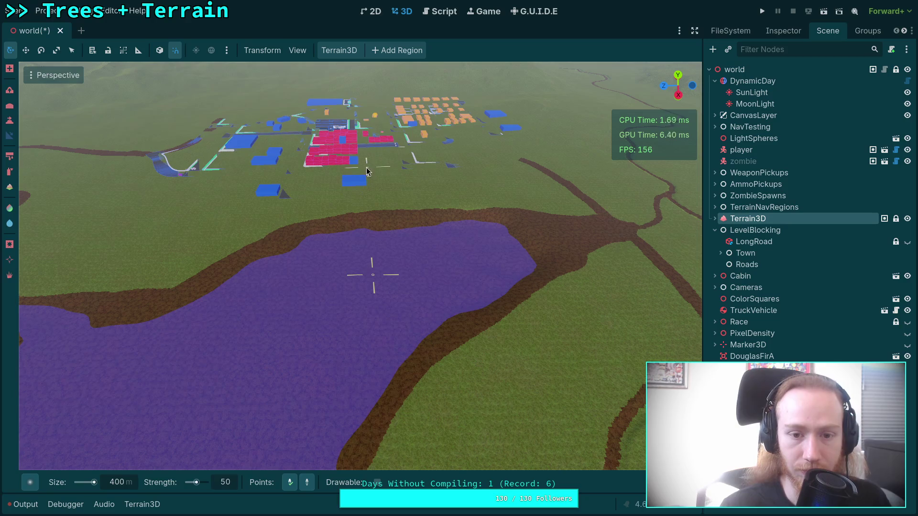
# Orbit and fly the camera down toward the lake, then switch to the web browser
pyautogui.moveTo(368, 164)
pyautogui.mouseDown()
pyautogui.moveTo(431, 230)
pyautogui.moveTo(564, 307)
pyautogui.mouseUp()
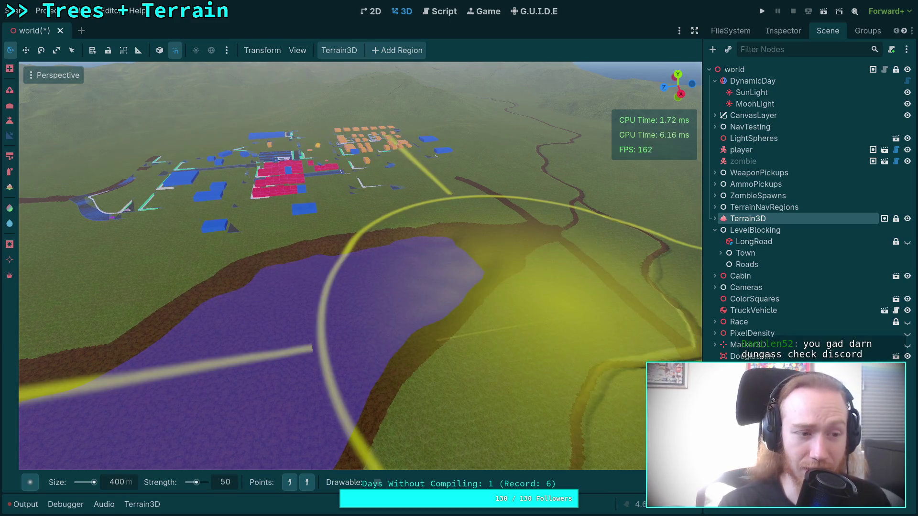
pyautogui.press('w')
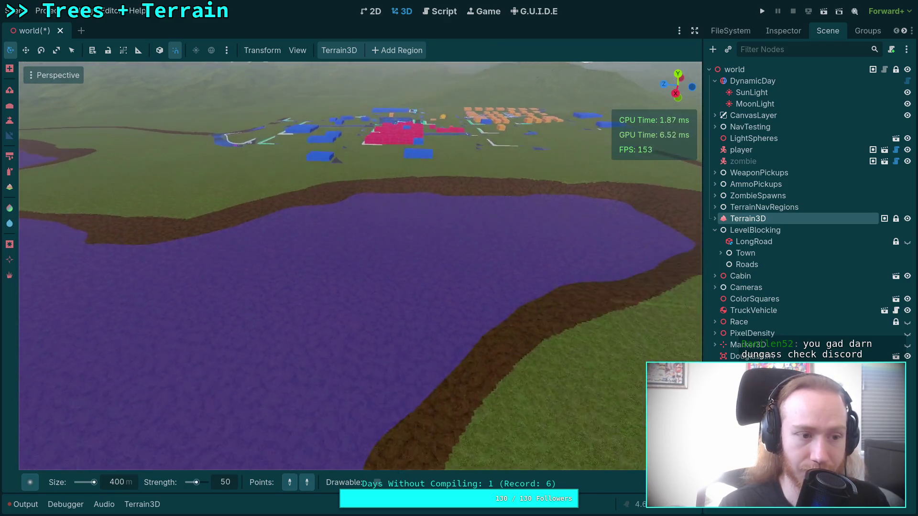
pyautogui.press('w')
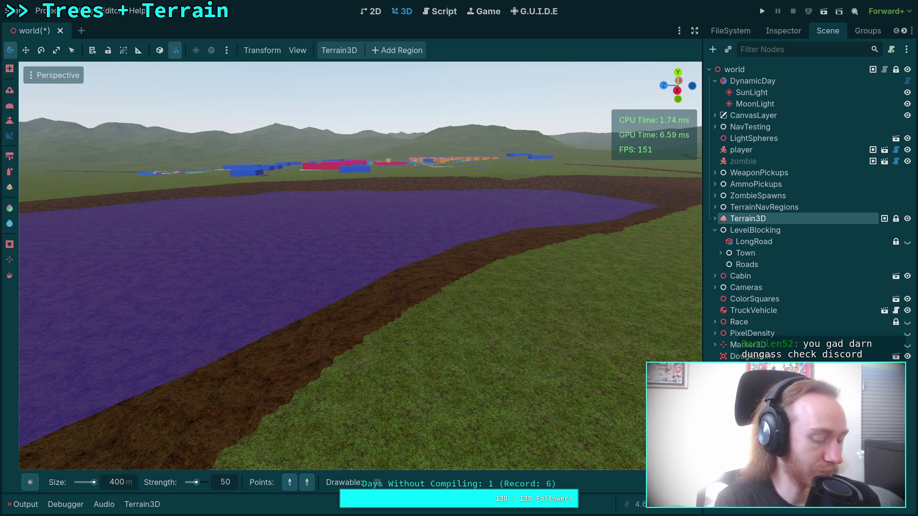
pyautogui.hotkey('alt', 'Tab')
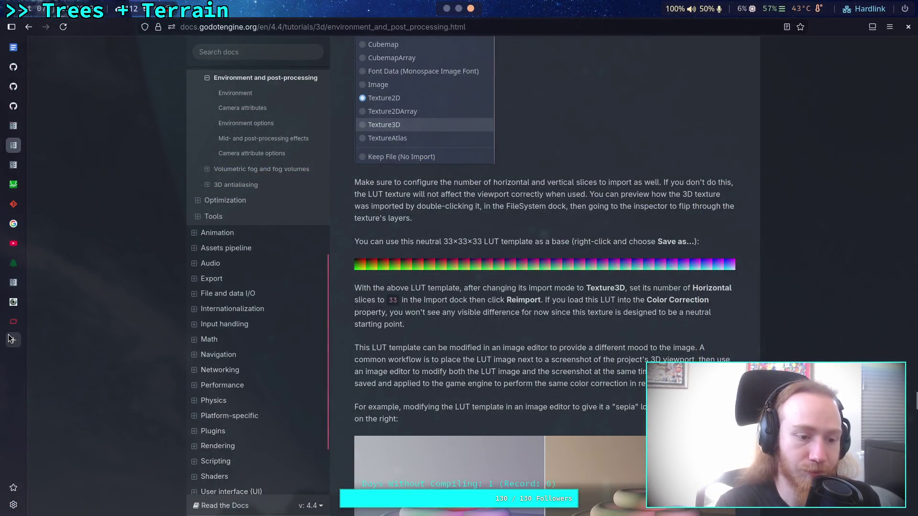
# Open the staircase reference image 16-2.png from its shared link in a new tab
pyautogui.click(13, 340)
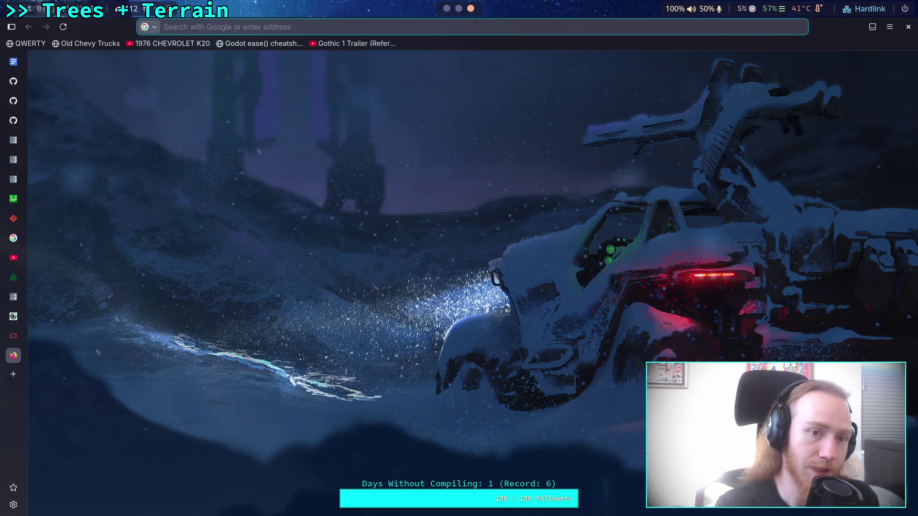
pyautogui.hotkey('alt', 'Tab')
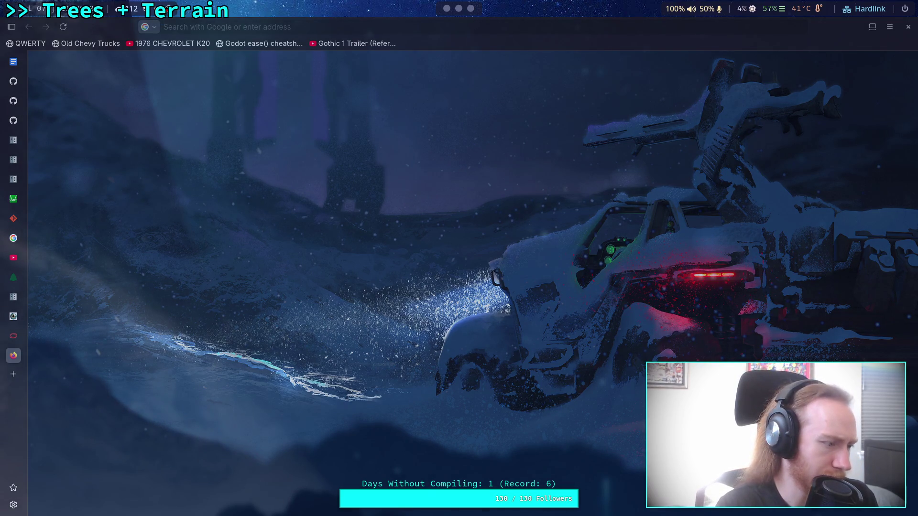
pyautogui.hotkey('alt', 'Tab')
pyautogui.hotkey('ctrl', 'v')
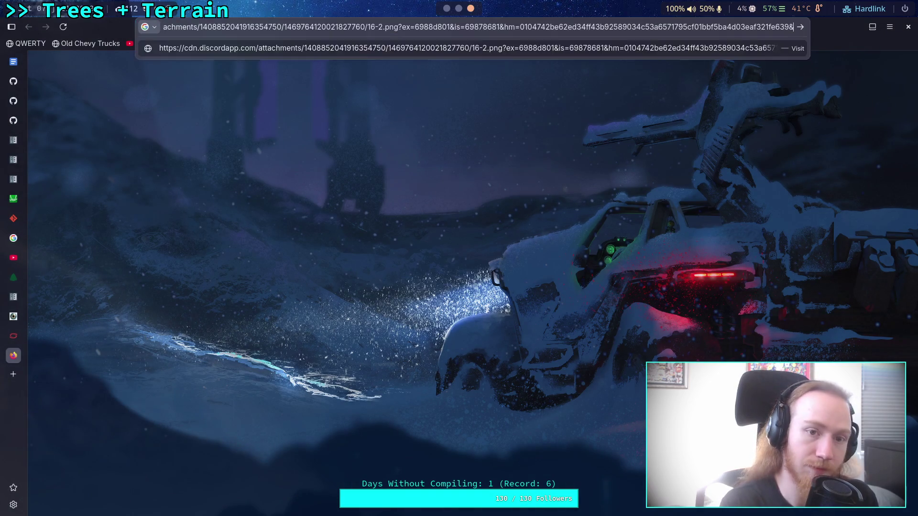
pyautogui.press('Return')
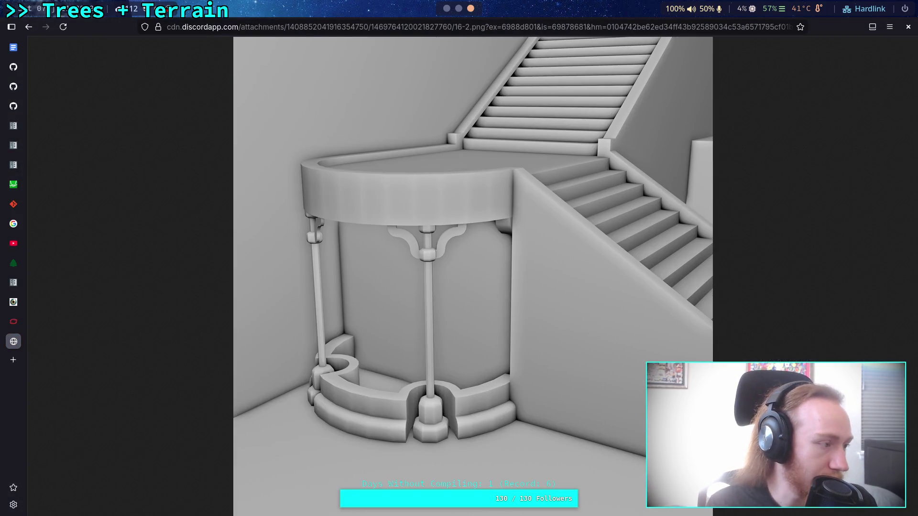
pyautogui.hotkey('alt', 'Tab')
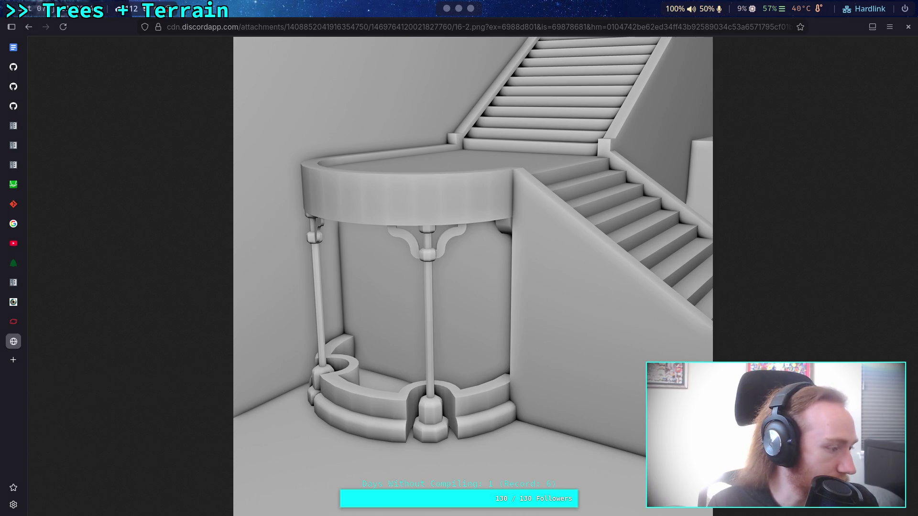
pyautogui.hotkey('alt', 'Tab')
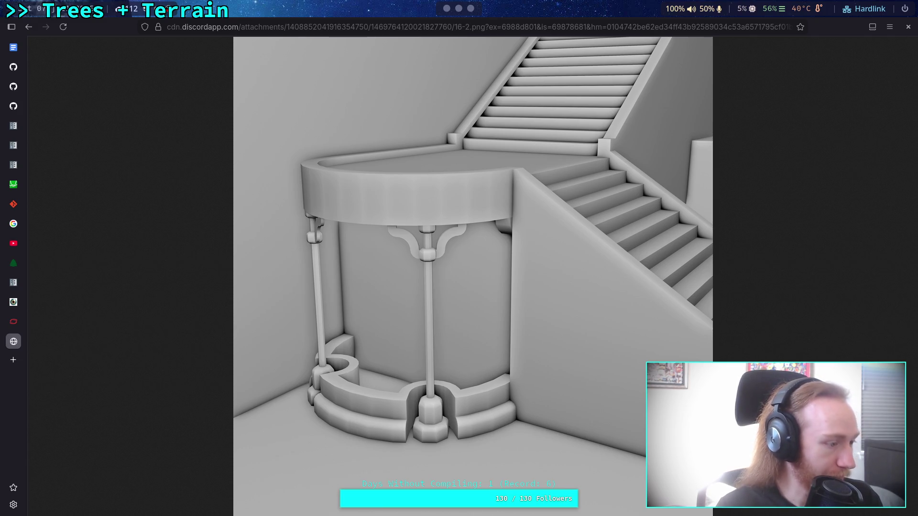
# Open the arched facade image 1.png in another tab, compare both, and return to Godot
pyautogui.click(20, 367)
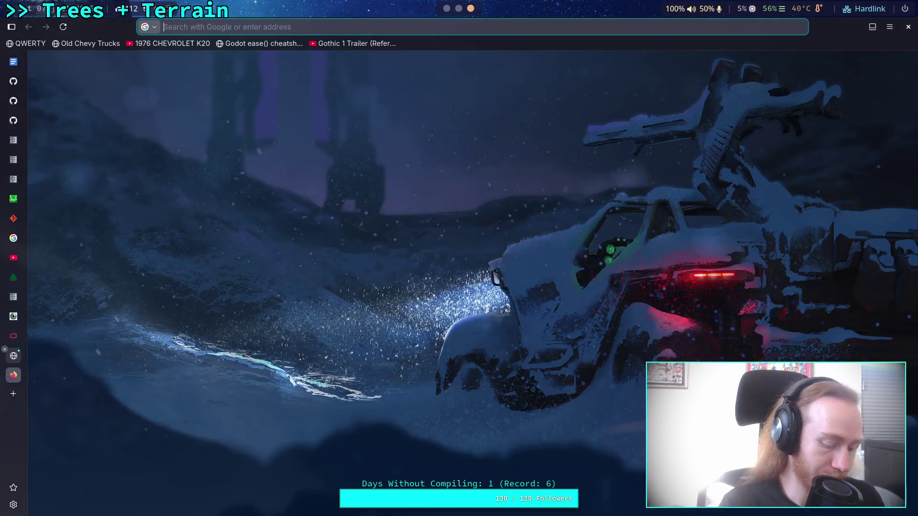
pyautogui.hotkey('ctrl', 'v')
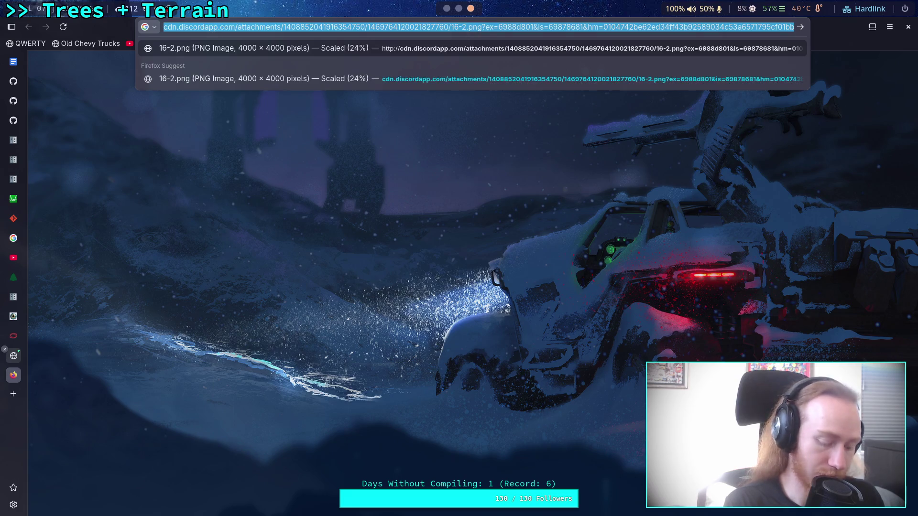
pyautogui.hotkey('ctrl', 'a')
pyautogui.hotkey('ctrl', 'v')
pyautogui.press('Return')
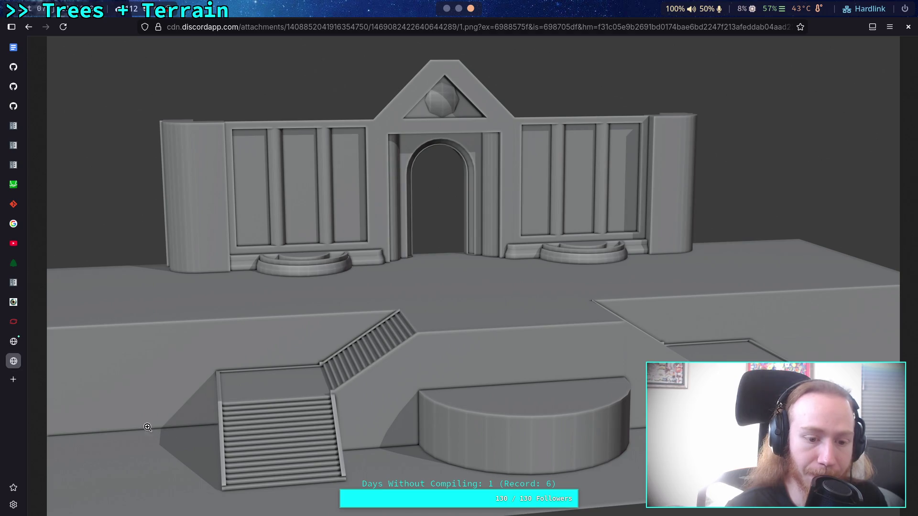
pyautogui.hotkey('ctrl', 'shift', 'Tab')
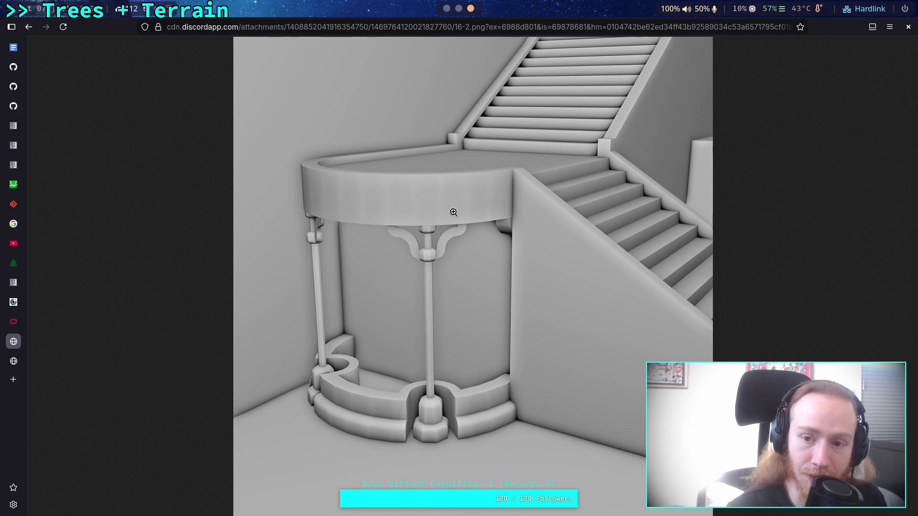
pyautogui.click(12, 362)
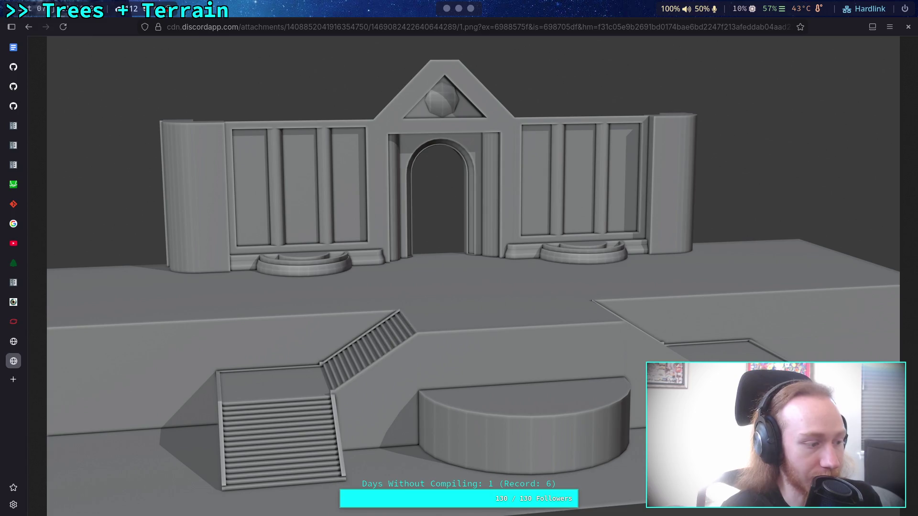
pyautogui.click(460, 9)
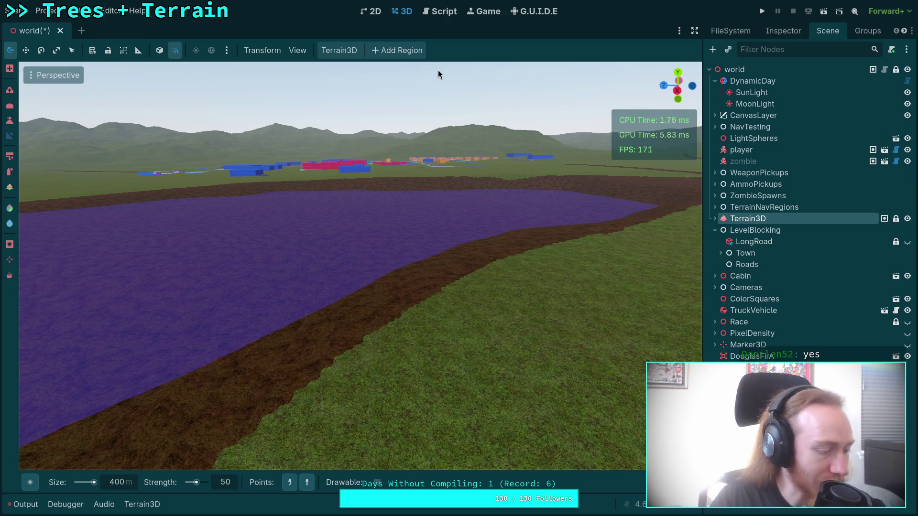
# Set the brush size to 300 m and fly the camera over the lake toward the river
pyautogui.moveTo(439, 69)
pyautogui.mouseDown()
pyautogui.moveTo(424, 266)
pyautogui.moveTo(354, 370)
pyautogui.mouseUp()
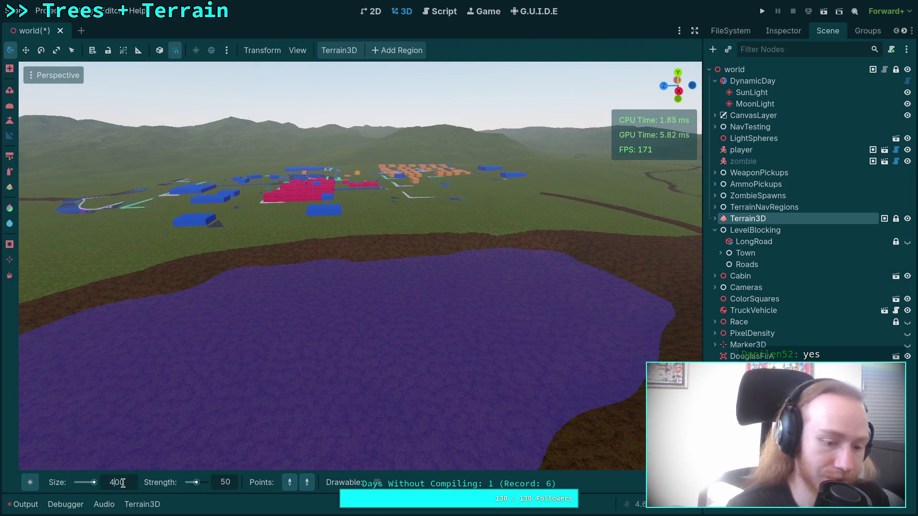
pyautogui.write('3')
pyautogui.press('Return')
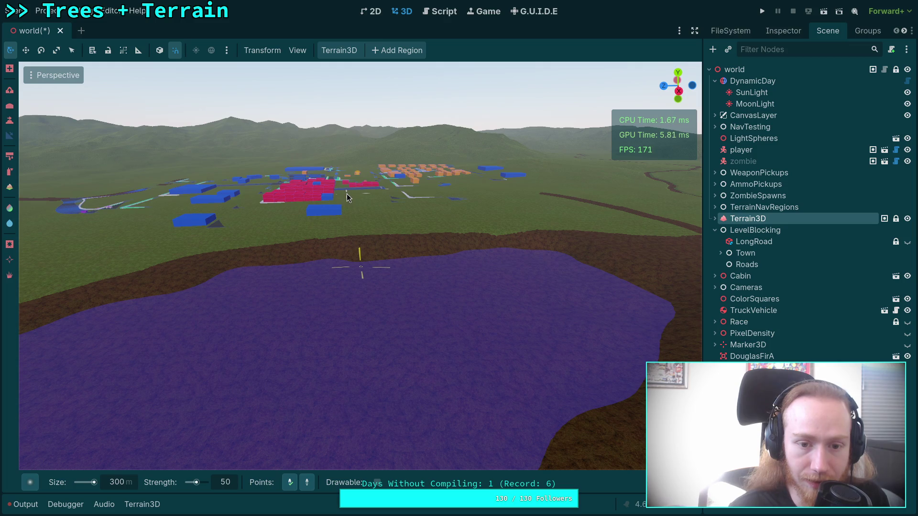
pyautogui.scroll(-5, 346, 195)
pyautogui.scroll(-5, 371, 261)
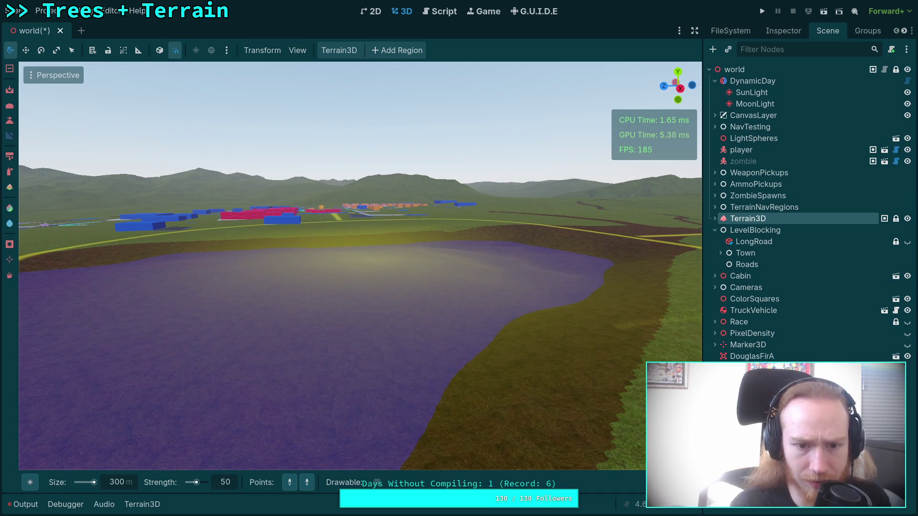
pyautogui.press('w')
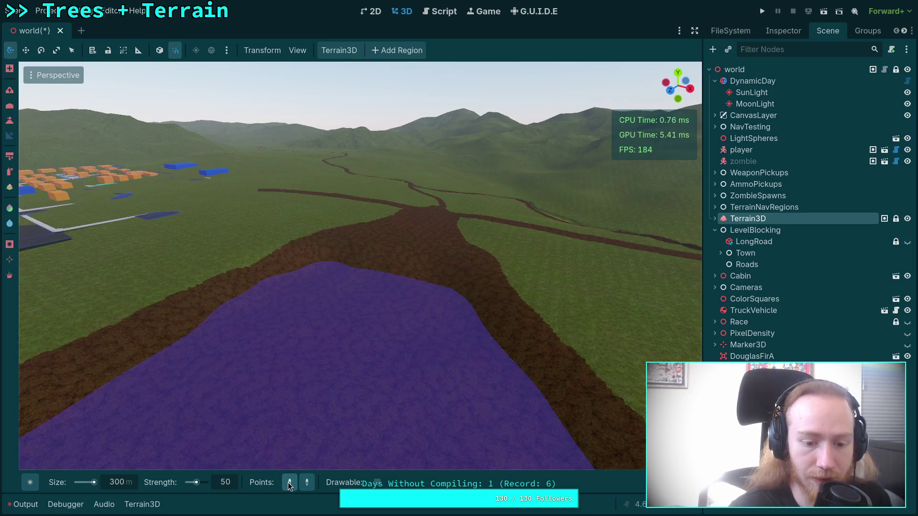
# Click on the lake area, fly along the river, and hold Ctrl to preview the lowering brushes
pyautogui.click(396, 294)
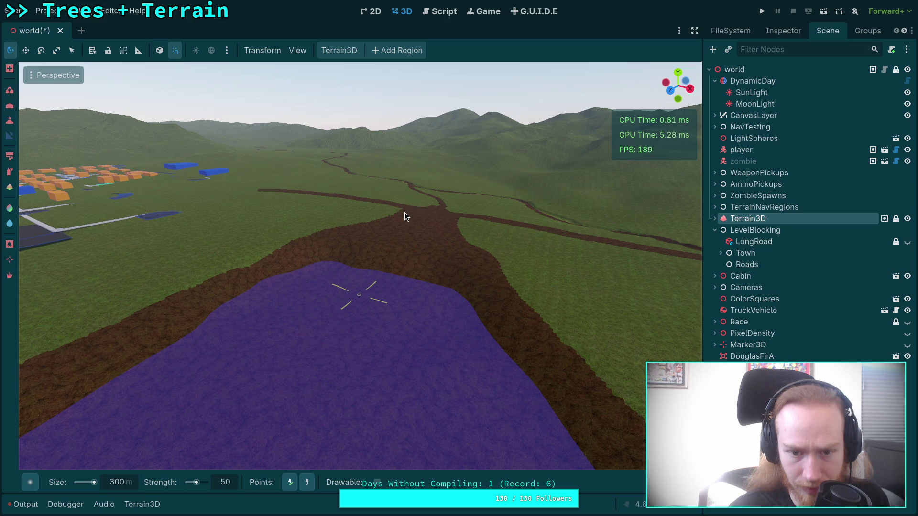
pyautogui.press('w')
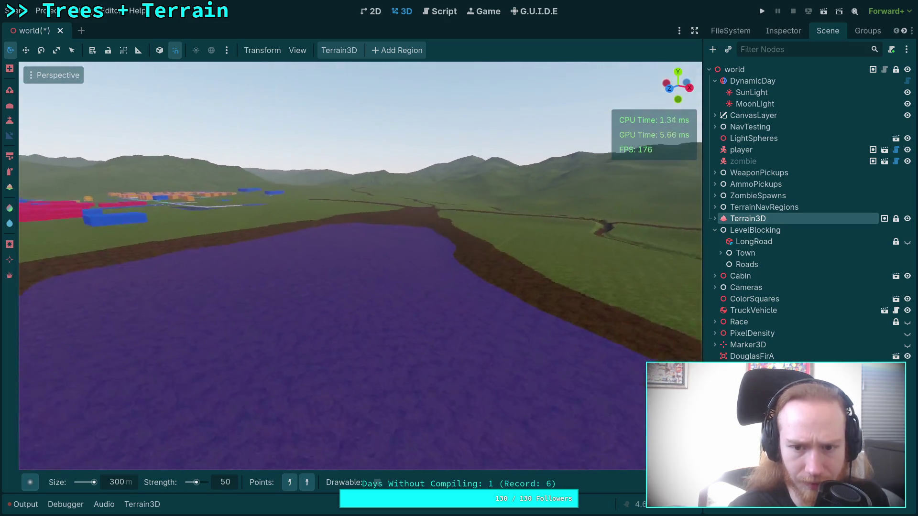
pyautogui.press('w')
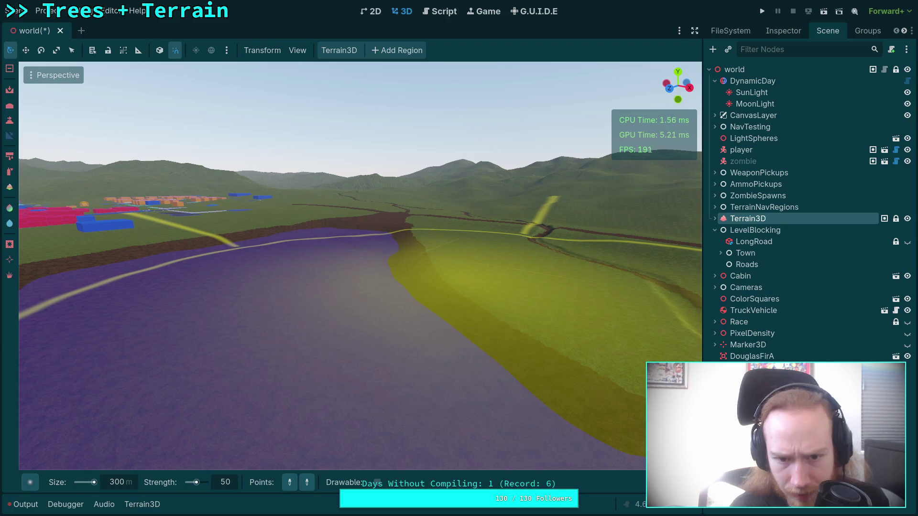
pyautogui.press('ctrl')
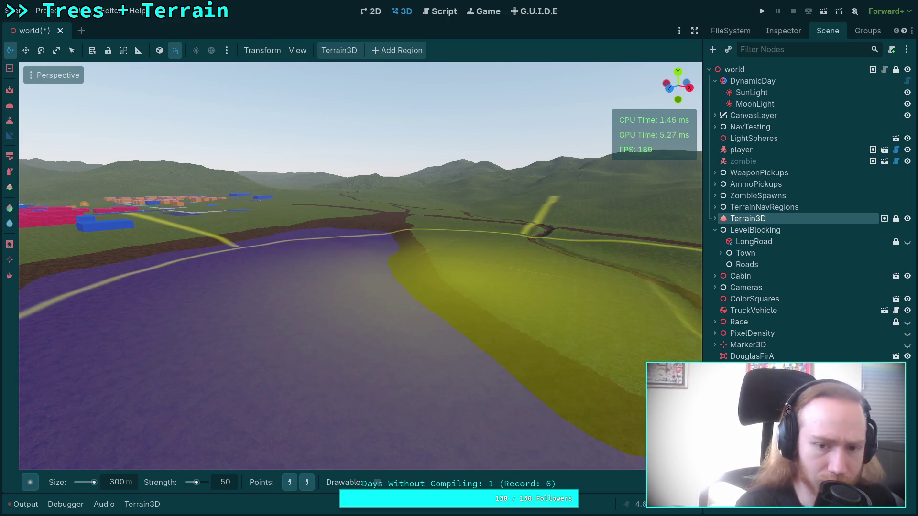
pyautogui.press('ctrl')
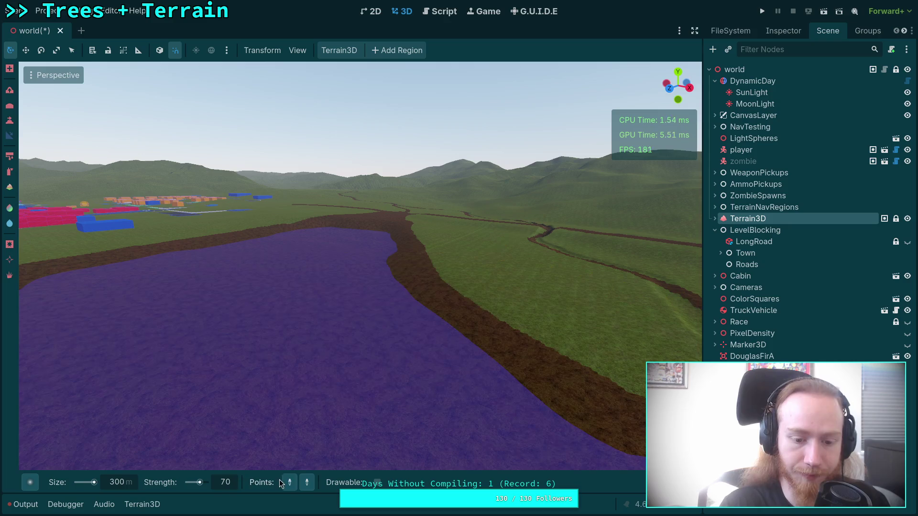
# Reframe the view on the lake and dirt river, rising above the crossing trails
pyautogui.moveTo(338, 260); pyautogui.dragTo(342, 299)
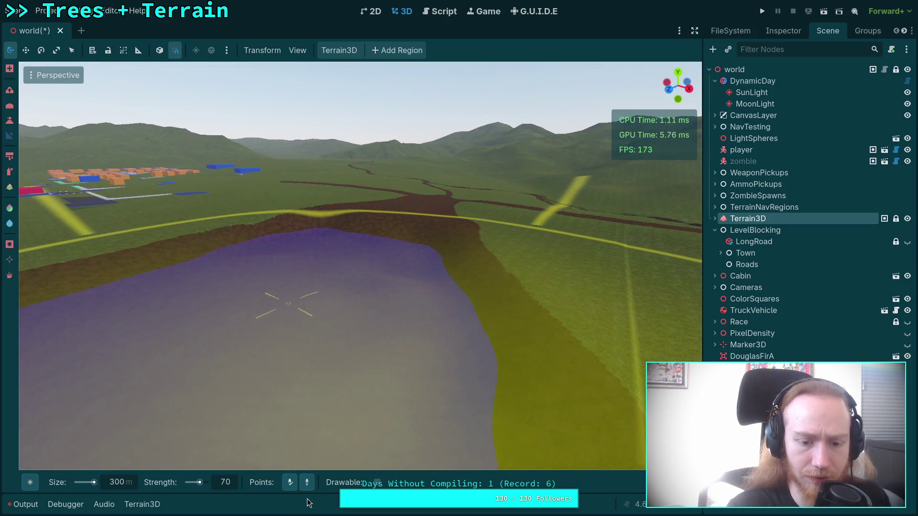
pyautogui.moveTo(287, 301)
pyautogui.mouseDown()
pyautogui.moveTo(273, 400)
pyautogui.moveTo(342, 370)
pyautogui.mouseUp()
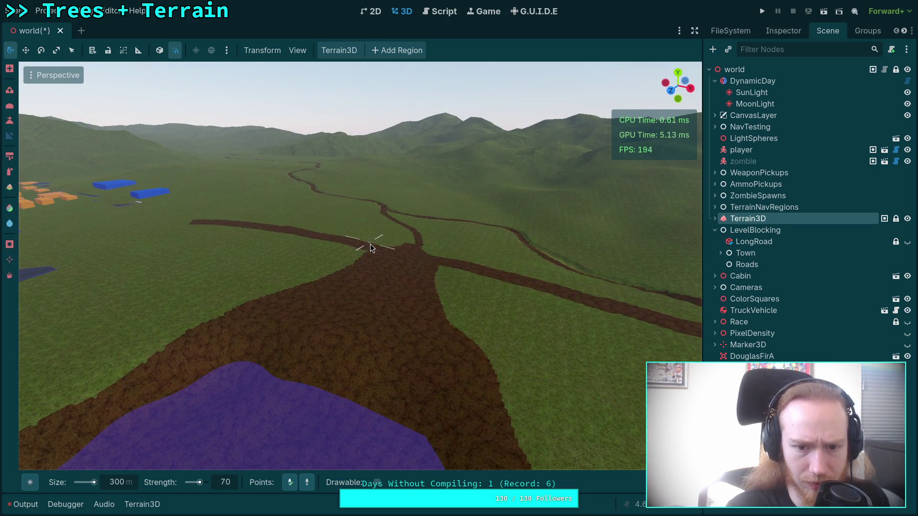
pyautogui.moveTo(370, 243)
pyautogui.mouseDown()
pyautogui.moveTo(380, 278)
pyautogui.moveTo(406, 298)
pyautogui.mouseUp()
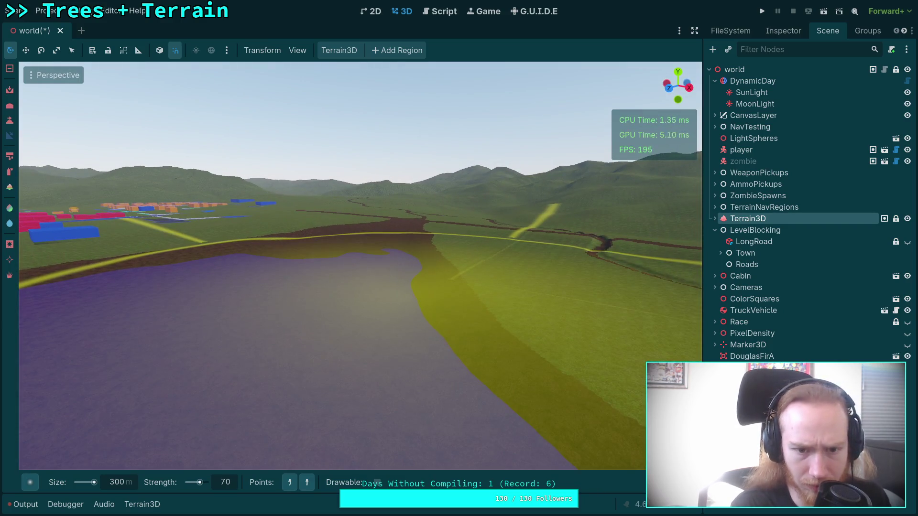
pyautogui.moveTo(349, 281)
pyautogui.mouseDown()
pyautogui.moveTo(382, 296)
pyautogui.moveTo(310, 284)
pyautogui.moveTo(330, 273)
pyautogui.moveTo(407, 270)
pyautogui.moveTo(239, 281)
pyautogui.mouseUp()
pyautogui.press('e')
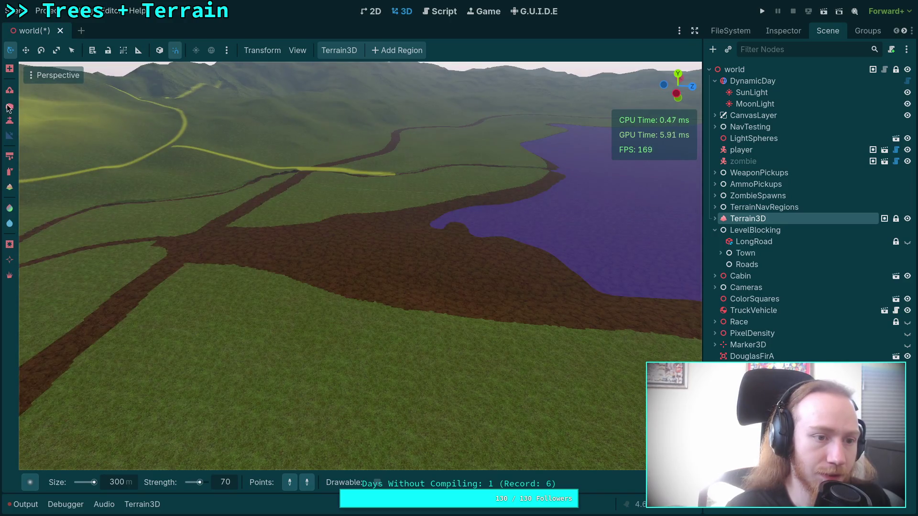
# Switch to the Raise brush and set strength 10 and size 80
pyautogui.click(11, 90)
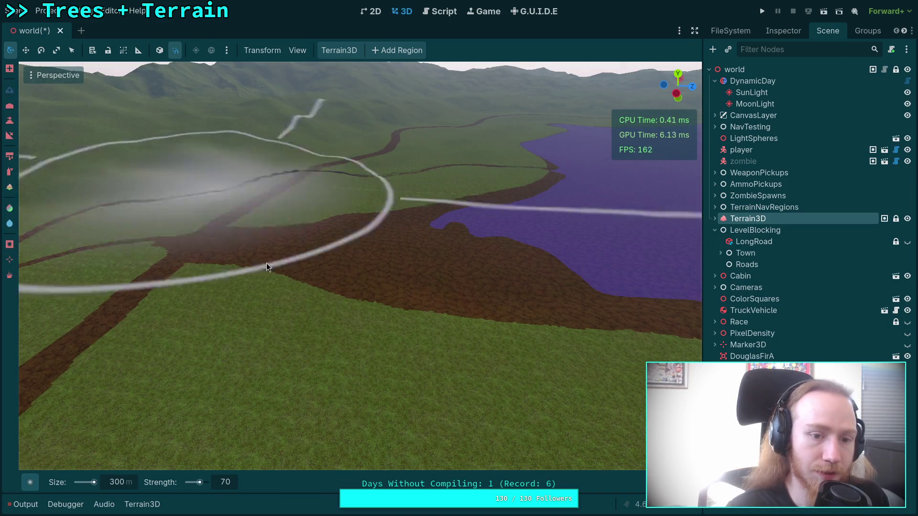
pyautogui.click(119, 483)
pyautogui.write('200')
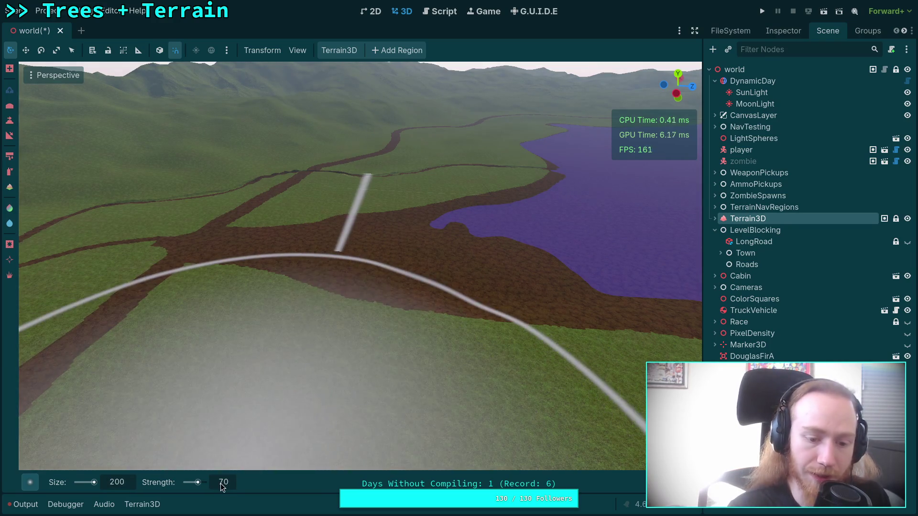
pyautogui.click(220, 484)
pyautogui.write('10')
pyautogui.press('Return')
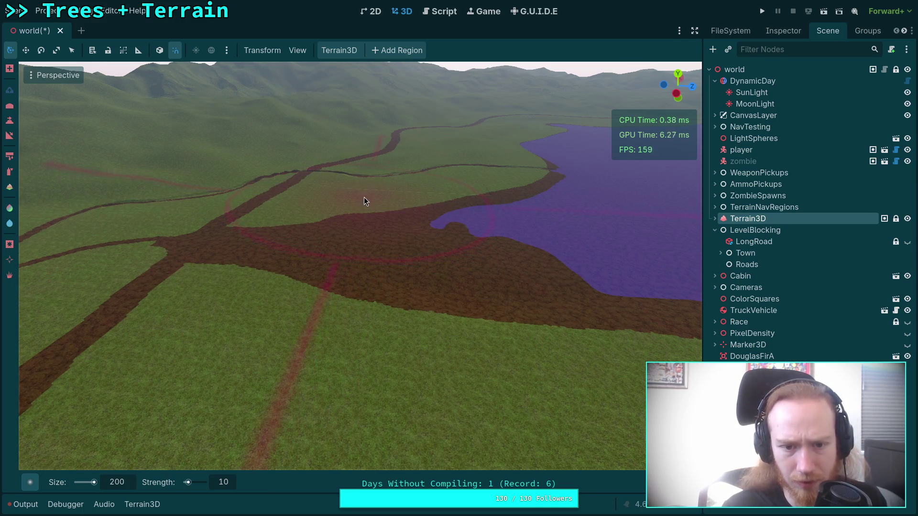
pyautogui.scroll(5, 363, 197)
pyautogui.click(118, 487)
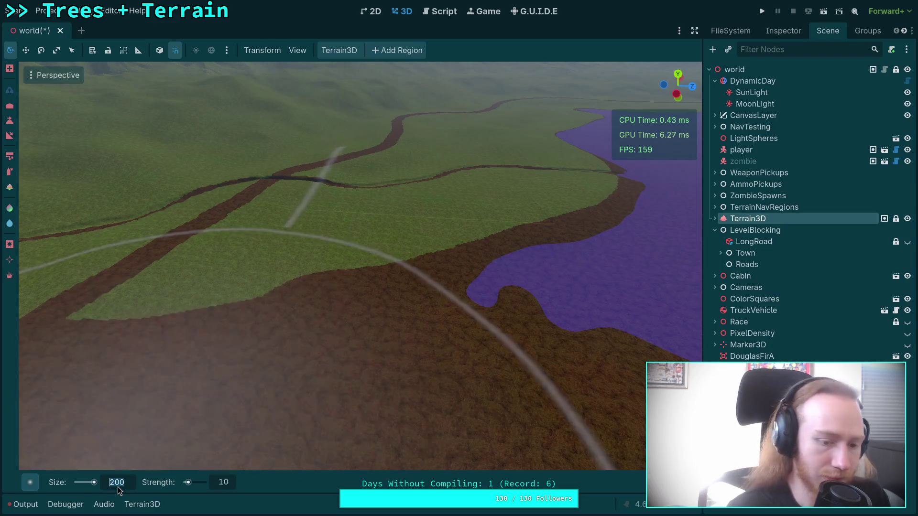
pyautogui.write('80')
pyautogui.press('Return')
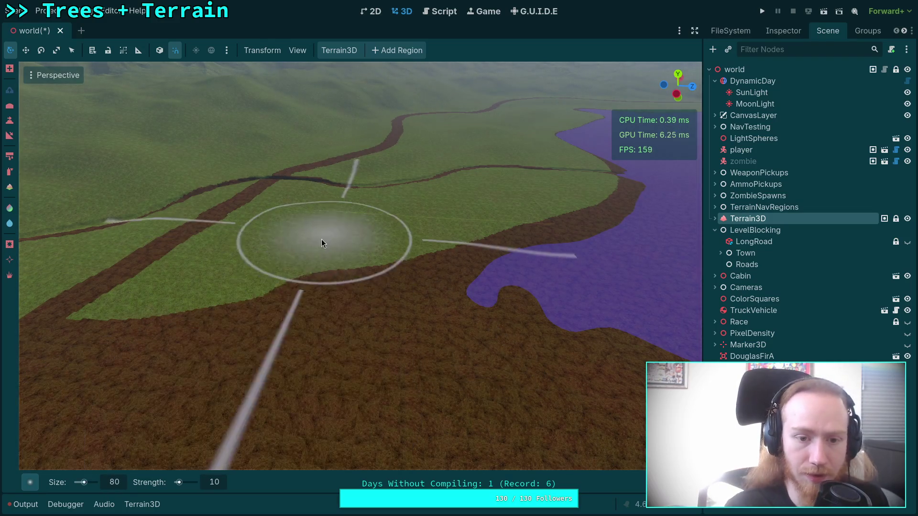
# Position the view over the lake shore and set brush strength to 100
pyautogui.scroll(5, 317, 240)
pyautogui.moveTo(318, 245); pyautogui.dragTo(318, 246)
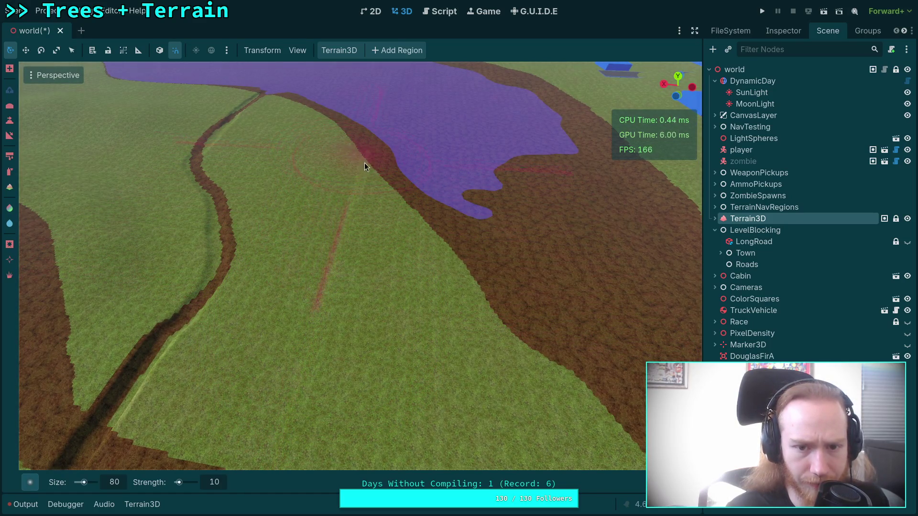
pyautogui.scroll(-5, 343, 284)
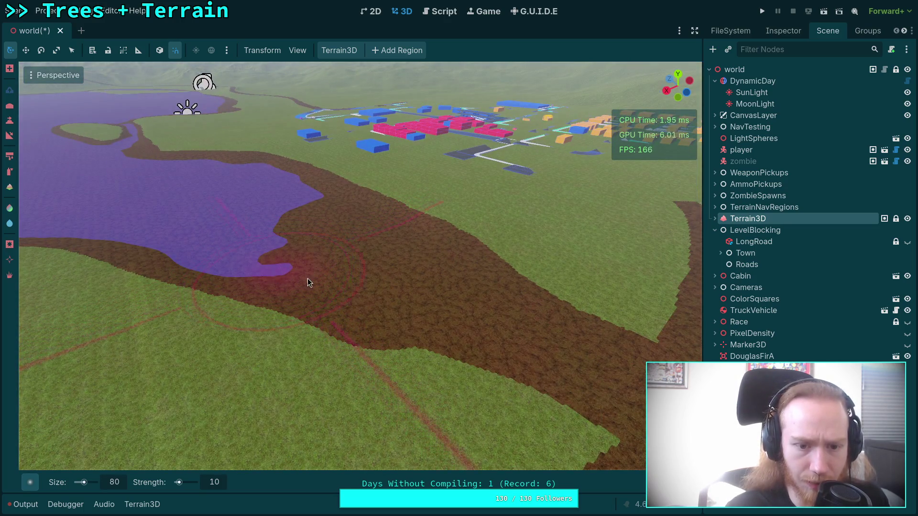
pyautogui.scroll(3, 307, 278)
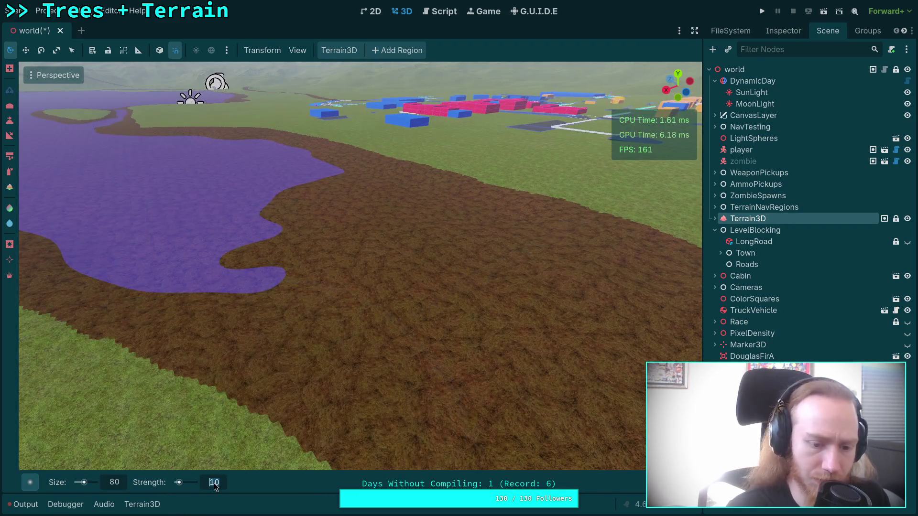
pyautogui.write('100')
pyautogui.press('Return')
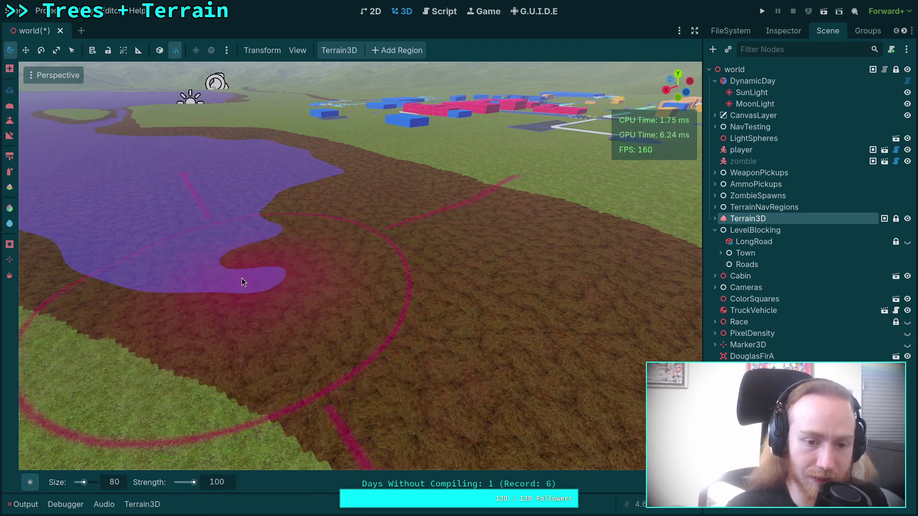
# Raise the ground over the lake's protruding lobe, then fly forward and back out
pyautogui.moveTo(241, 277)
pyautogui.mouseDown()
pyautogui.moveTo(270, 254)
pyautogui.moveTo(210, 281)
pyautogui.moveTo(258, 255)
pyautogui.mouseUp()
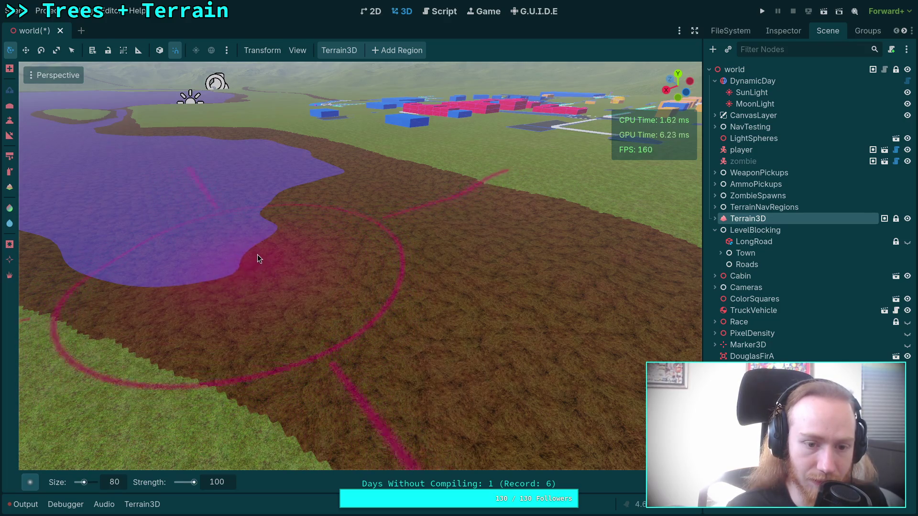
pyautogui.rightClick(291, 216)
pyautogui.press('w')
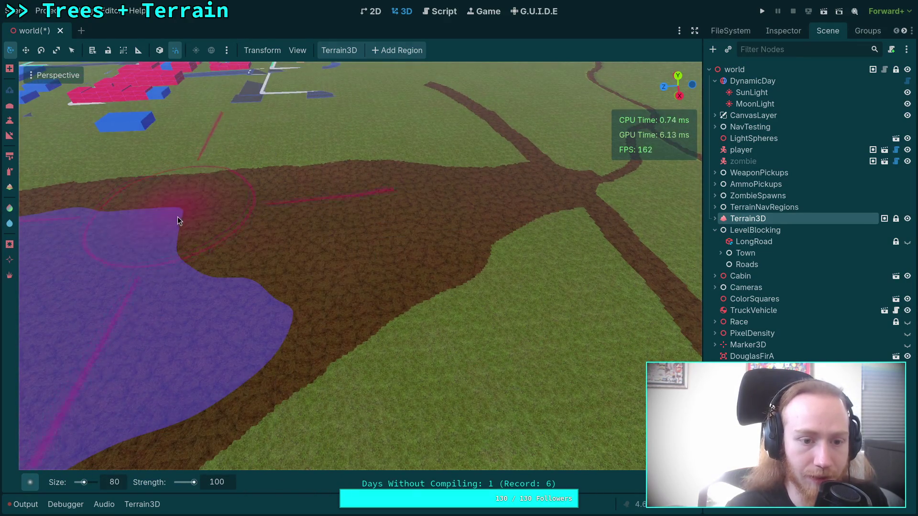
pyautogui.rightClick(152, 220)
pyautogui.press('s')
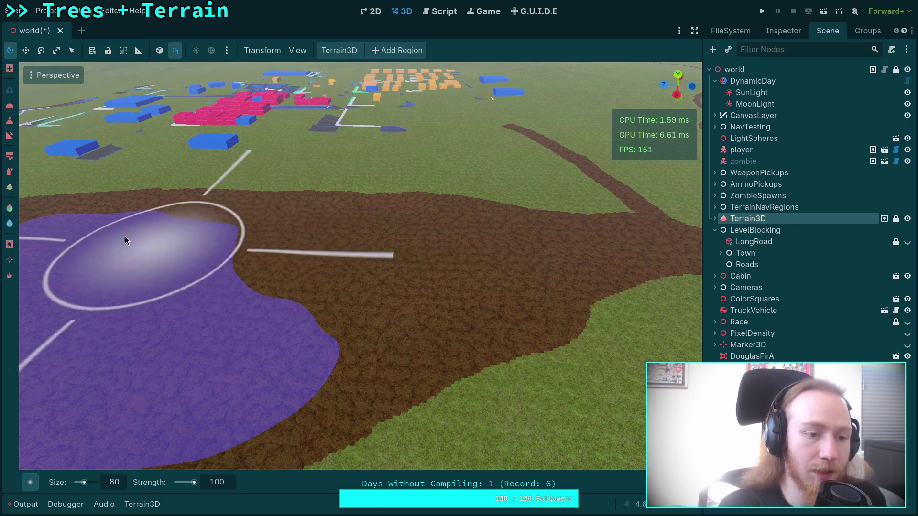
# In texture painting, cover a dirt strip, part of the road, and the curved dirt branch with grass
pyautogui.click(10, 156)
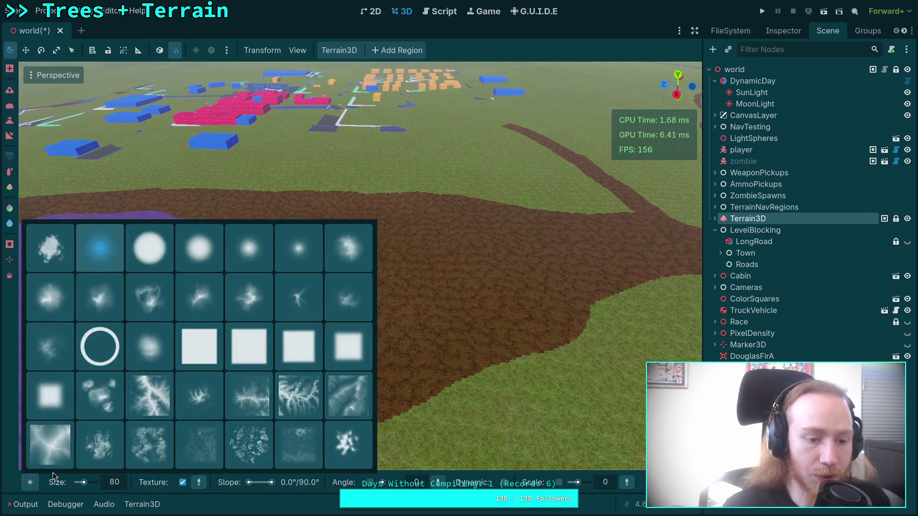
pyautogui.click(146, 508)
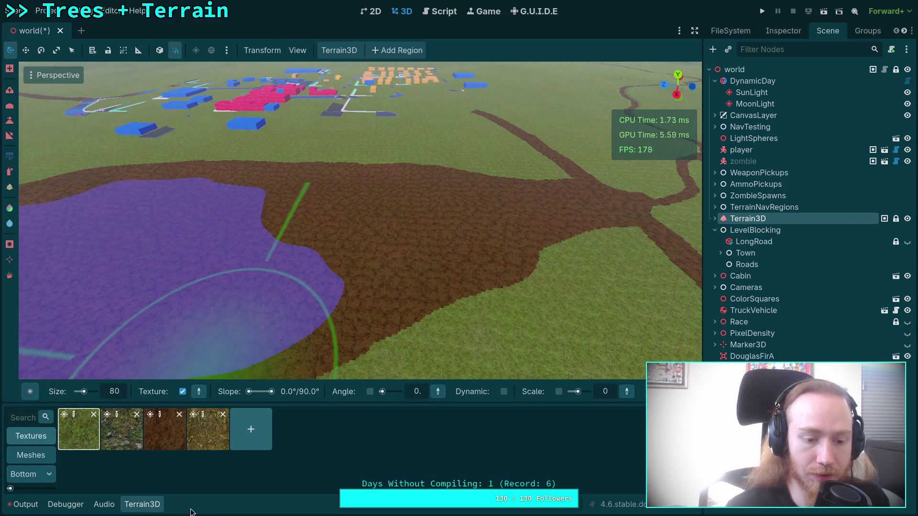
pyautogui.moveTo(348, 180)
pyautogui.mouseDown()
pyautogui.moveTo(317, 170)
pyautogui.moveTo(457, 186)
pyautogui.moveTo(383, 201)
pyautogui.moveTo(413, 288)
pyautogui.moveTo(446, 291)
pyautogui.moveTo(438, 204)
pyautogui.moveTo(470, 219)
pyautogui.moveTo(535, 276)
pyautogui.mouseUp()
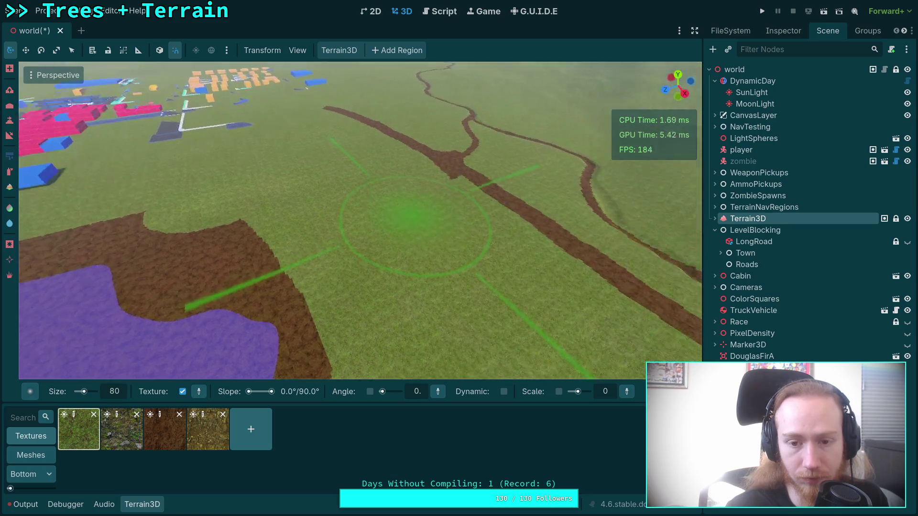
pyautogui.moveTo(588, 260); pyautogui.dragTo(548, 278)
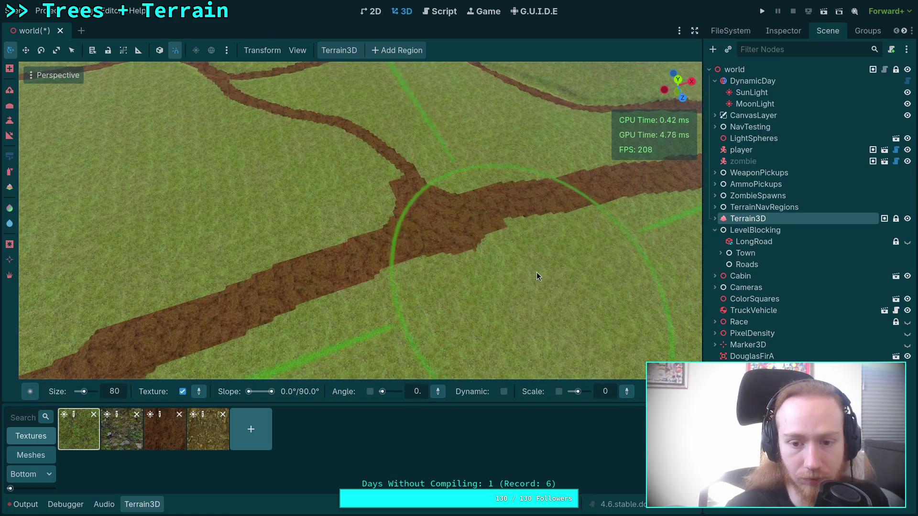
pyautogui.moveTo(364, 175)
pyautogui.mouseDown()
pyautogui.moveTo(359, 183)
pyautogui.moveTo(410, 172)
pyautogui.moveTo(431, 137)
pyautogui.moveTo(228, 116)
pyautogui.mouseUp()
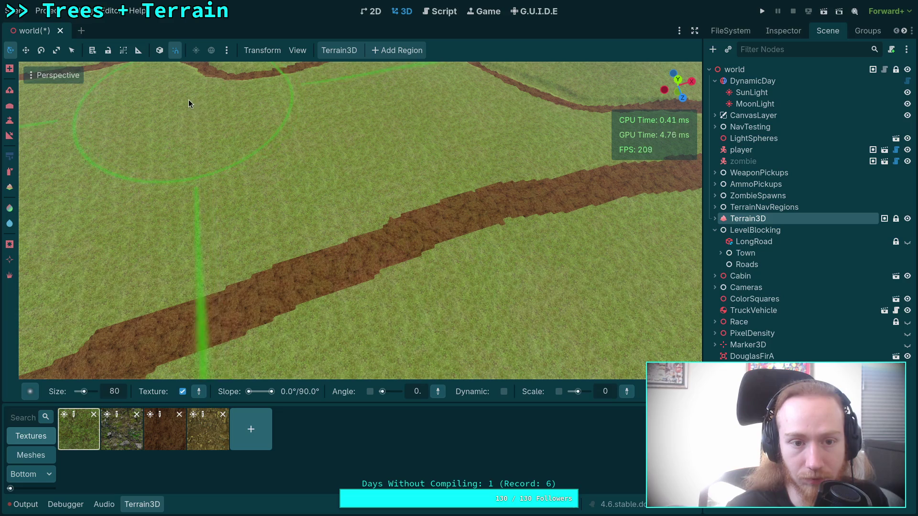
# Fly over to the lake and paint grass over the dirt bank beside the channel
pyautogui.press('w')
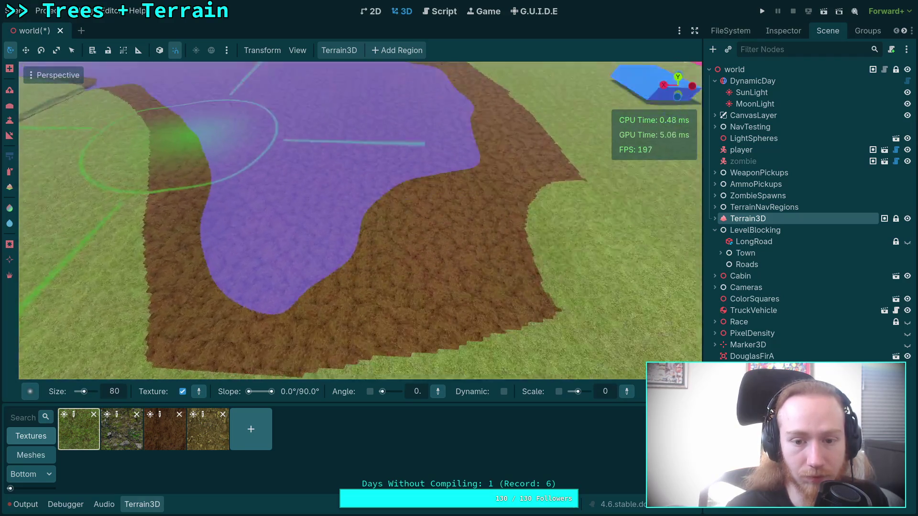
pyautogui.press('w')
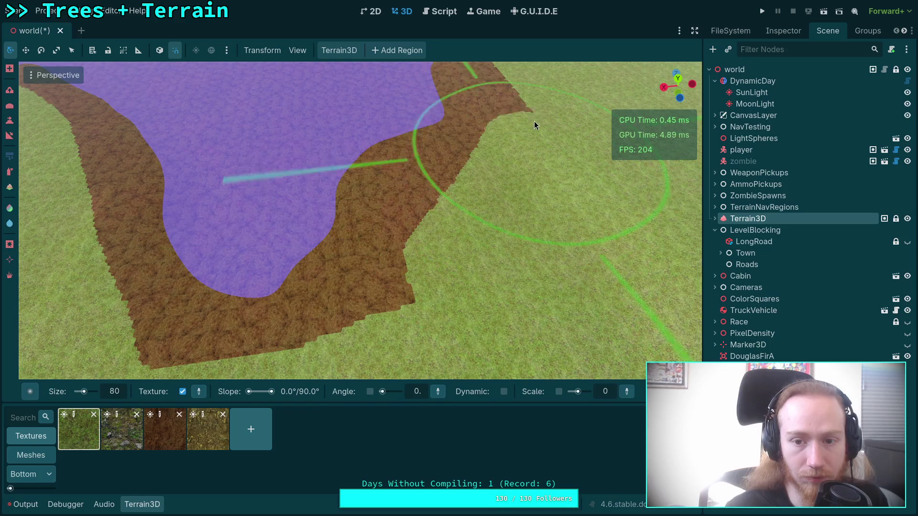
pyautogui.moveTo(535, 125)
pyautogui.mouseDown()
pyautogui.moveTo(482, 167)
pyautogui.moveTo(424, 190)
pyautogui.moveTo(373, 292)
pyautogui.moveTo(331, 341)
pyautogui.moveTo(219, 359)
pyautogui.moveTo(122, 297)
pyautogui.moveTo(202, 279)
pyautogui.moveTo(274, 283)
pyautogui.moveTo(394, 165)
pyautogui.moveTo(500, 105)
pyautogui.mouseUp()
pyautogui.press('w')
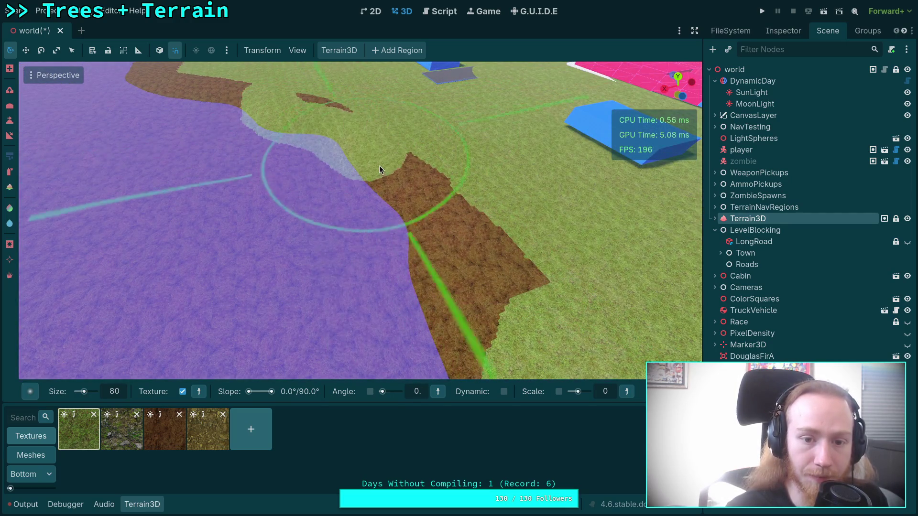
pyautogui.moveTo(379, 169)
pyautogui.mouseDown()
pyautogui.moveTo(437, 314)
pyautogui.moveTo(476, 242)
pyautogui.mouseUp()
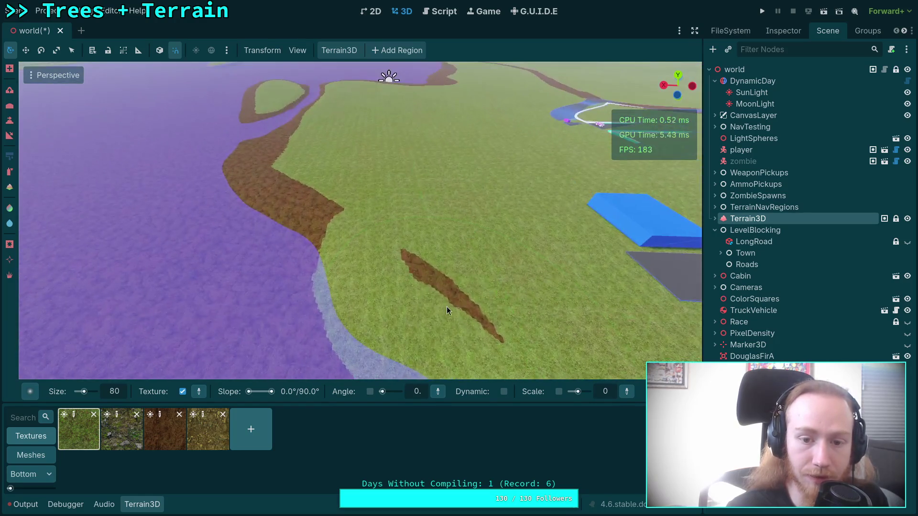
pyautogui.press('w')
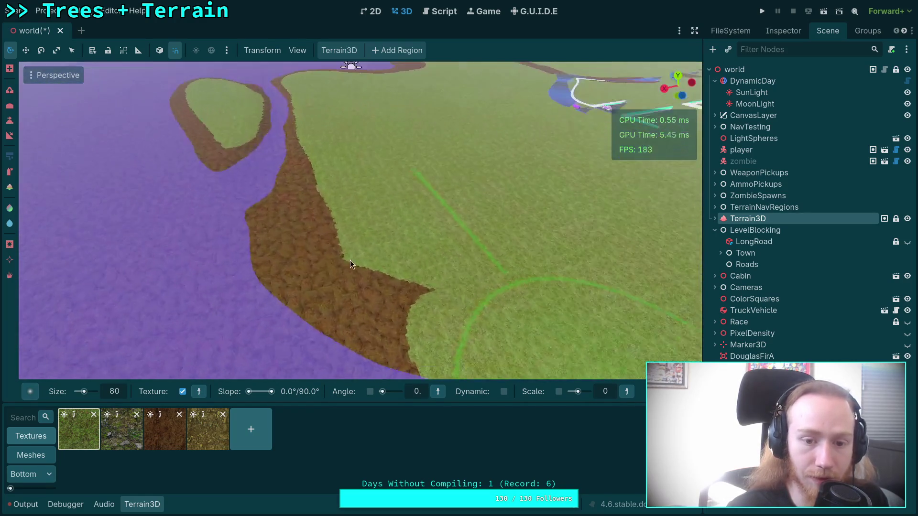
pyautogui.moveTo(453, 323)
pyautogui.mouseDown()
pyautogui.moveTo(319, 289)
pyautogui.moveTo(268, 265)
pyautogui.mouseUp()
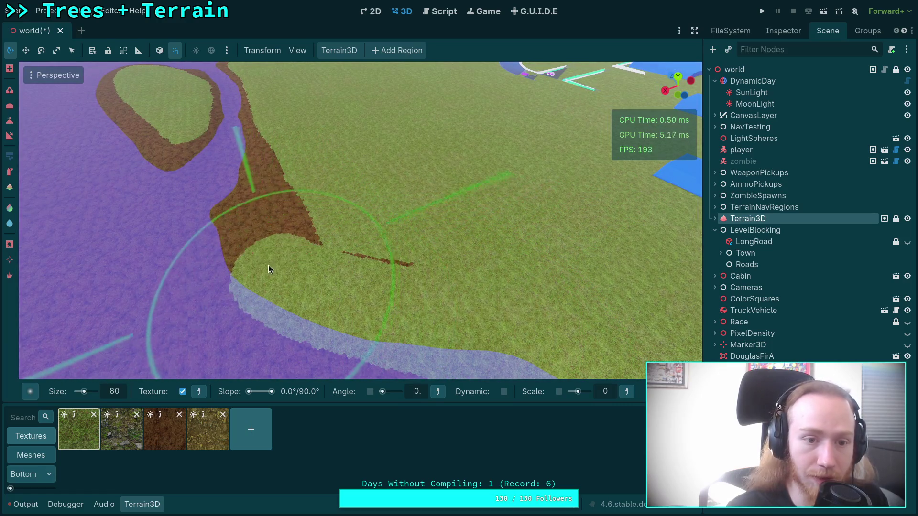
# Move the camera near the island and paint pale texture along the grass edge
pyautogui.press('s')
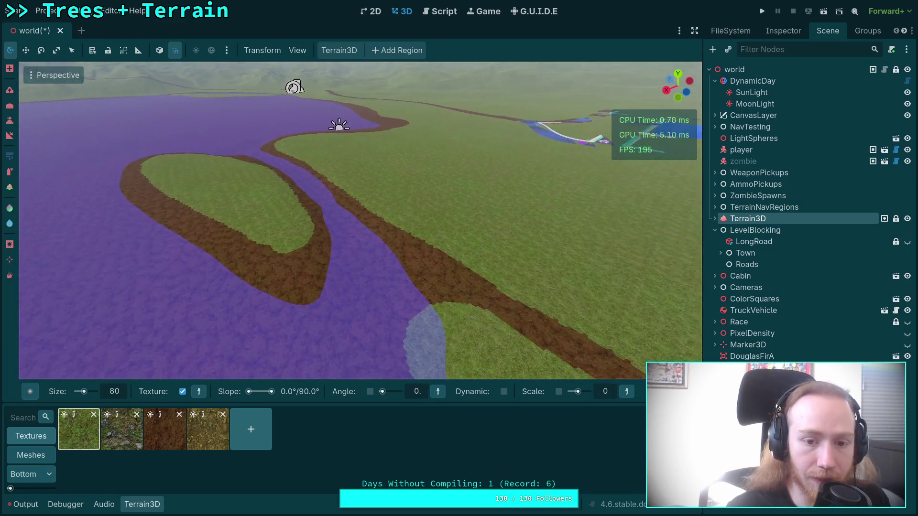
pyautogui.press('w')
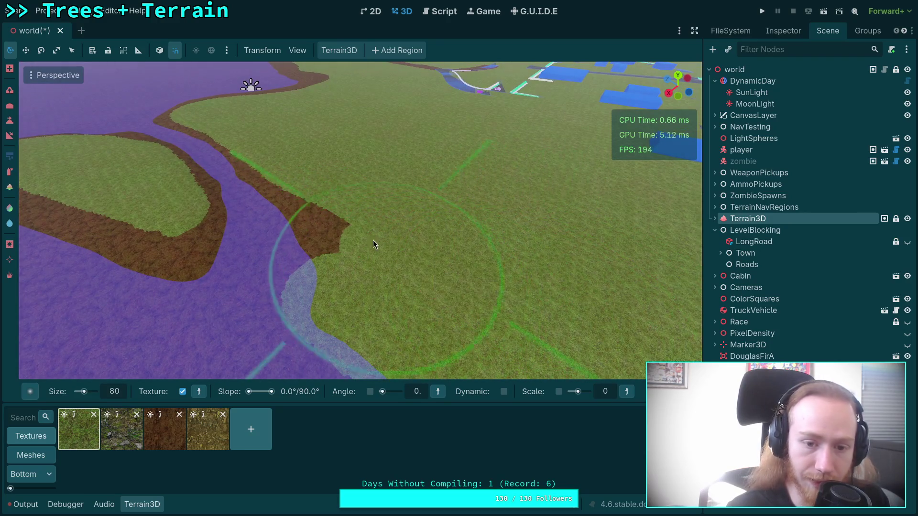
pyautogui.press('w')
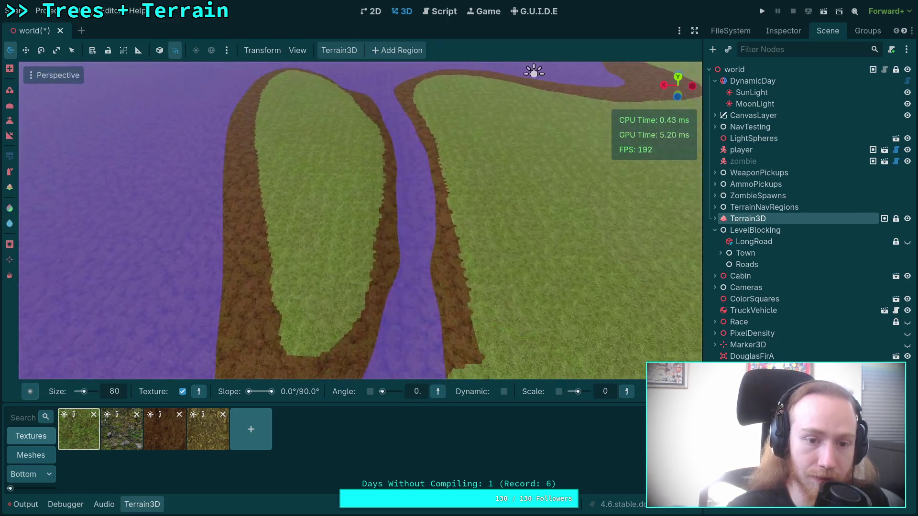
pyautogui.press('a')
pyautogui.moveTo(305, 125)
pyautogui.mouseDown()
pyautogui.moveTo(303, 110)
pyautogui.moveTo(301, 157)
pyautogui.moveTo(317, 221)
pyautogui.moveTo(373, 316)
pyautogui.moveTo(409, 249)
pyautogui.moveTo(404, 143)
pyautogui.mouseUp()
# Paint pale texture along the grass edge of the purple lake area
pyautogui.scroll(2, 319, 207)
pyautogui.scroll(3, 404, 142)
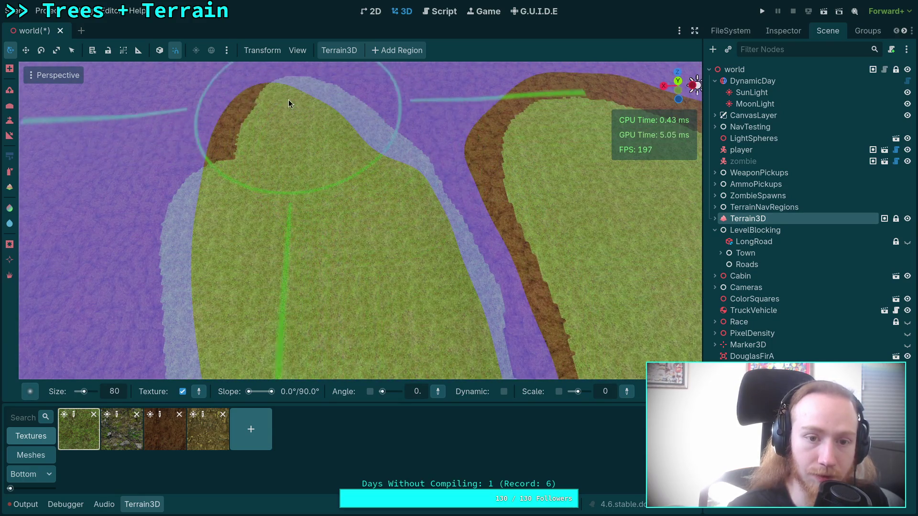
pyautogui.moveTo(323, 216); pyautogui.dragTo(287, 144)
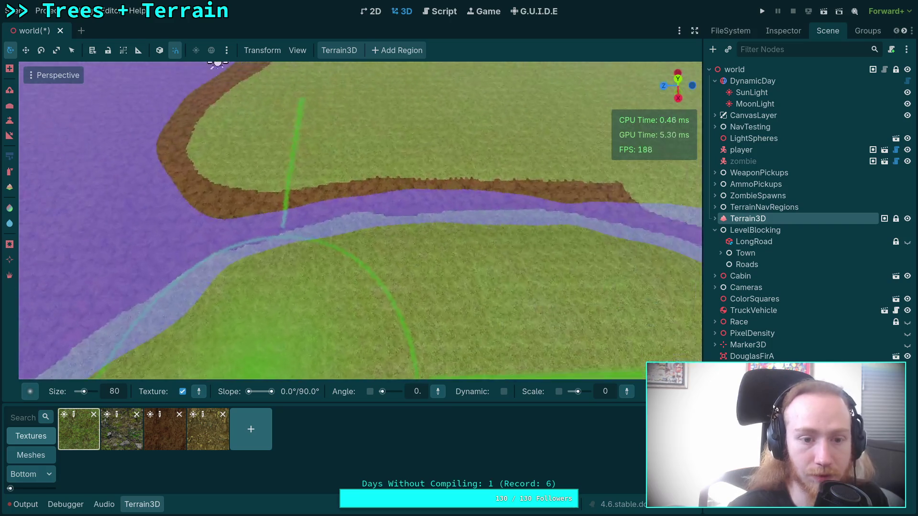
pyautogui.moveTo(218, 62)
pyautogui.mouseDown()
pyautogui.moveTo(190, 150)
pyautogui.moveTo(140, 103)
pyautogui.moveTo(286, 115)
pyautogui.moveTo(247, 143)
pyautogui.mouseUp()
pyautogui.moveTo(330, 229)
pyautogui.mouseDown()
pyautogui.moveTo(430, 148)
pyautogui.moveTo(487, 126)
pyautogui.moveTo(537, 69)
pyautogui.moveTo(412, 180)
pyautogui.mouseUp()
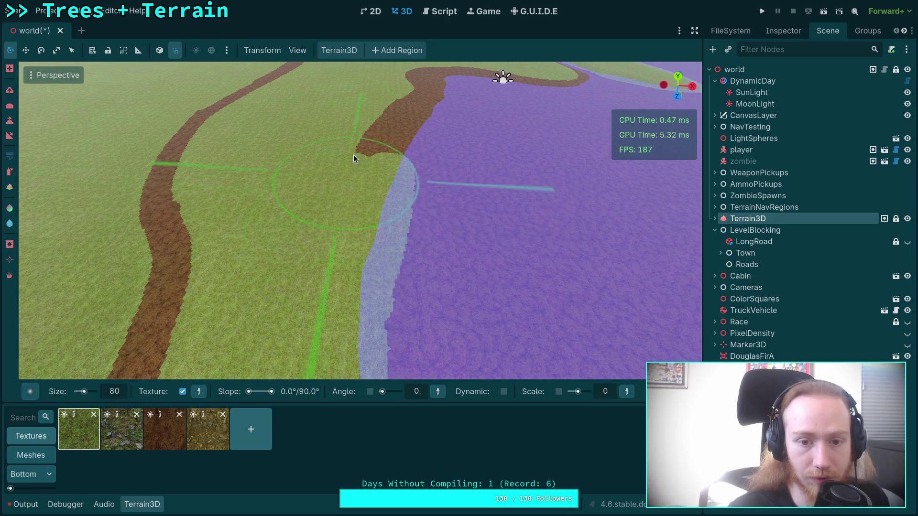
# Move to a top-down view of another shore stretch and paint grass over the brown bank
pyautogui.moveTo(399, 172)
pyautogui.mouseDown()
pyautogui.moveTo(426, 287)
pyautogui.moveTo(373, 204)
pyautogui.mouseUp()
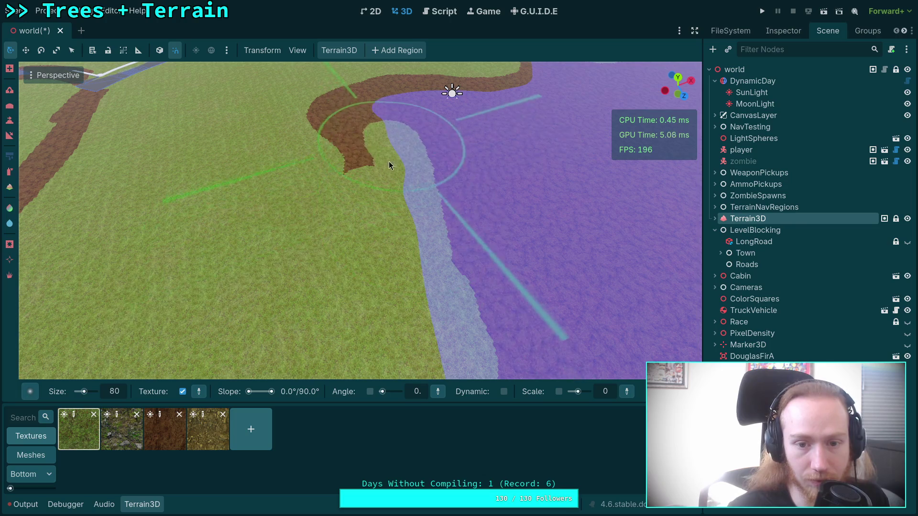
pyautogui.moveTo(358, 137)
pyautogui.mouseDown()
pyautogui.moveTo(311, 139)
pyautogui.moveTo(317, 179)
pyautogui.moveTo(359, 158)
pyautogui.moveTo(374, 267)
pyautogui.moveTo(458, 139)
pyautogui.moveTo(391, 239)
pyautogui.moveTo(463, 260)
pyautogui.mouseUp()
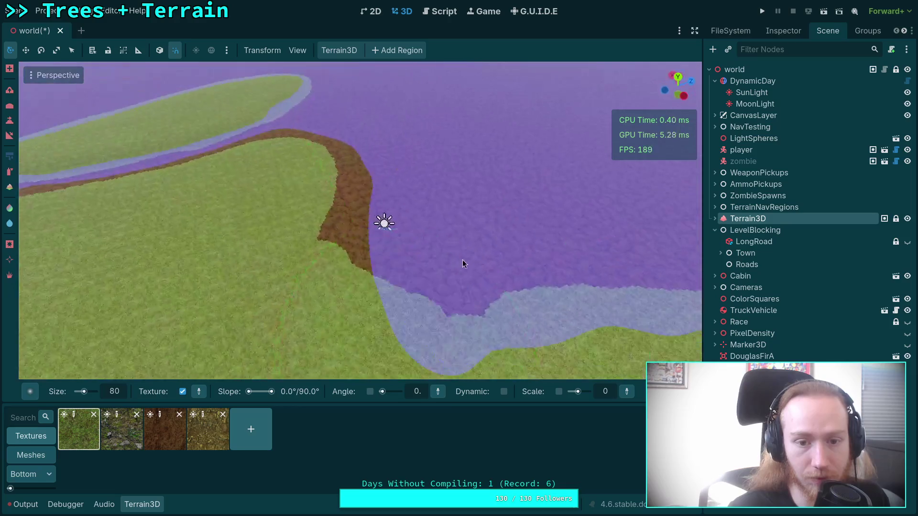
pyautogui.moveTo(351, 153)
pyautogui.mouseDown()
pyautogui.moveTo(406, 230)
pyautogui.moveTo(501, 154)
pyautogui.moveTo(455, 211)
pyautogui.moveTo(476, 285)
pyautogui.moveTo(198, 204)
pyautogui.moveTo(431, 310)
pyautogui.moveTo(410, 338)
pyautogui.moveTo(330, 296)
pyautogui.moveTo(259, 227)
pyautogui.moveTo(306, 222)
pyautogui.moveTo(321, 209)
pyautogui.mouseUp()
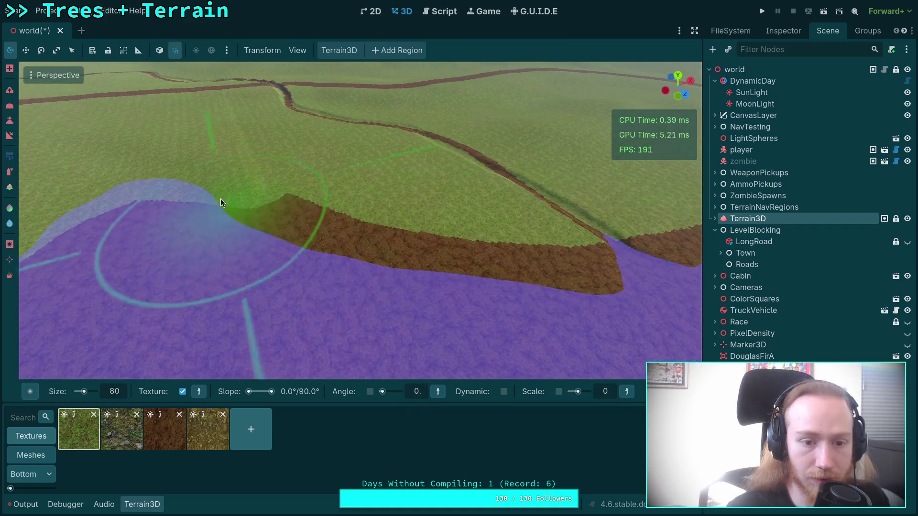
pyautogui.moveTo(219, 198)
pyautogui.mouseDown()
pyautogui.moveTo(371, 239)
pyautogui.moveTo(471, 251)
pyautogui.moveTo(317, 209)
pyautogui.moveTo(360, 210)
pyautogui.moveTo(479, 267)
pyautogui.moveTo(497, 264)
pyautogui.moveTo(400, 299)
pyautogui.moveTo(395, 203)
pyautogui.moveTo(362, 248)
pyautogui.moveTo(267, 196)
pyautogui.moveTo(345, 256)
pyautogui.moveTo(149, 504)
pyautogui.mouseUp()
# Switch to the Terrain3D Height sculpt tool and sample trail heights of 3.3, 4.1 and 3.4
pyautogui.click(150, 504)
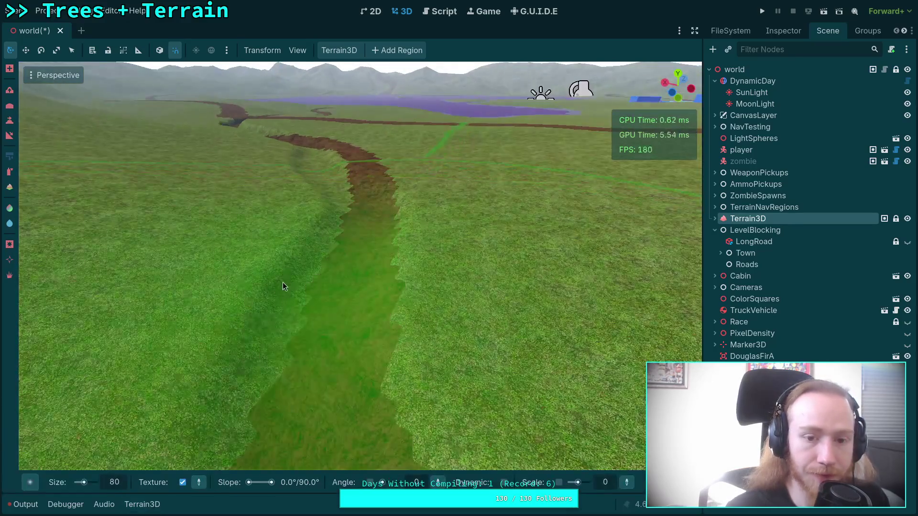
pyautogui.moveTo(283, 282)
pyautogui.mouseDown()
pyautogui.moveTo(296, 249)
pyautogui.moveTo(174, 261)
pyautogui.moveTo(96, 201)
pyautogui.mouseUp()
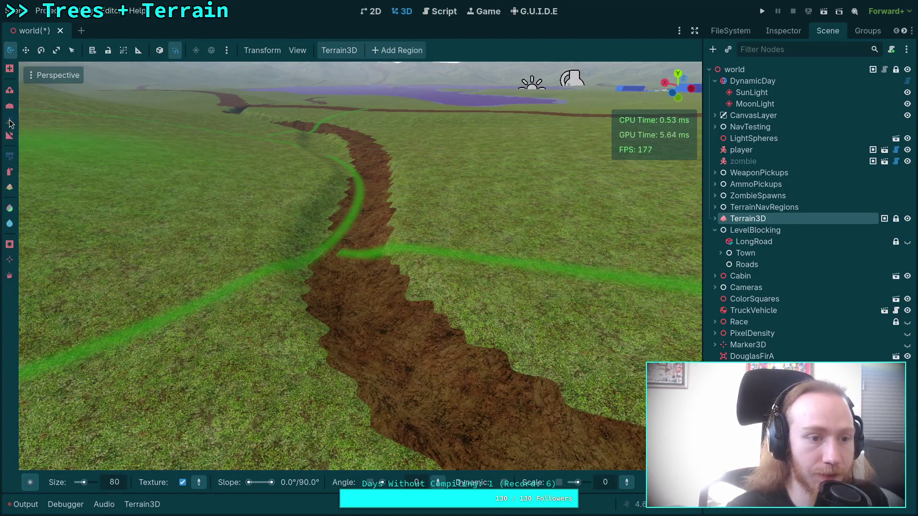
pyautogui.click(9, 120)
pyautogui.click(348, 485)
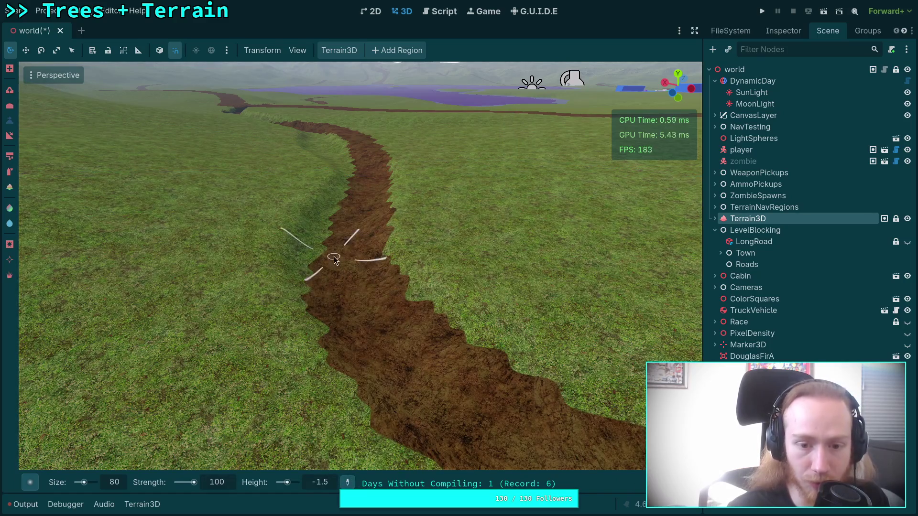
pyautogui.click(344, 260)
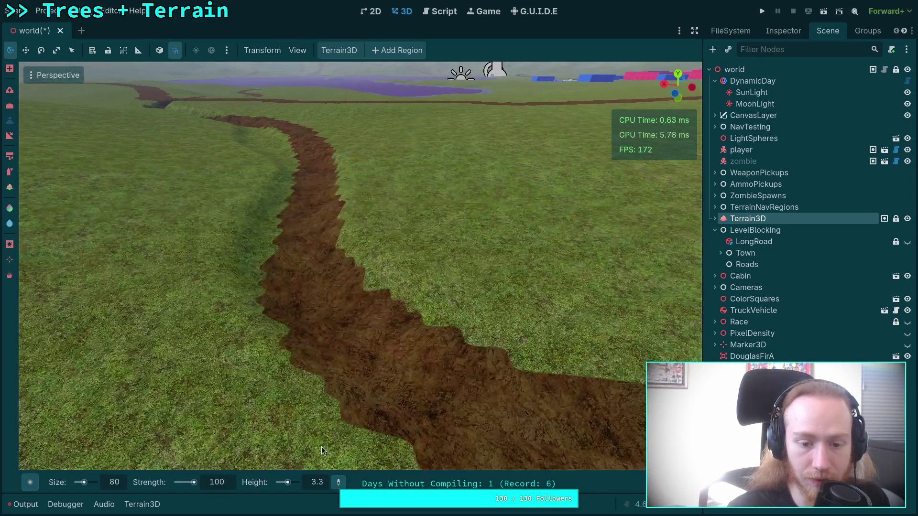
pyautogui.click(339, 482)
pyautogui.click(445, 423)
pyautogui.click(338, 483)
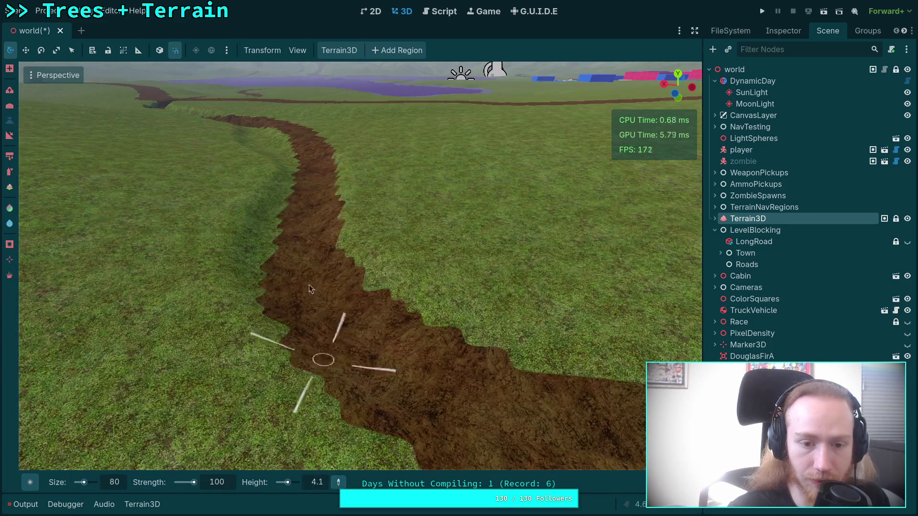
pyautogui.click(312, 184)
# Sample more trail and bank heights (2.3, 3.4, 3.2), then begin editing the Height field directly
pyautogui.moveTo(312, 184); pyautogui.dragTo(320, 210)
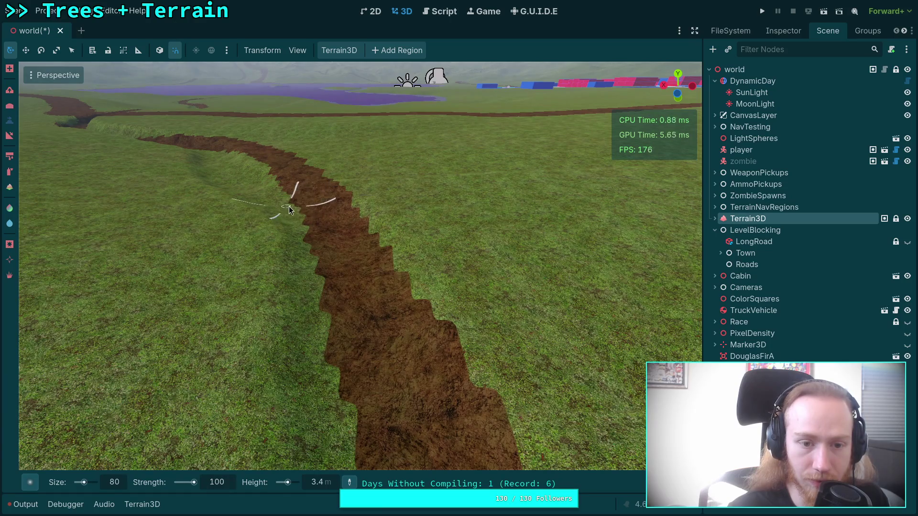
pyautogui.scroll(5, 289, 206)
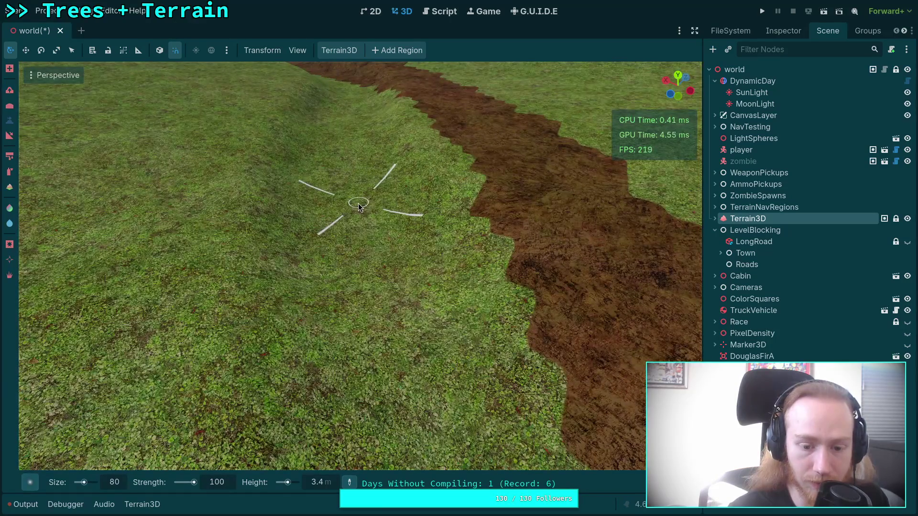
pyautogui.click(358, 203)
pyautogui.scroll(-5, 340, 245)
pyautogui.scroll(10, 337, 266)
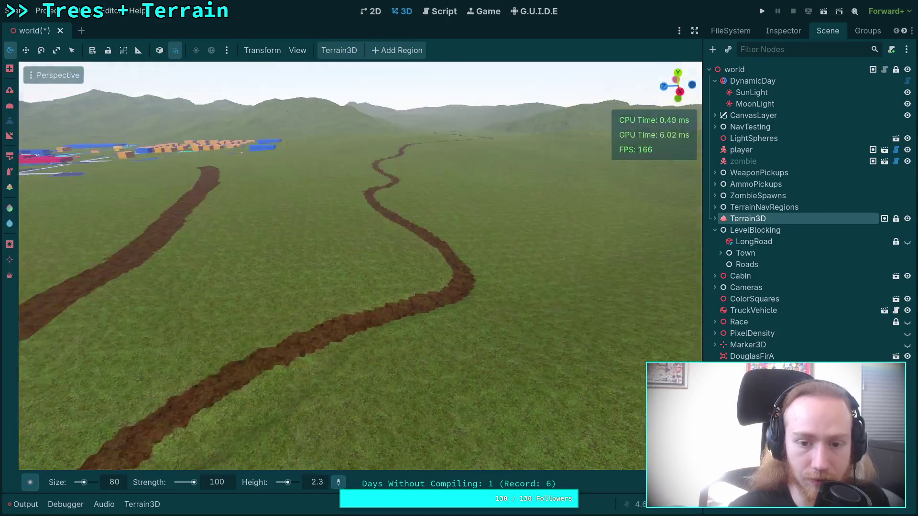
pyautogui.scroll(5, 328, 338)
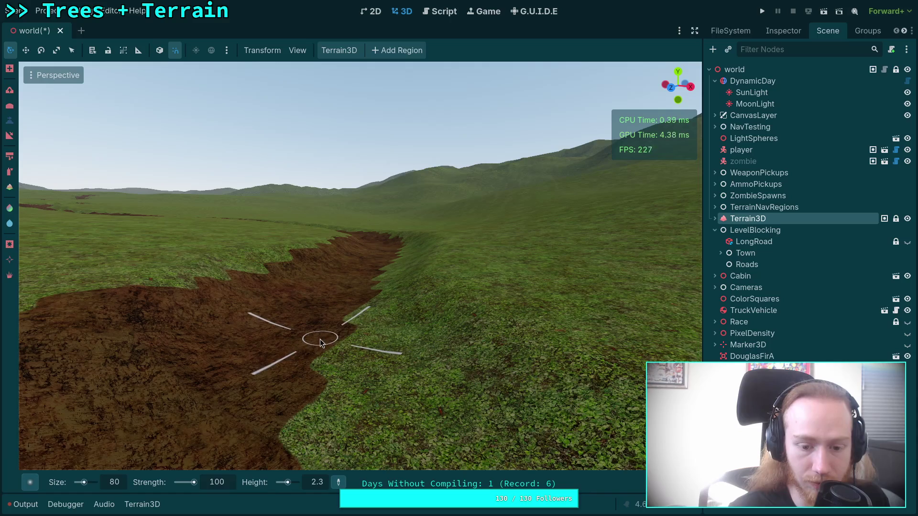
pyautogui.click(320, 339)
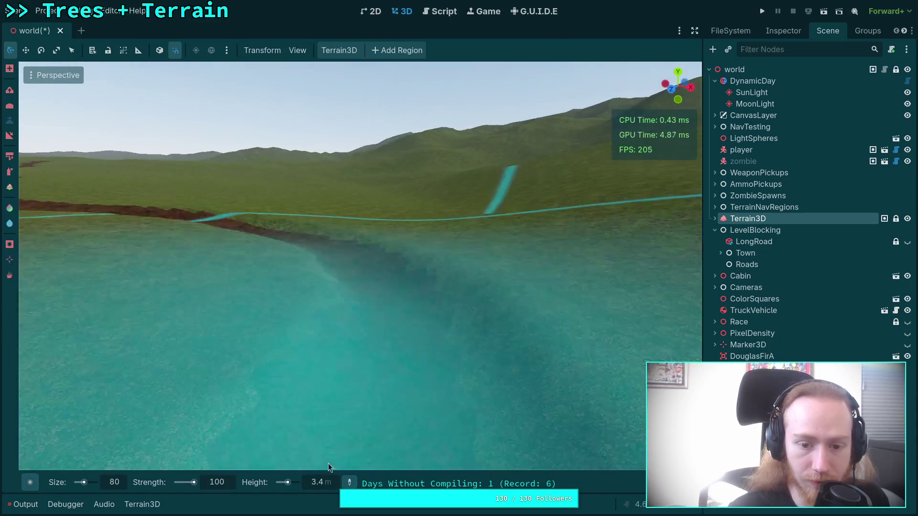
pyautogui.click(349, 482)
pyautogui.click(397, 326)
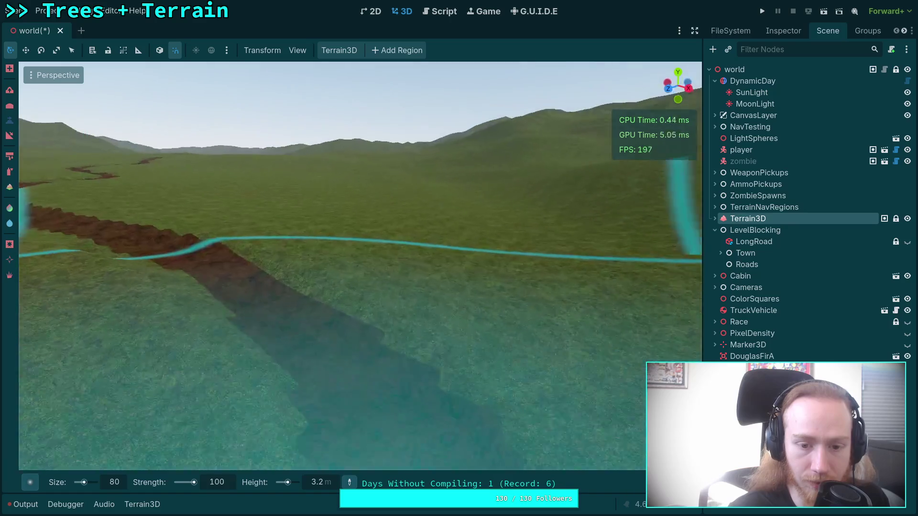
pyautogui.scroll(5, 360, 390)
pyautogui.scroll(-5, 341, 442)
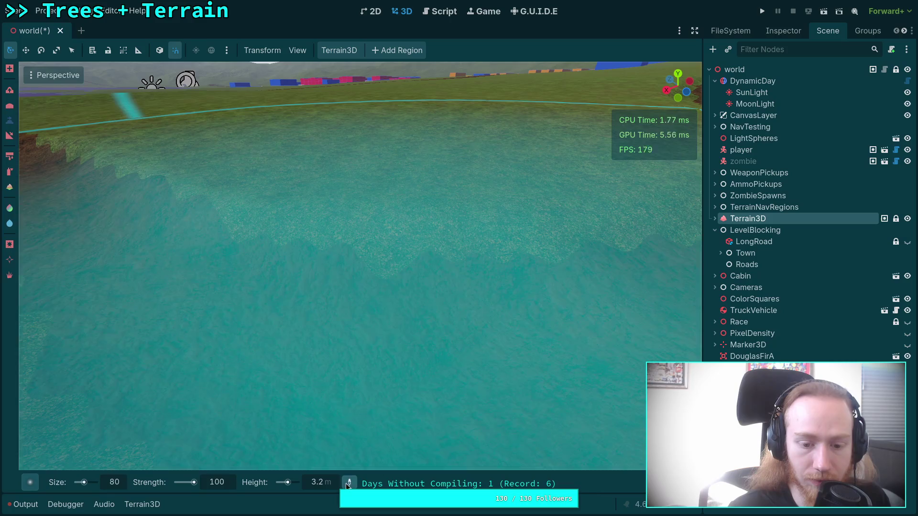
pyautogui.click(350, 482)
pyautogui.click(370, 325)
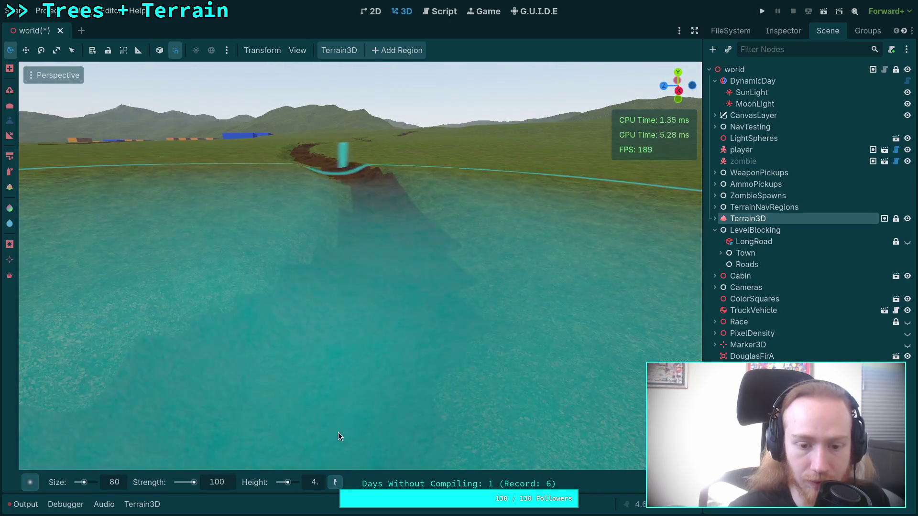
pyautogui.scroll(3, 338, 433)
pyautogui.click(316, 483)
# Set the brush to height 3, size 10 and strength 5, and choose a different brush shape
pyautogui.write('3')
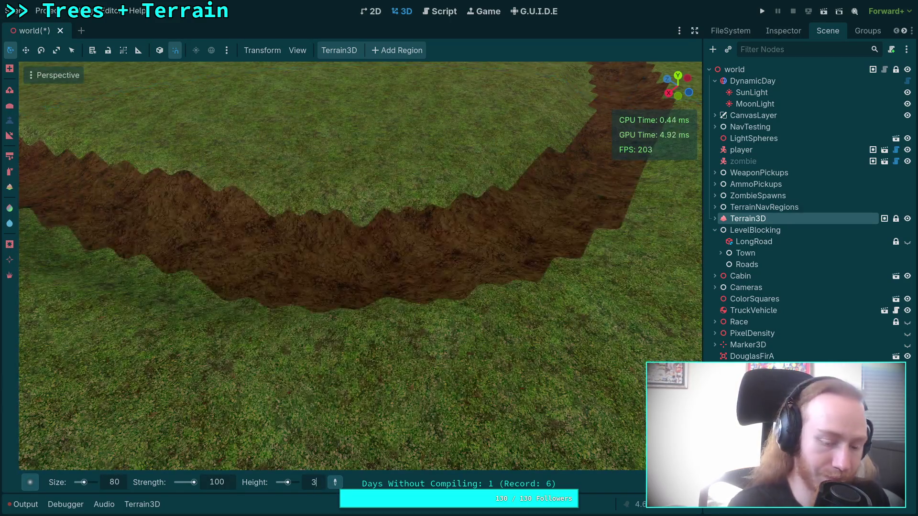
pyautogui.moveTo(249, 390); pyautogui.dragTo(64, 156)
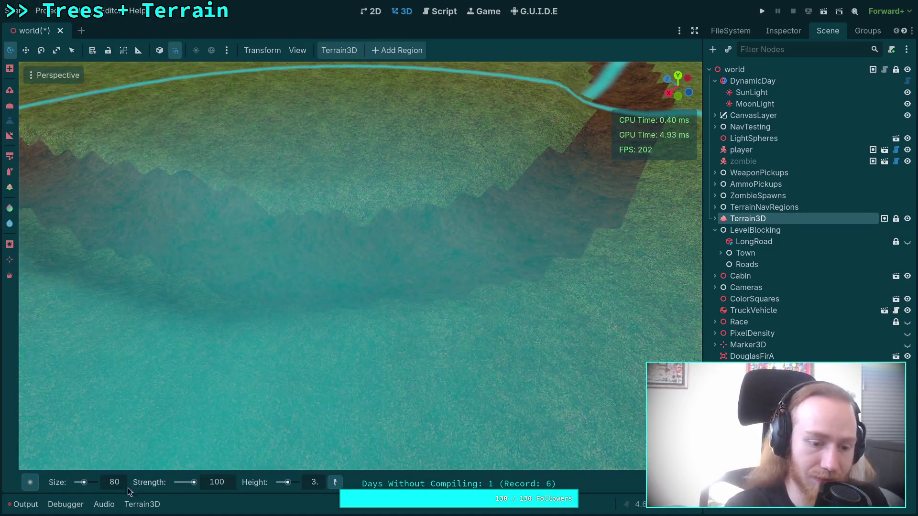
pyautogui.click(119, 485)
pyautogui.write('10')
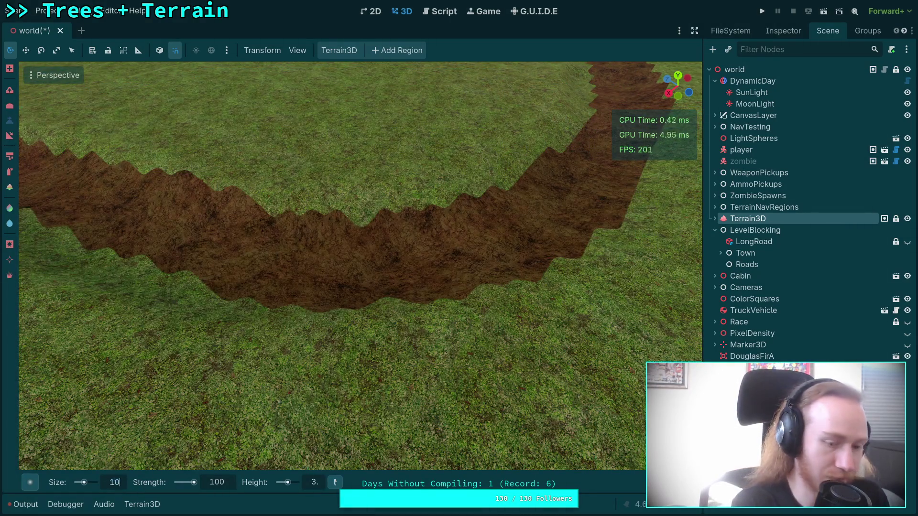
pyautogui.click(224, 482)
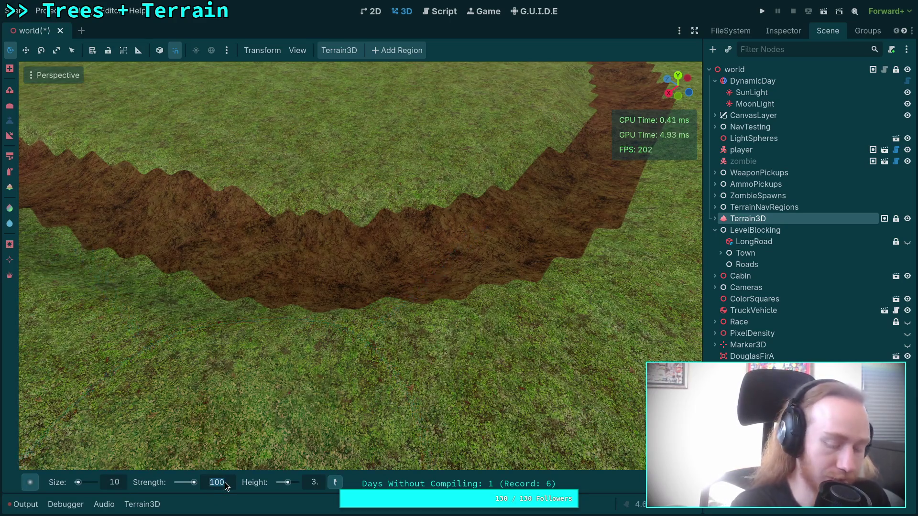
pyautogui.write('5')
pyautogui.press('Return')
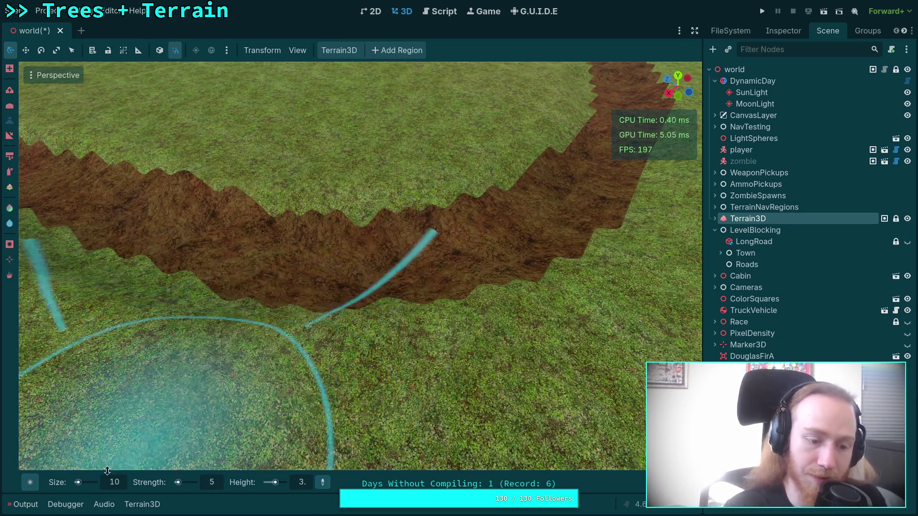
pyautogui.click(28, 484)
pyautogui.click(96, 345)
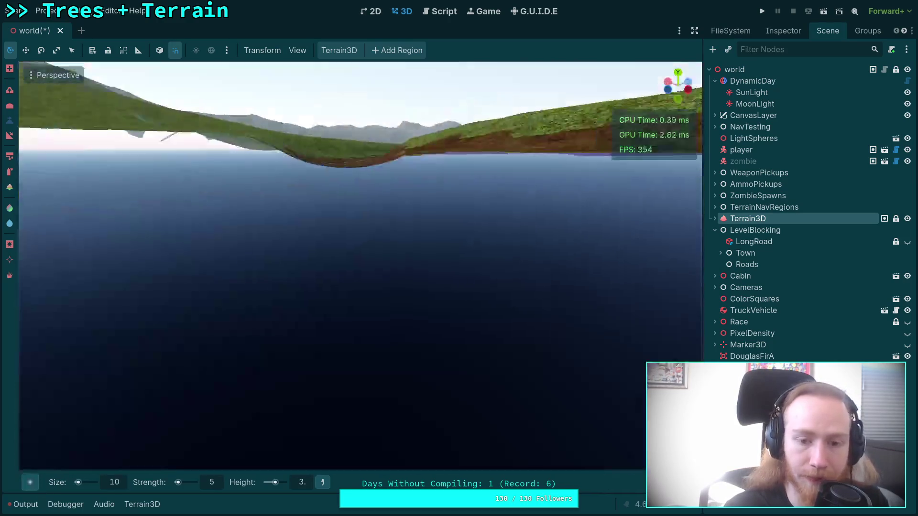
# Paint along the winding dirt trench floor, sinking it into a flat strip at height 3
pyautogui.moveTo(422, 271)
pyautogui.mouseDown()
pyautogui.moveTo(431, 356)
pyautogui.moveTo(422, 272)
pyautogui.moveTo(378, 267)
pyautogui.moveTo(350, 305)
pyautogui.mouseUp()
pyautogui.scroll(-5, 344, 345)
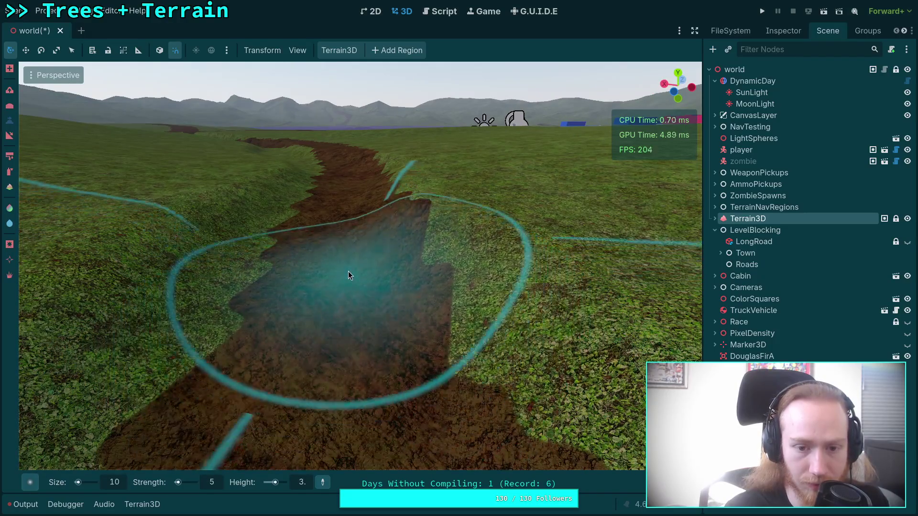
pyautogui.scroll(3, 346, 235)
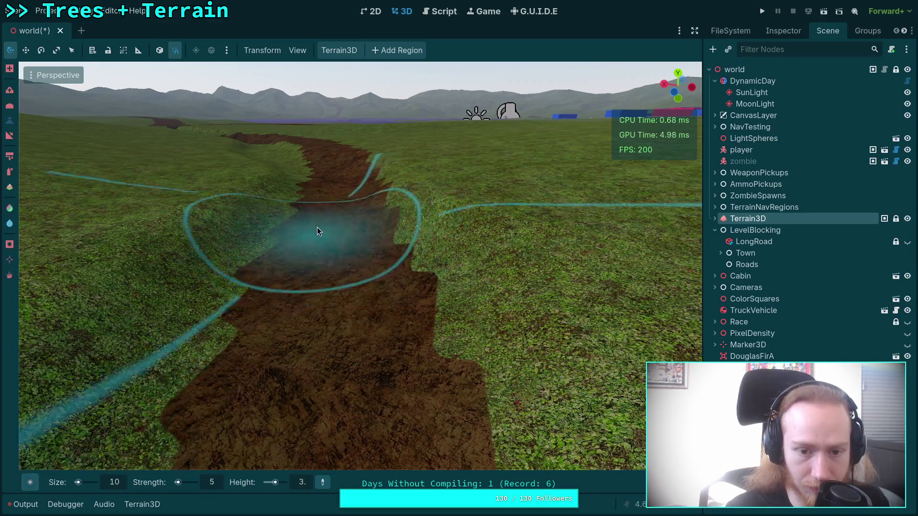
pyautogui.moveTo(335, 242); pyautogui.dragTo(345, 249)
pyautogui.scroll(3, 349, 287)
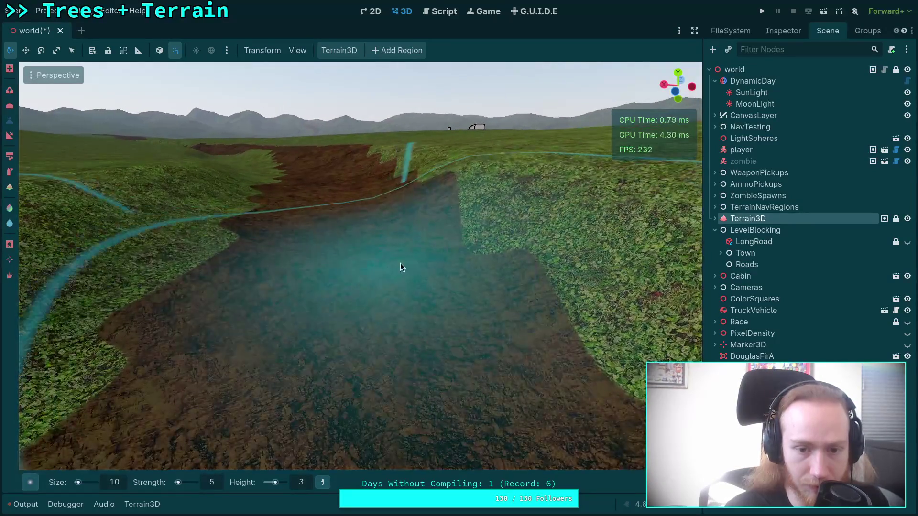
pyautogui.scroll(-5, 354, 212)
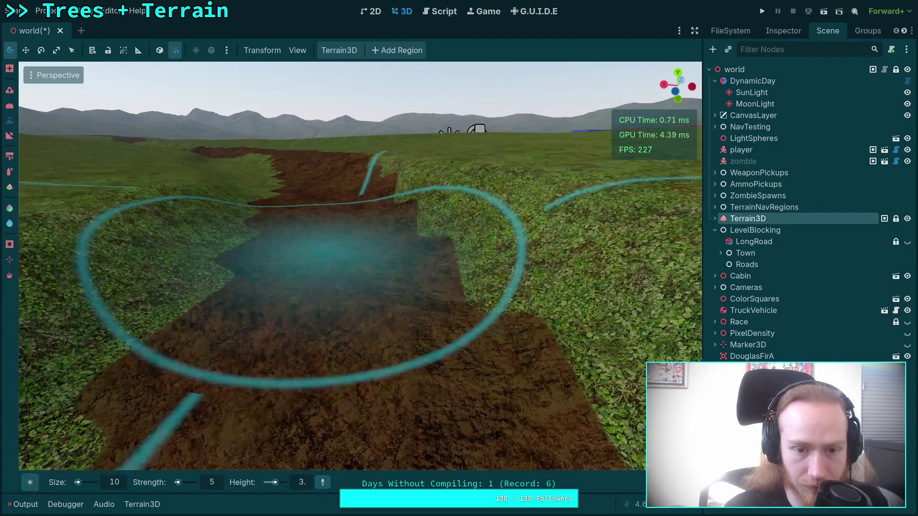
pyautogui.scroll(5, 324, 277)
pyautogui.scroll(-5, 326, 242)
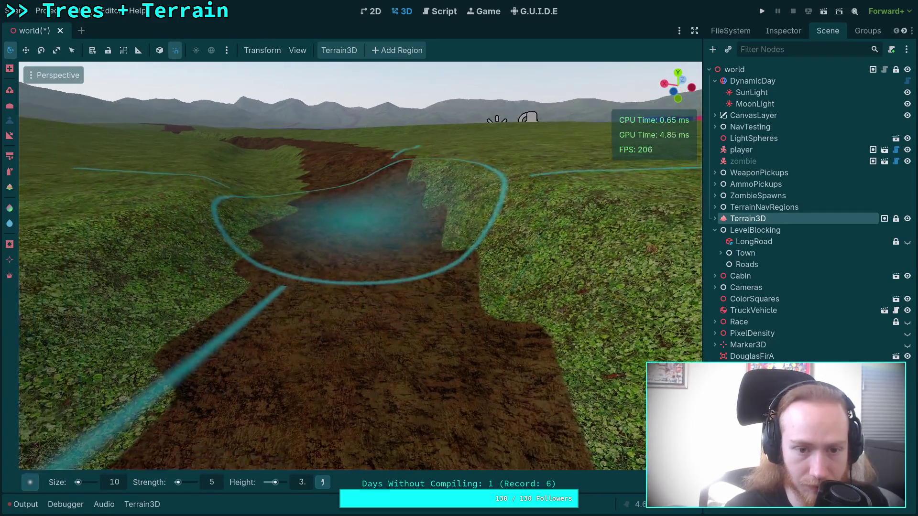
pyautogui.scroll(5, 323, 303)
pyautogui.scroll(-5, 370, 248)
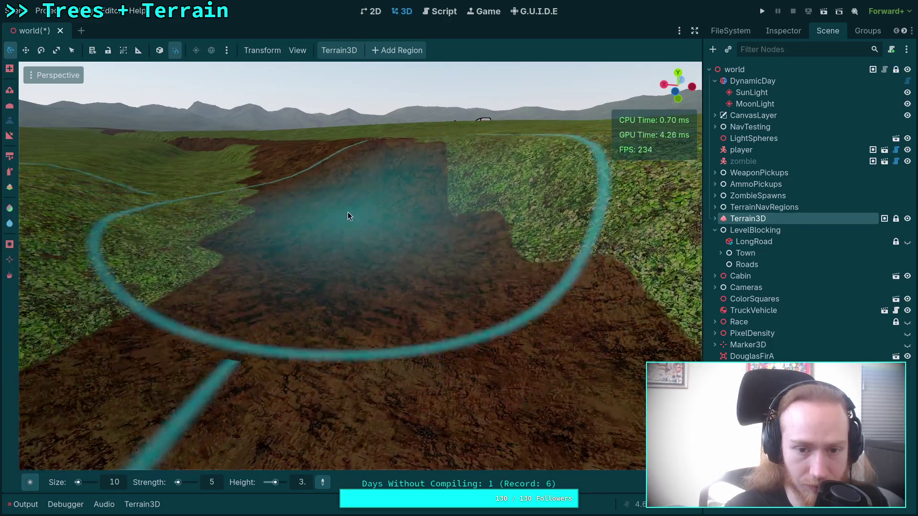
pyautogui.scroll(5, 334, 211)
pyautogui.scroll(-5, 398, 207)
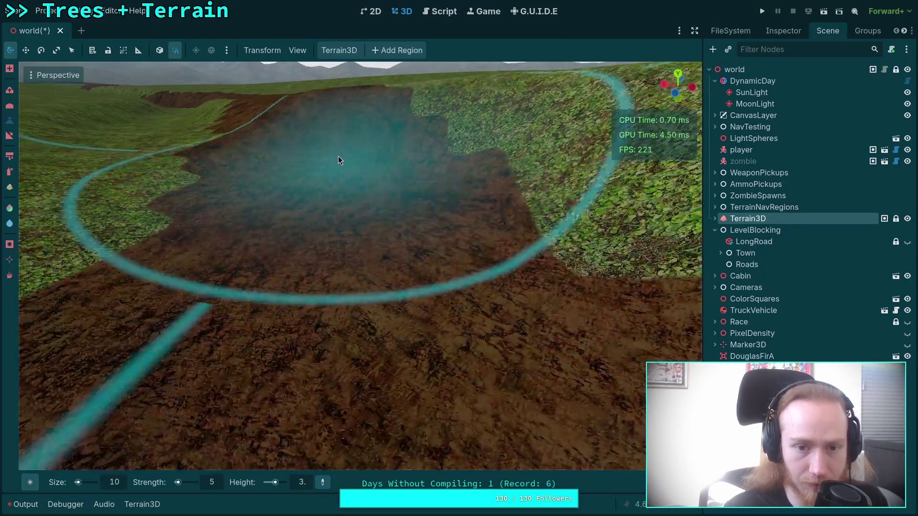
pyautogui.scroll(-5, 407, 232)
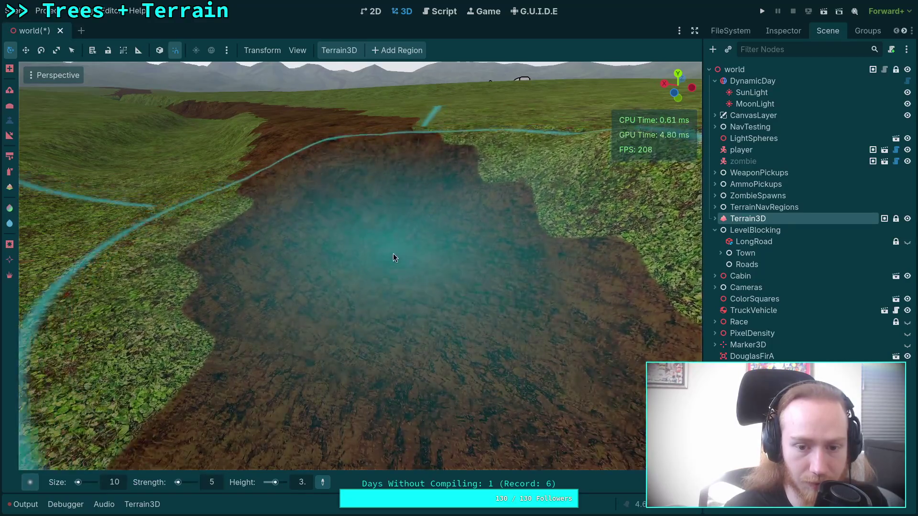
pyautogui.scroll(5, 345, 169)
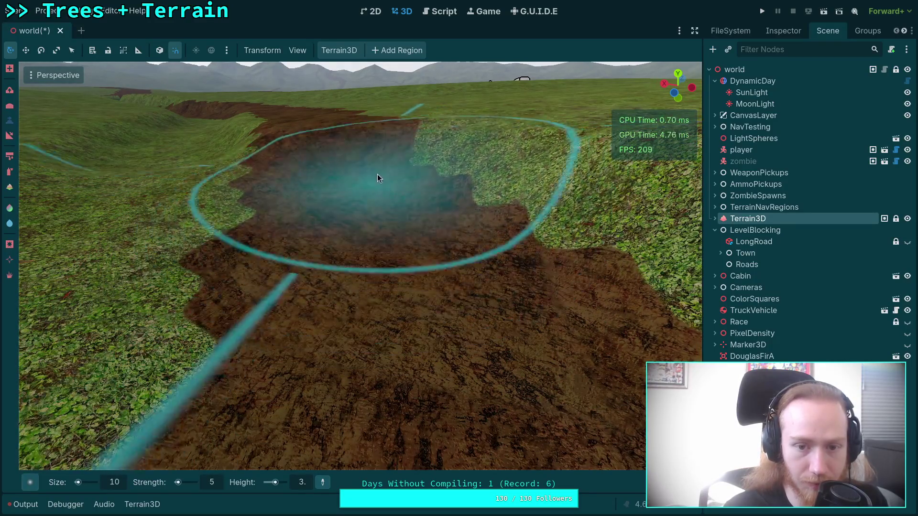
pyautogui.scroll(-5, 381, 213)
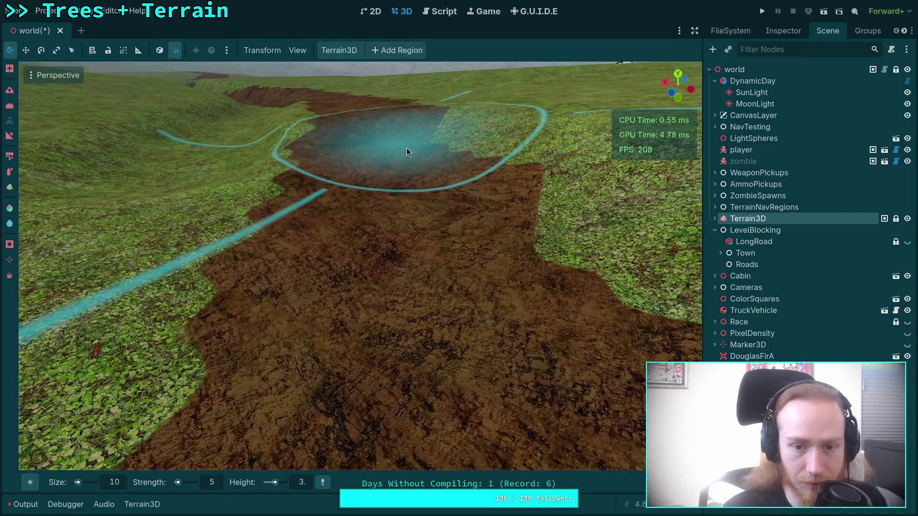
pyautogui.scroll(5, 382, 182)
pyautogui.scroll(-4, 365, 213)
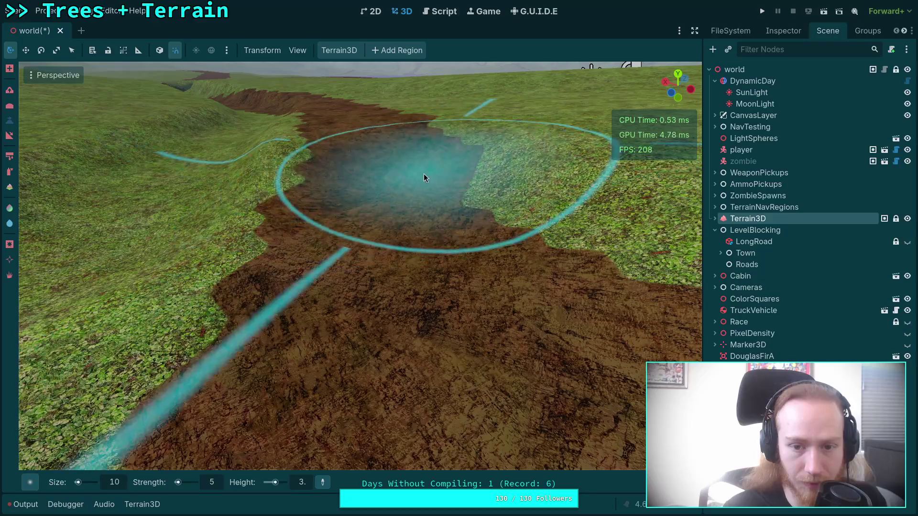
pyautogui.scroll(4, 422, 224)
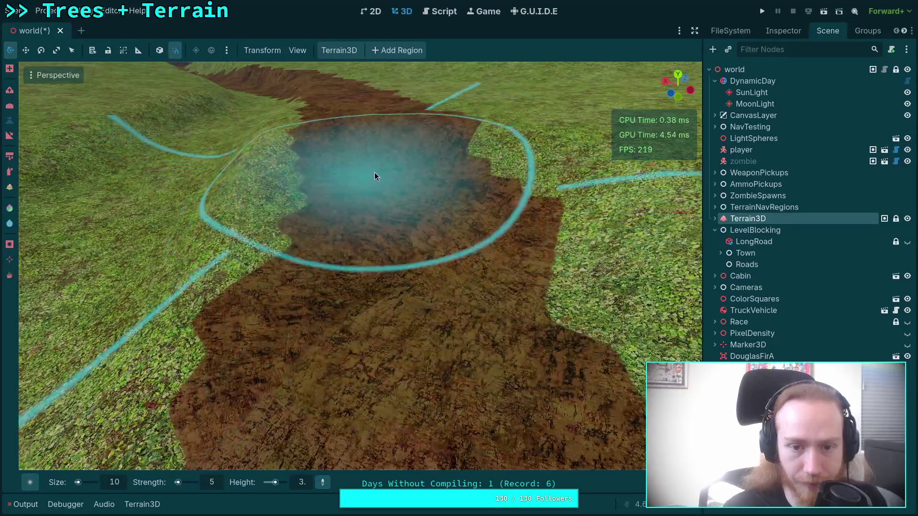
pyautogui.scroll(-4, 372, 192)
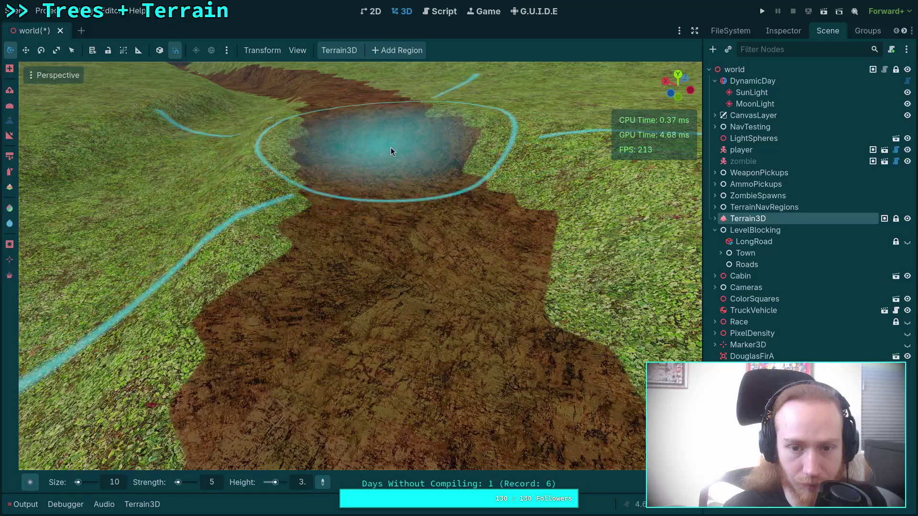
pyautogui.scroll(5, 391, 148)
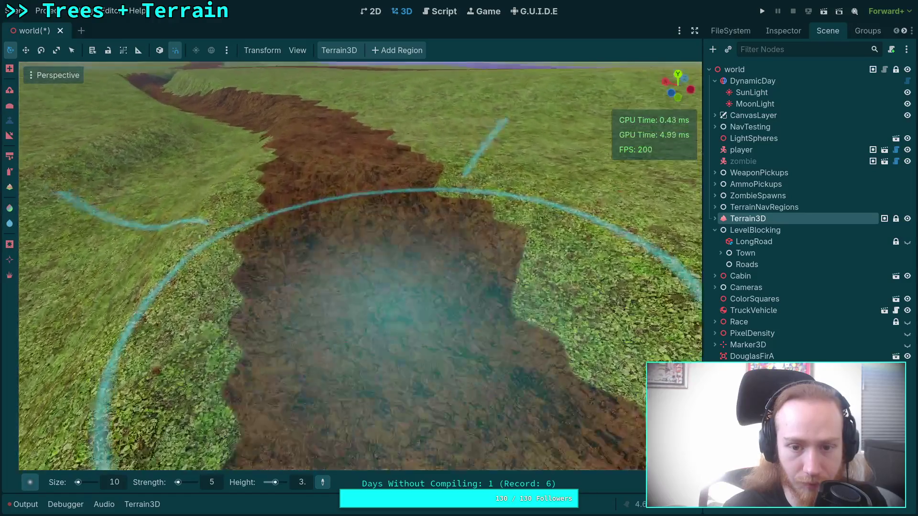
pyautogui.scroll(-5, 448, 251)
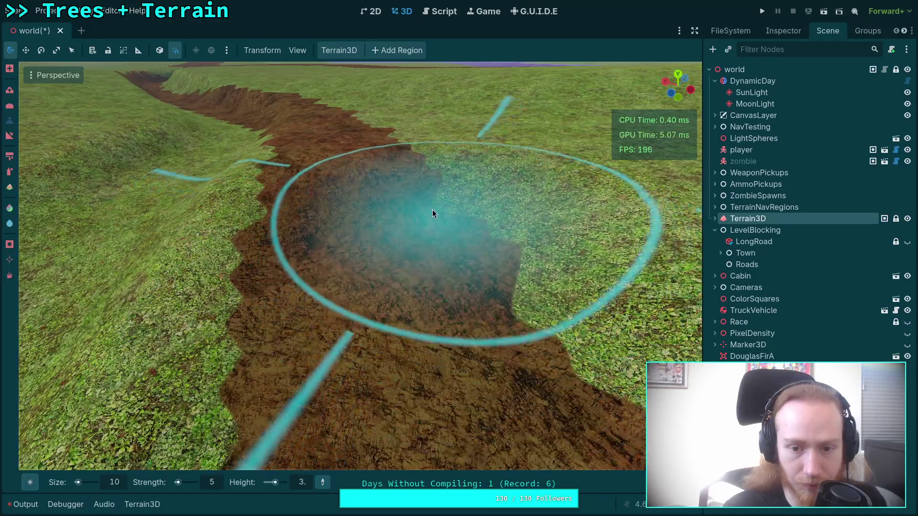
pyautogui.scroll(-2, 358, 229)
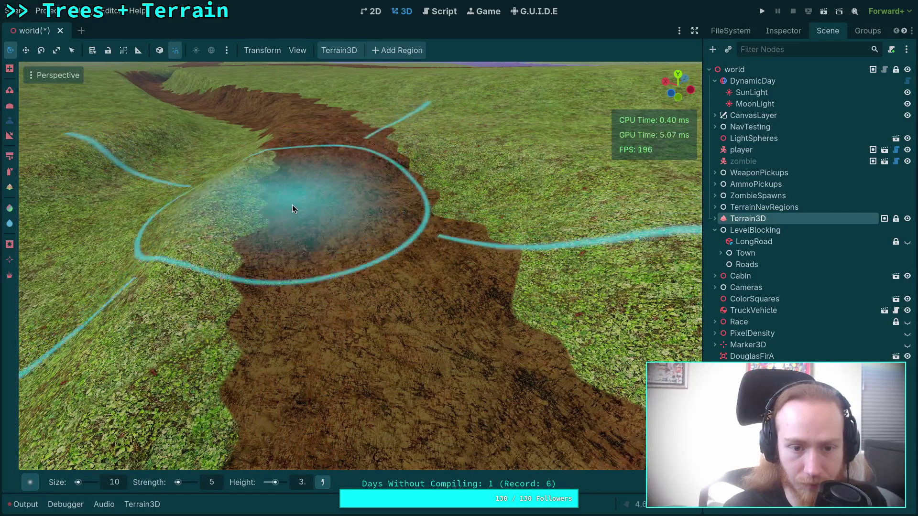
pyautogui.moveTo(292, 205); pyautogui.dragTo(292, 125)
pyautogui.scroll(3, 304, 342)
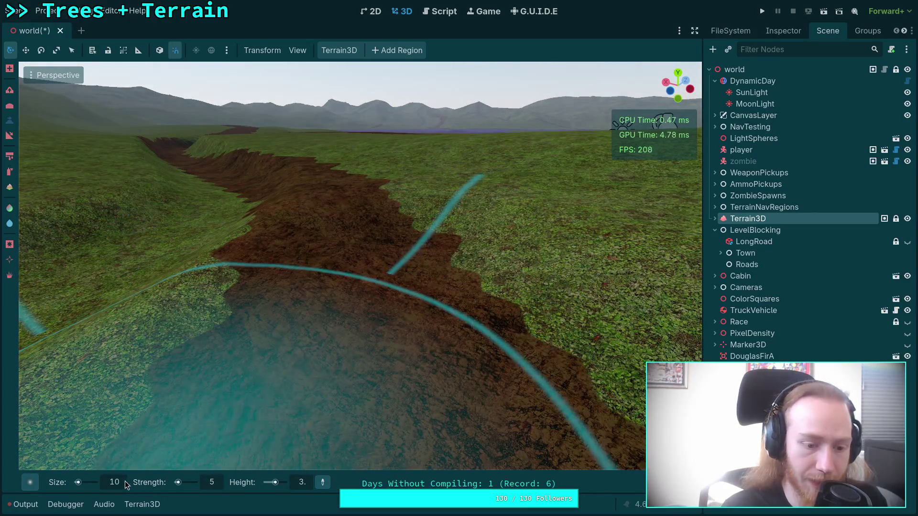
# Enlarge the brush size to 14 and lower the view along the dirt trench
pyautogui.doubleClick(125, 482)
pyautogui.write('14')
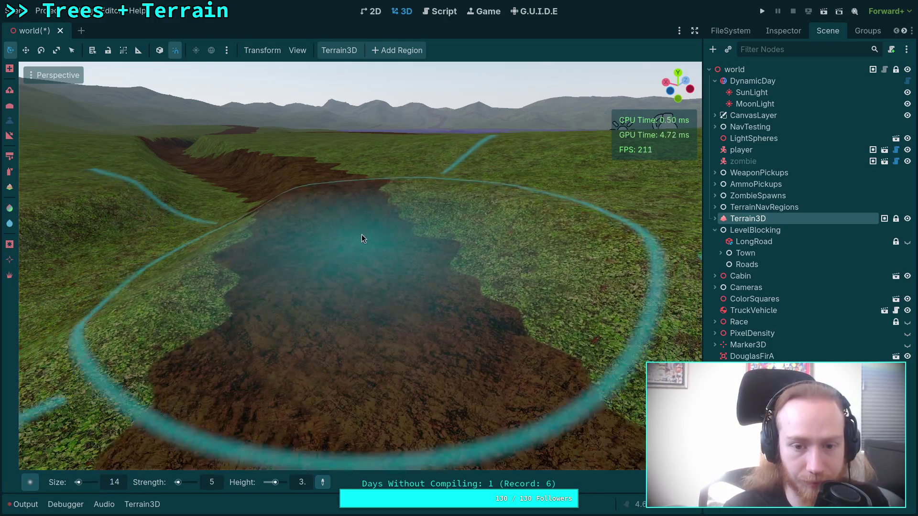
pyautogui.rightClick(345, 226)
pyautogui.scroll(-5, 405, 281)
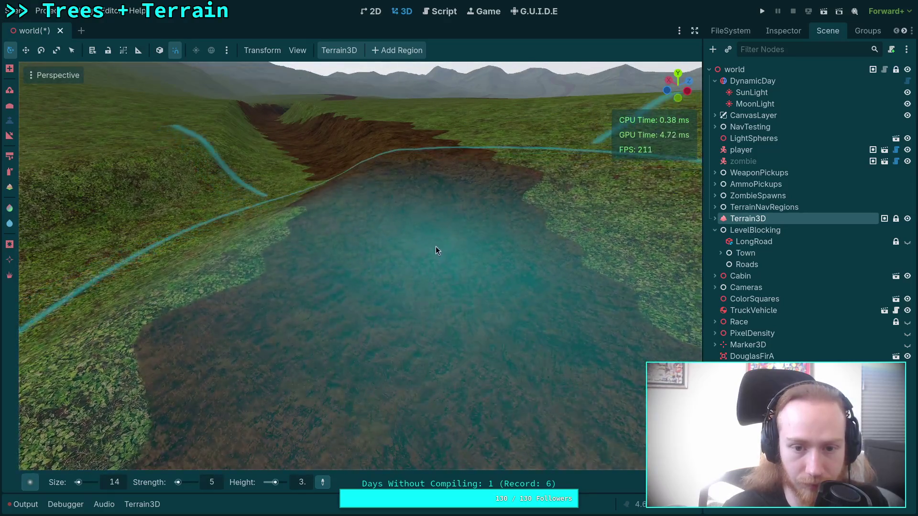
pyautogui.scroll(3, 400, 213)
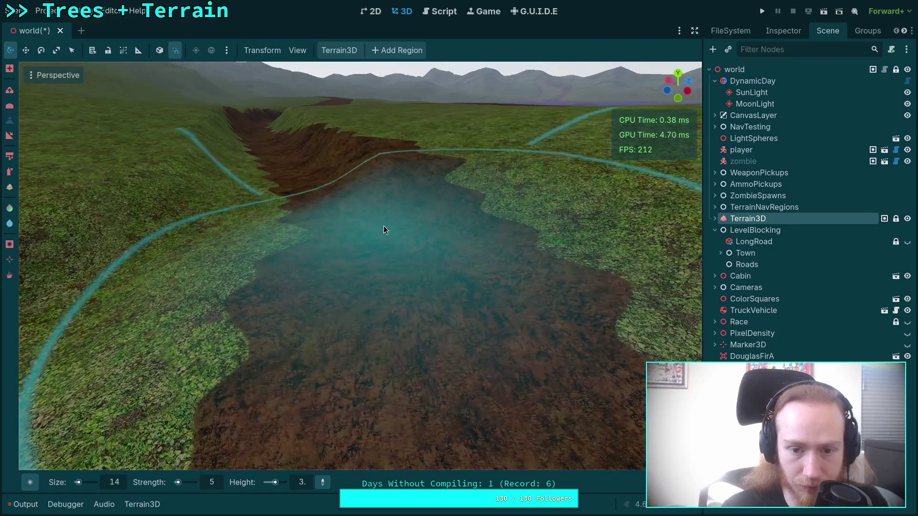
pyautogui.scroll(-3, 384, 230)
pyautogui.rightClick(361, 200)
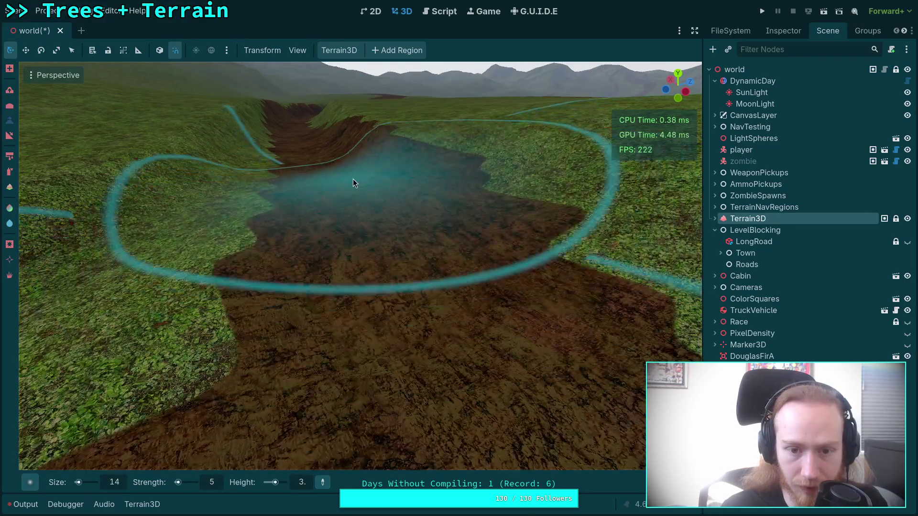
# Flatten more of the trench floor to height 3, widening the level stretch
pyautogui.scroll(3, 474, 253)
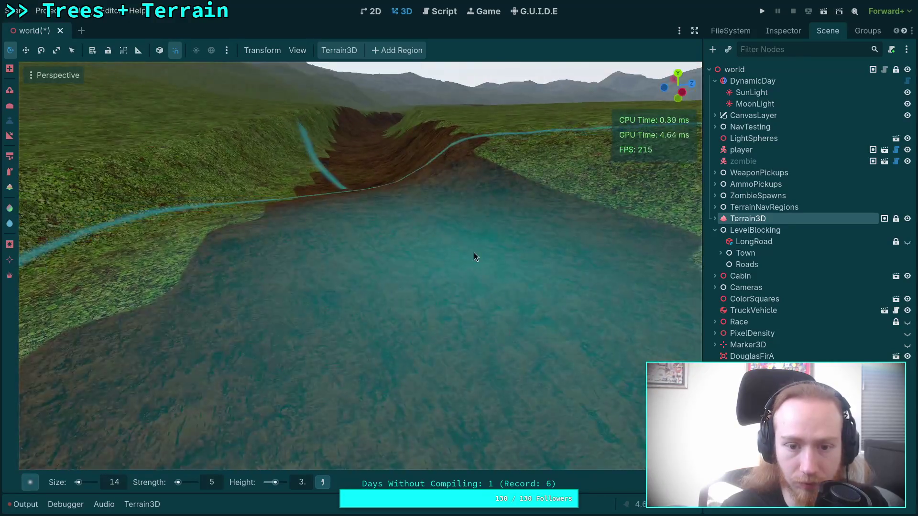
pyautogui.scroll(3, 430, 191)
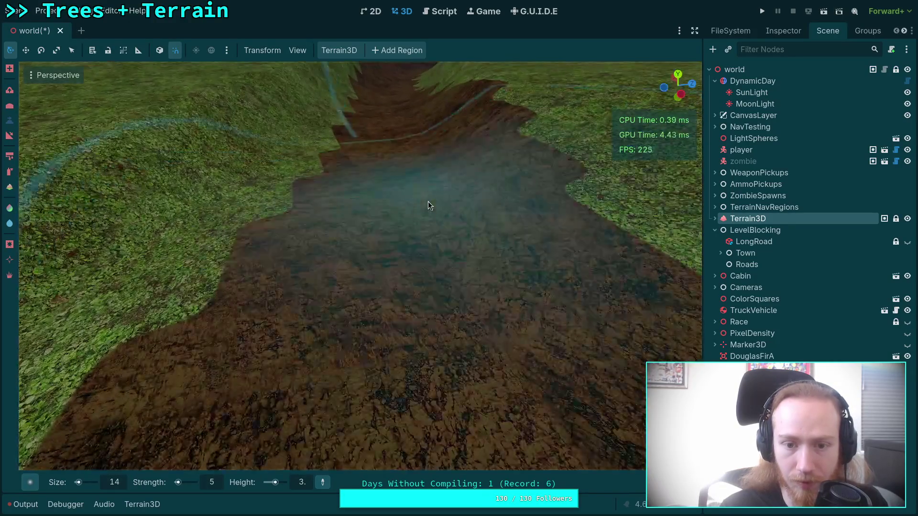
pyautogui.scroll(-5, 415, 182)
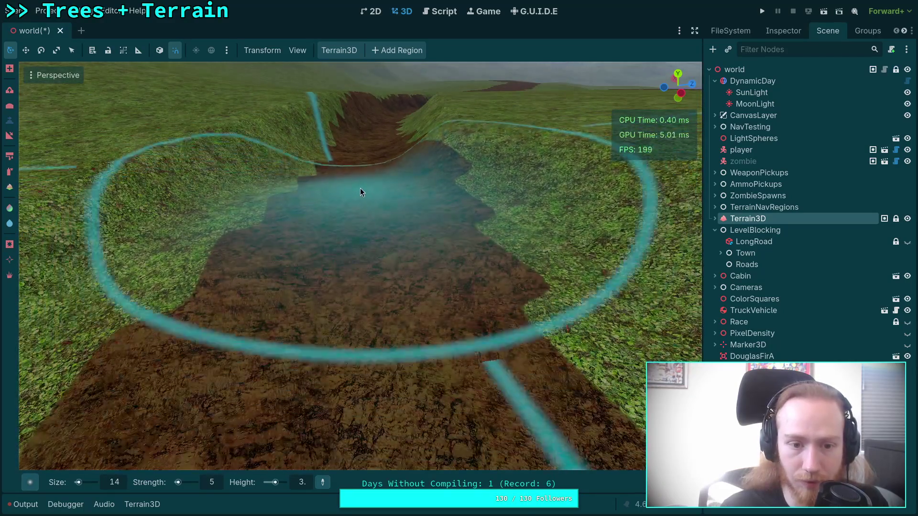
pyautogui.scroll(3, 379, 201)
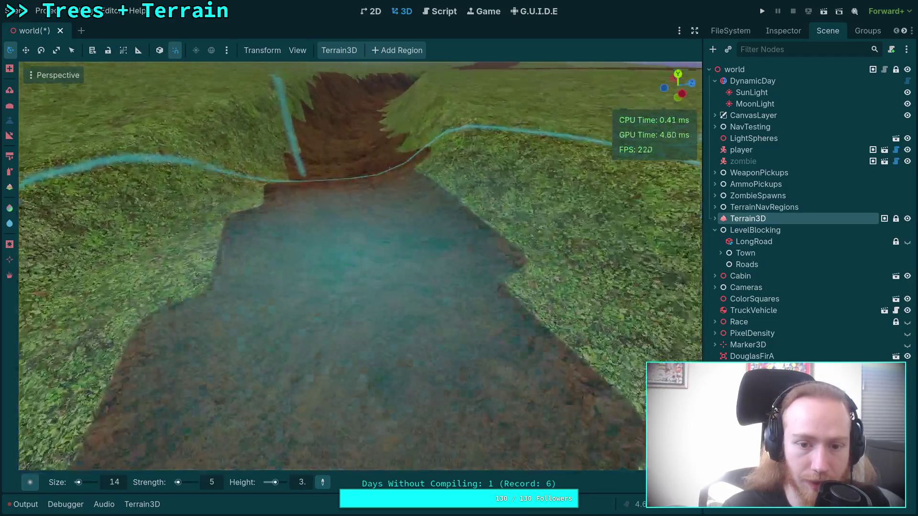
pyautogui.scroll(3, 361, 153)
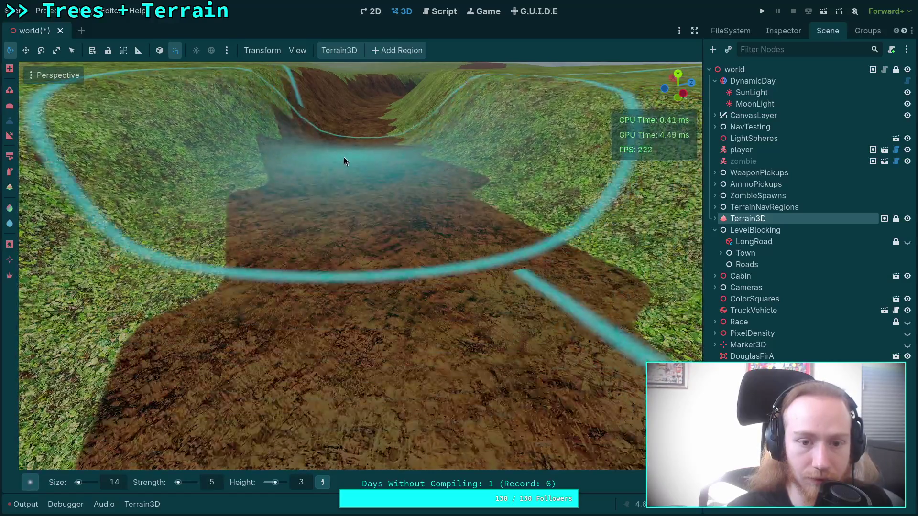
pyautogui.scroll(-5, 367, 219)
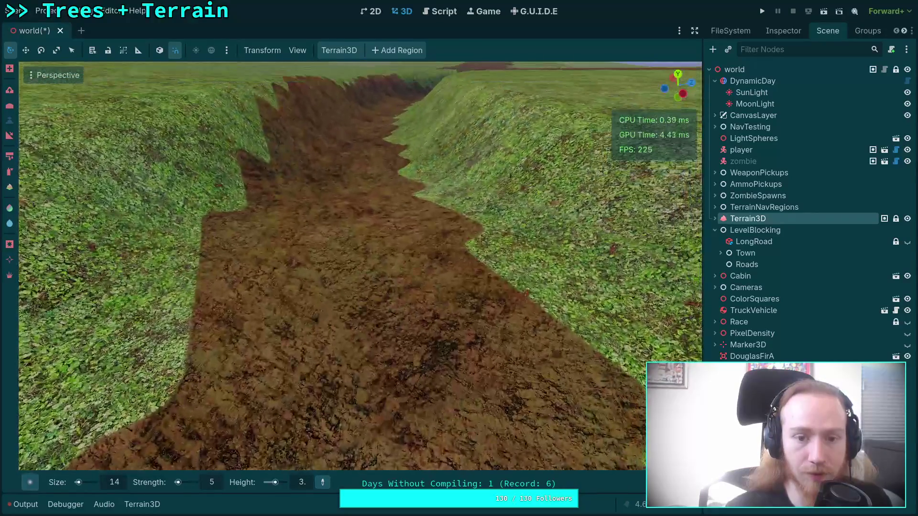
pyautogui.scroll(5, 369, 165)
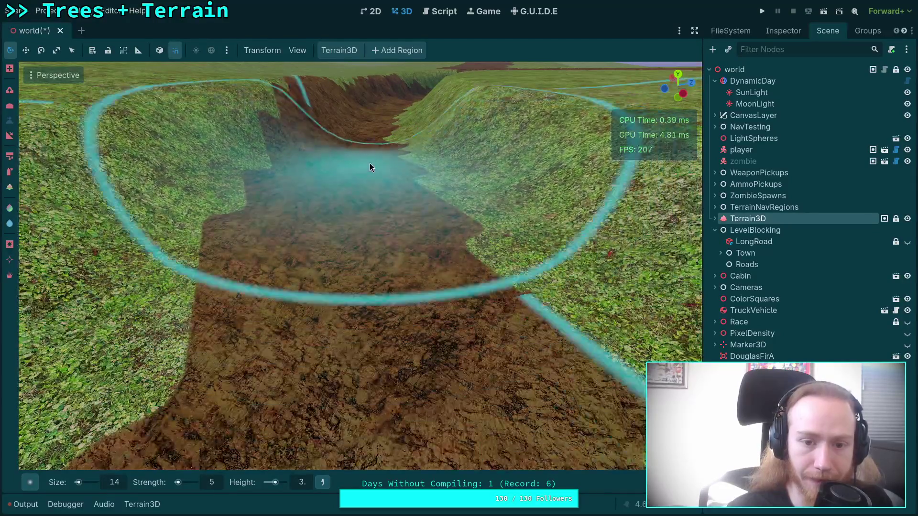
pyautogui.scroll(-3, 370, 165)
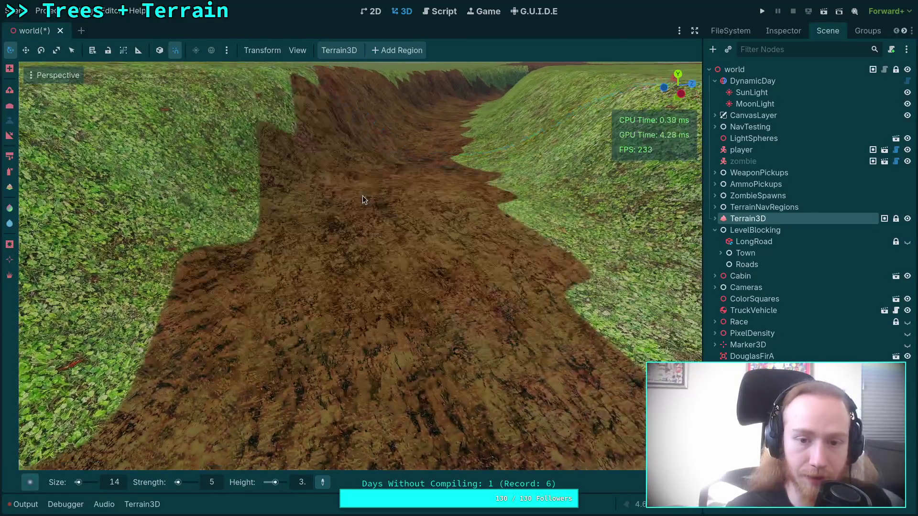
pyautogui.scroll(4, 374, 163)
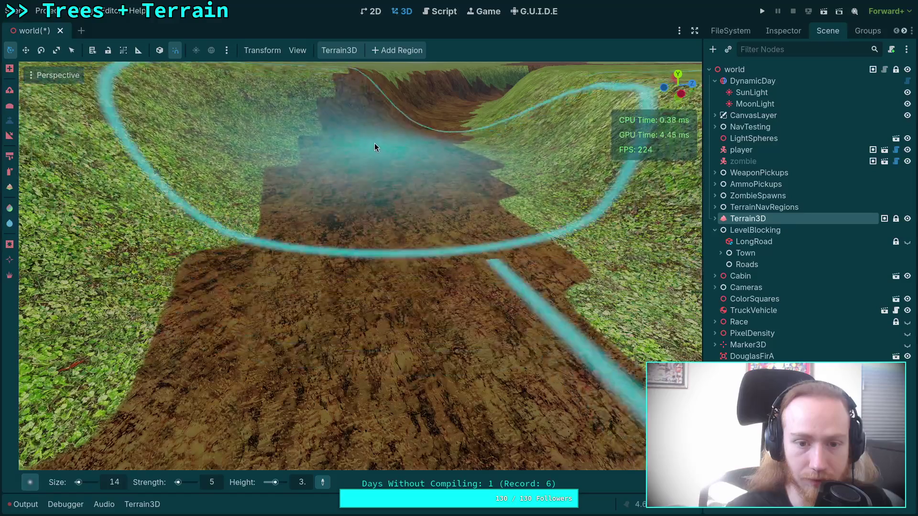
pyautogui.scroll(-3, 377, 180)
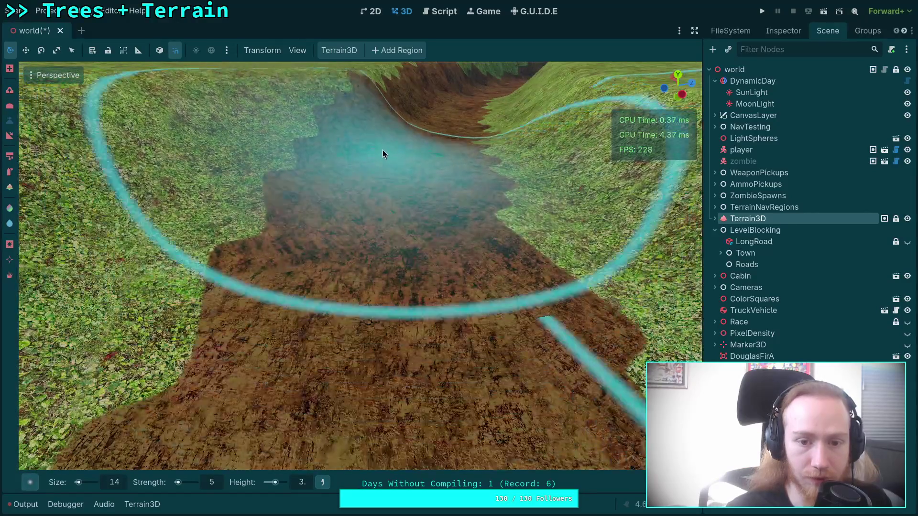
pyautogui.scroll(-3, 375, 166)
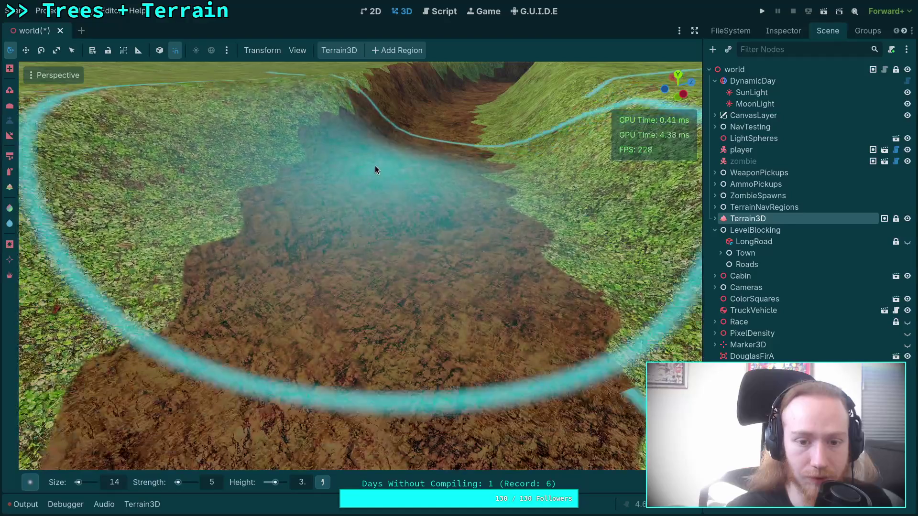
pyautogui.scroll(3, 374, 195)
pyautogui.scroll(-3, 390, 156)
pyautogui.scroll(3, 390, 156)
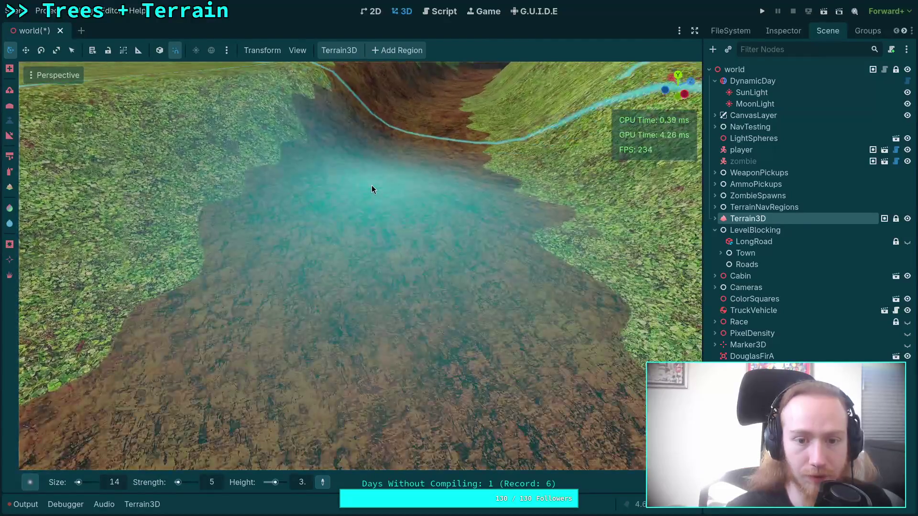
pyautogui.scroll(-3, 372, 186)
pyautogui.scroll(3, 373, 149)
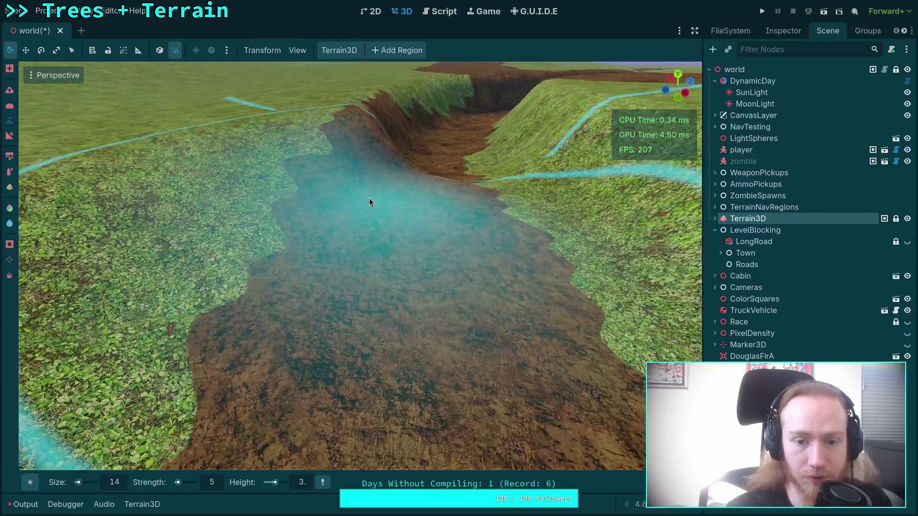
pyautogui.scroll(-3, 375, 191)
pyautogui.scroll(2, 386, 170)
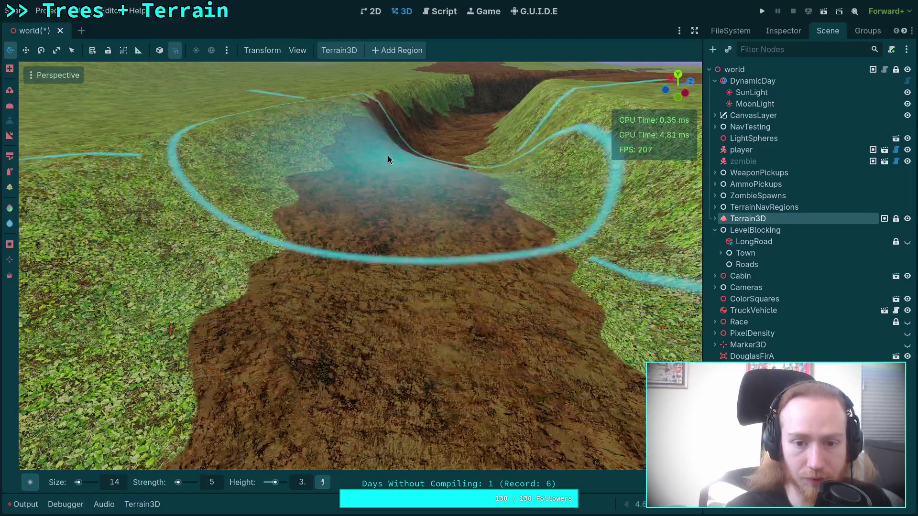
pyautogui.scroll(-2, 388, 156)
pyautogui.scroll(3, 373, 202)
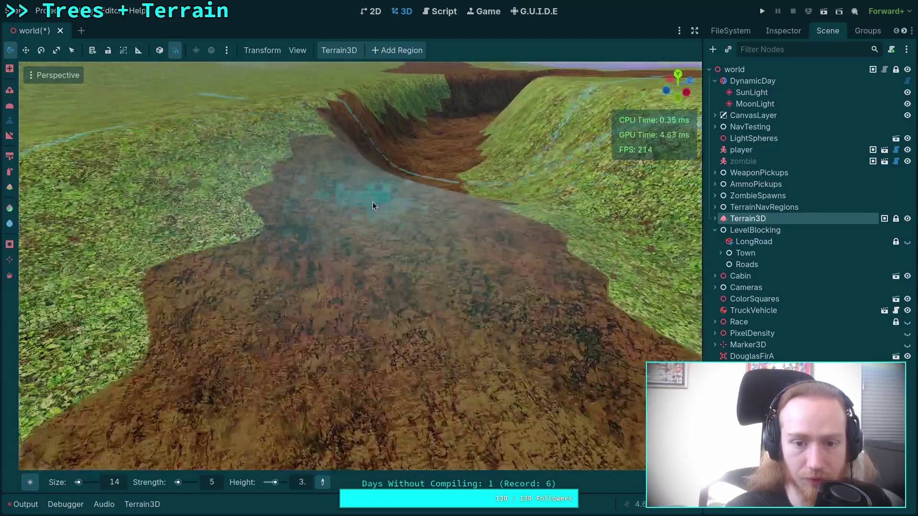
pyautogui.scroll(-3, 373, 201)
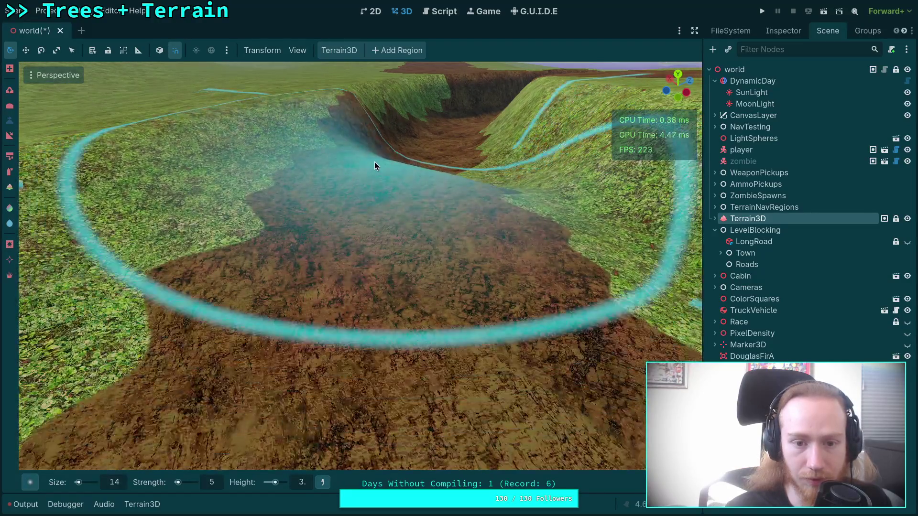
pyautogui.scroll(3, 391, 155)
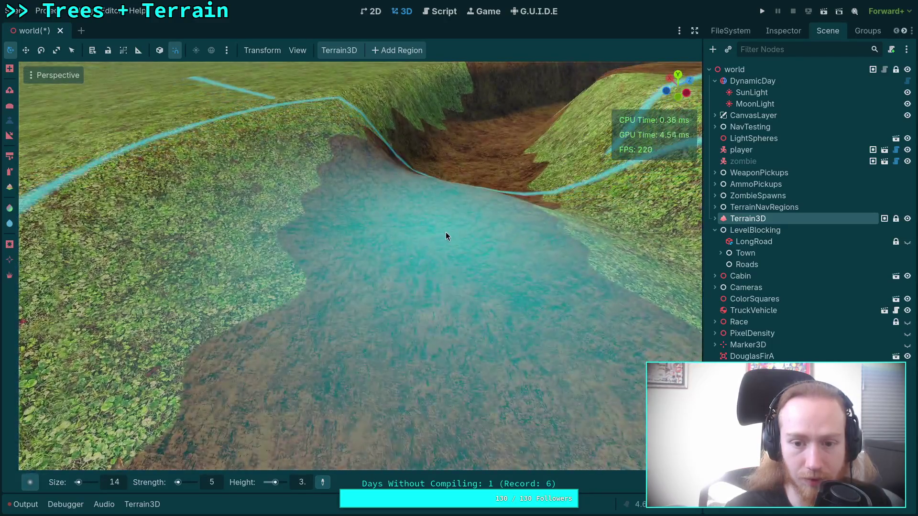
pyautogui.scroll(-5, 446, 236)
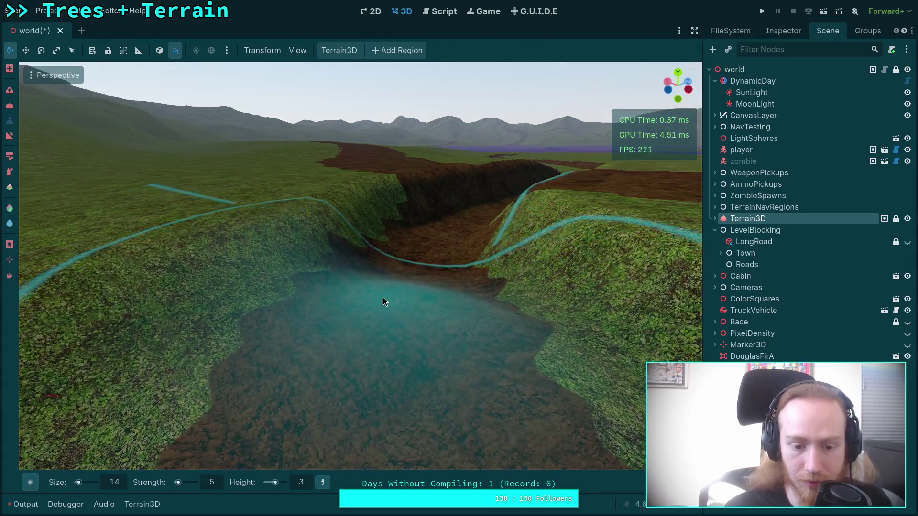
# Enter 2.5 as the new flatten height target
pyautogui.click(303, 483)
pyautogui.write('2.5')
pyautogui.press('Return')
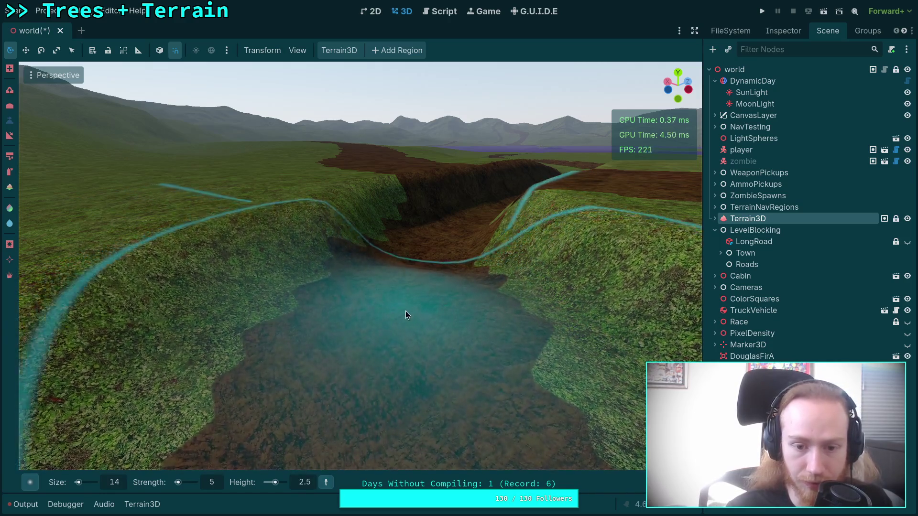
pyautogui.scroll(2, 364, 325)
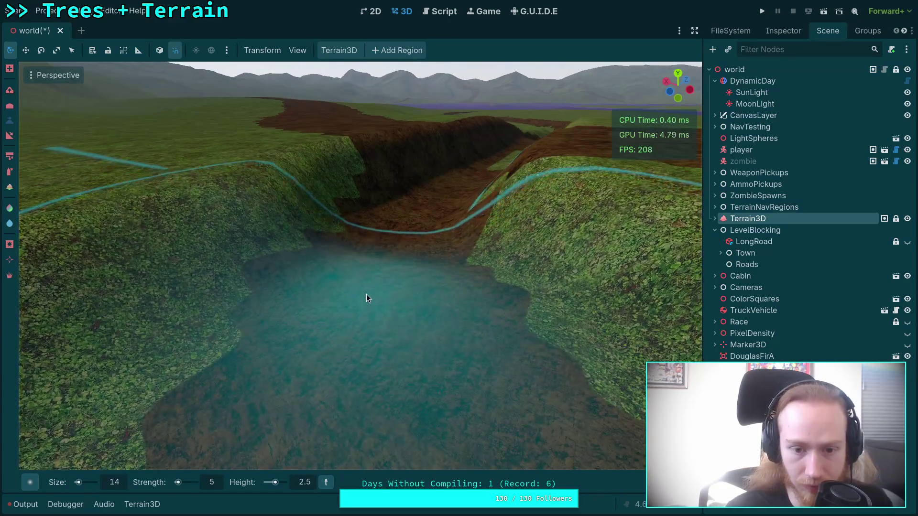
pyautogui.scroll(1, 369, 258)
pyautogui.scroll(2, 369, 262)
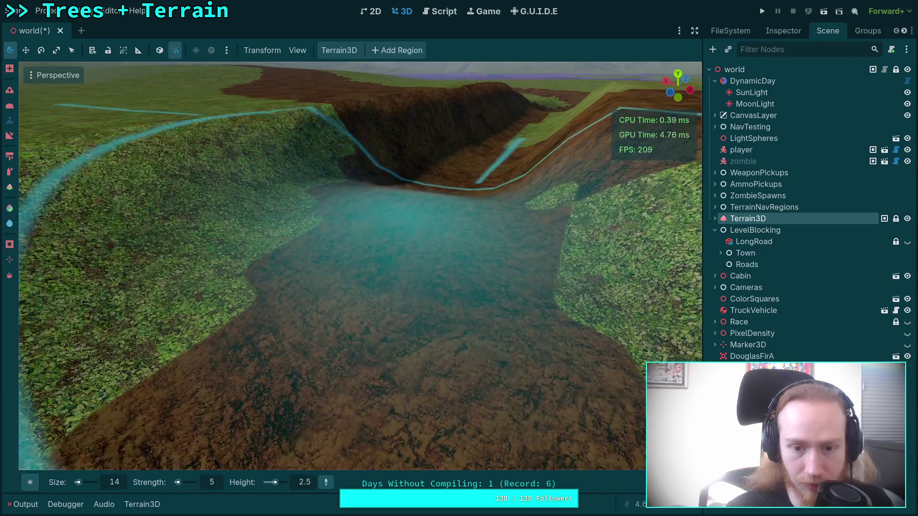
pyautogui.scroll(2, 383, 267)
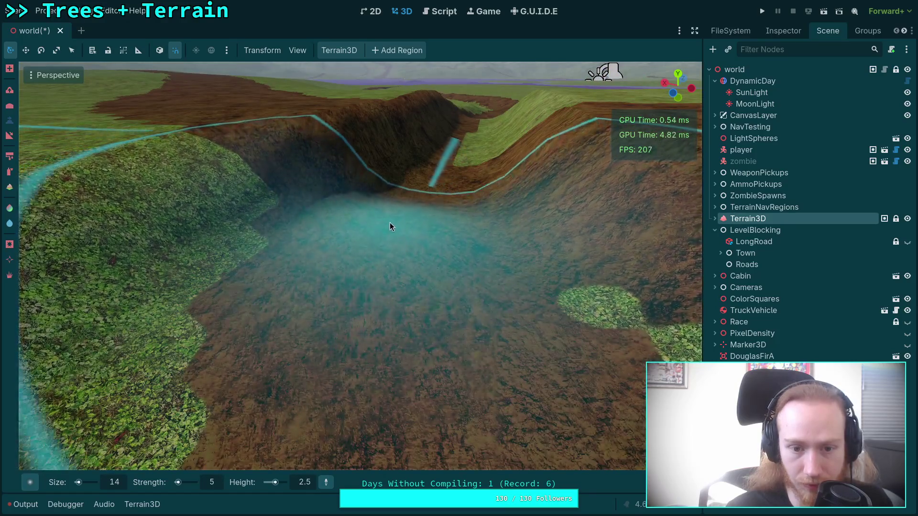
pyautogui.scroll(3, 388, 220)
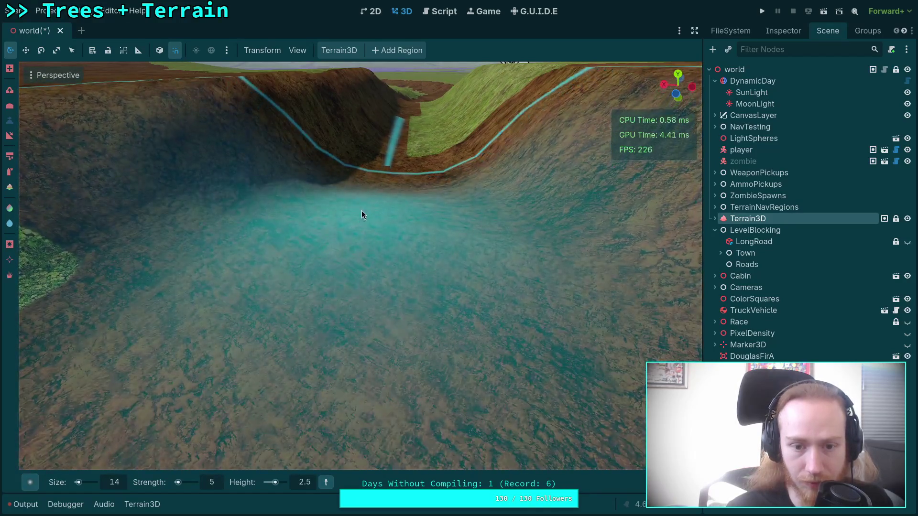
# Flatten a wider section of the dirt trench floor down to the 2.5 level
pyautogui.scroll(-4, 362, 214)
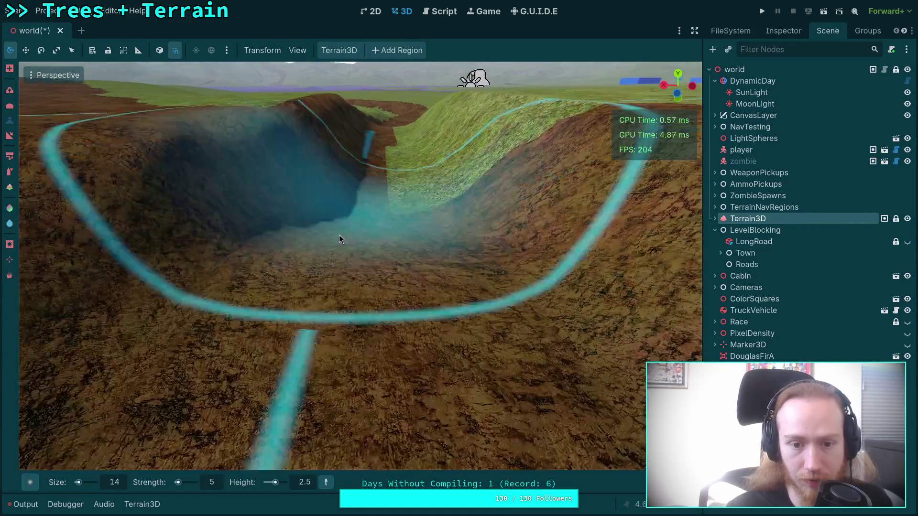
pyautogui.scroll(5, 339, 238)
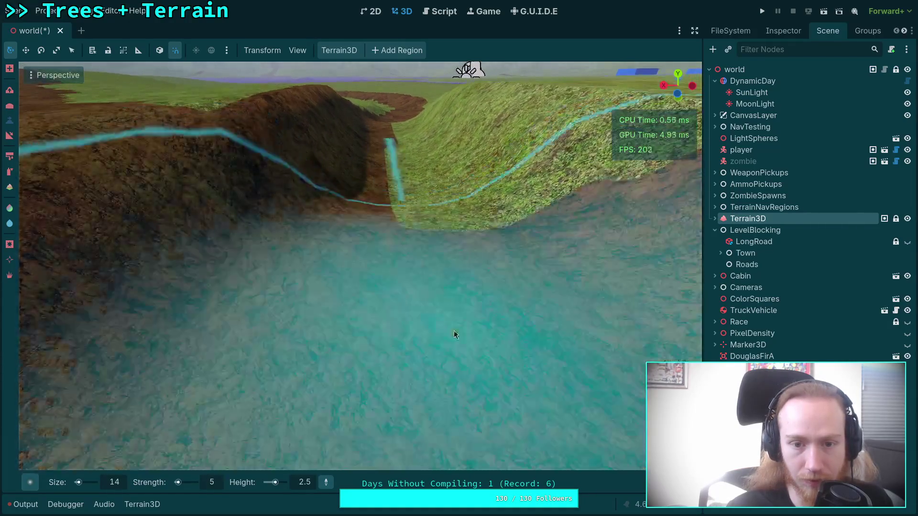
pyautogui.scroll(-2, 401, 230)
pyautogui.scroll(4, 401, 198)
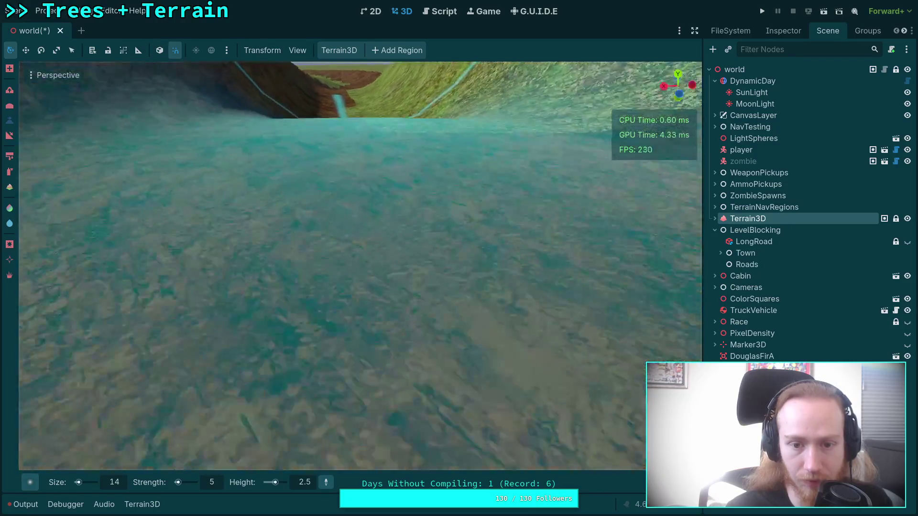
pyautogui.scroll(-5, 358, 263)
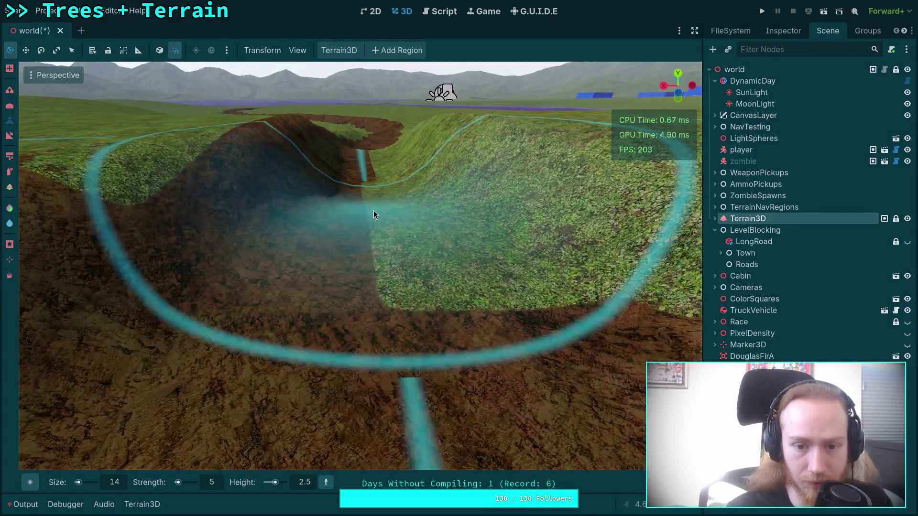
pyautogui.scroll(4, 366, 213)
pyautogui.scroll(-2, 365, 248)
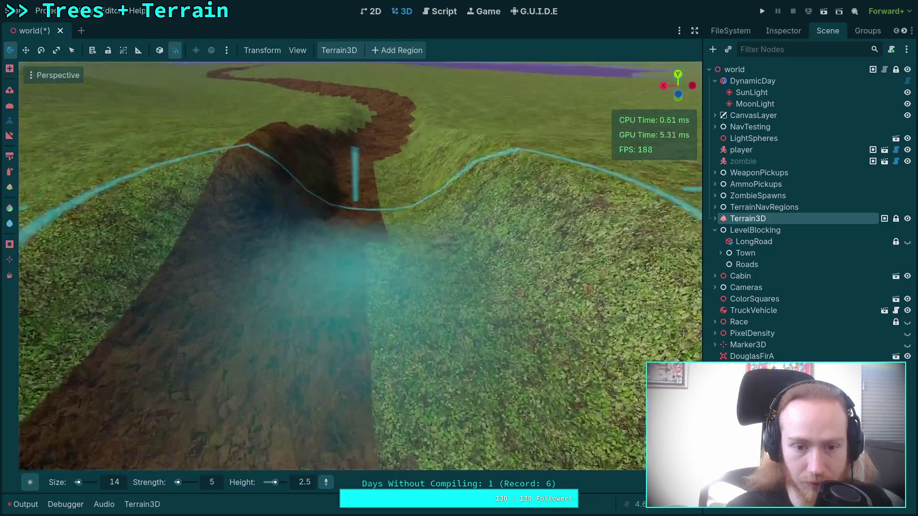
pyautogui.scroll(2, 359, 210)
pyautogui.scroll(-2, 332, 263)
pyautogui.scroll(4, 332, 264)
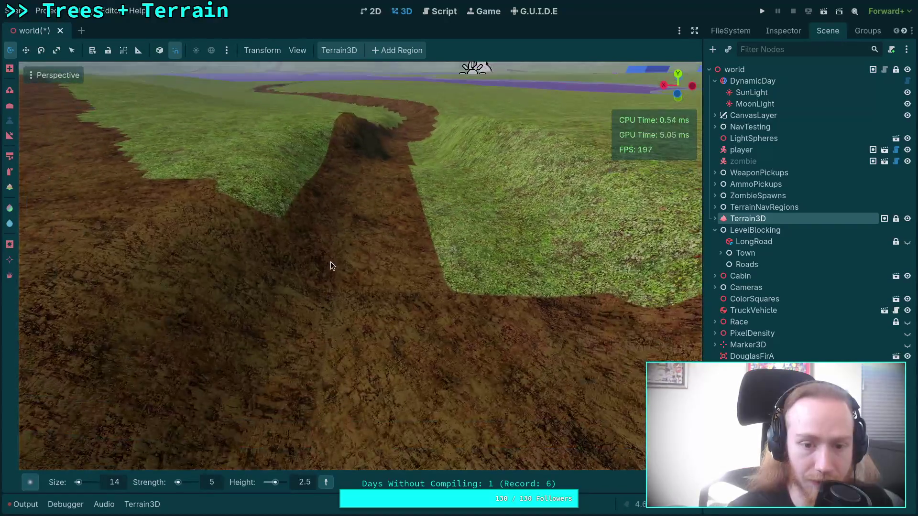
pyautogui.scroll(-4, 331, 264)
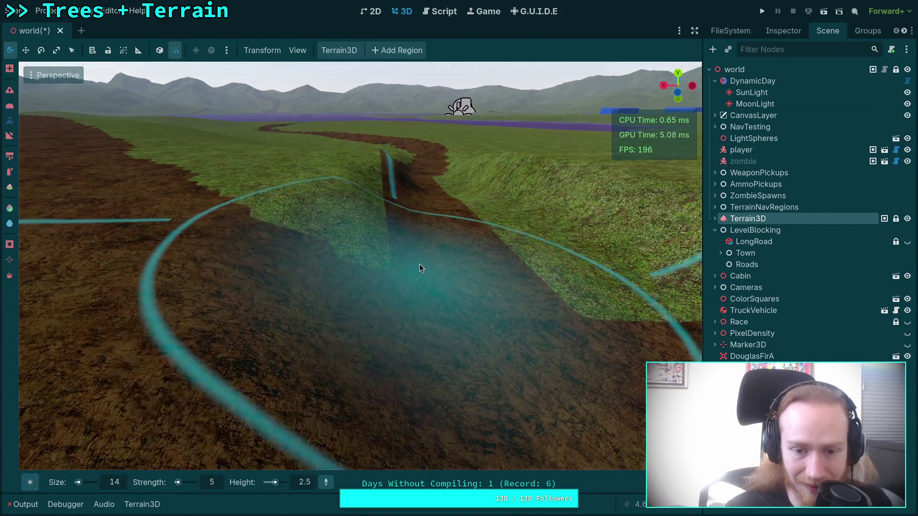
pyautogui.scroll(4, 411, 232)
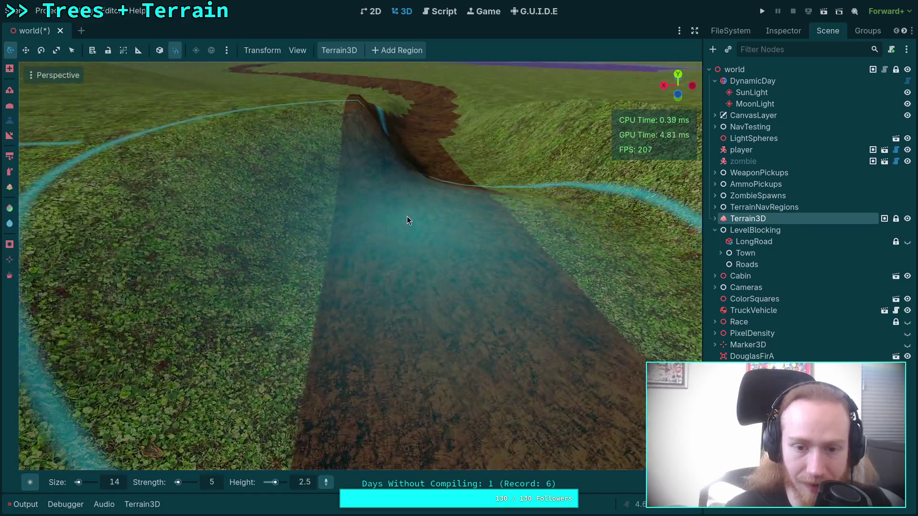
pyautogui.scroll(-3, 406, 210)
pyautogui.scroll(4, 400, 188)
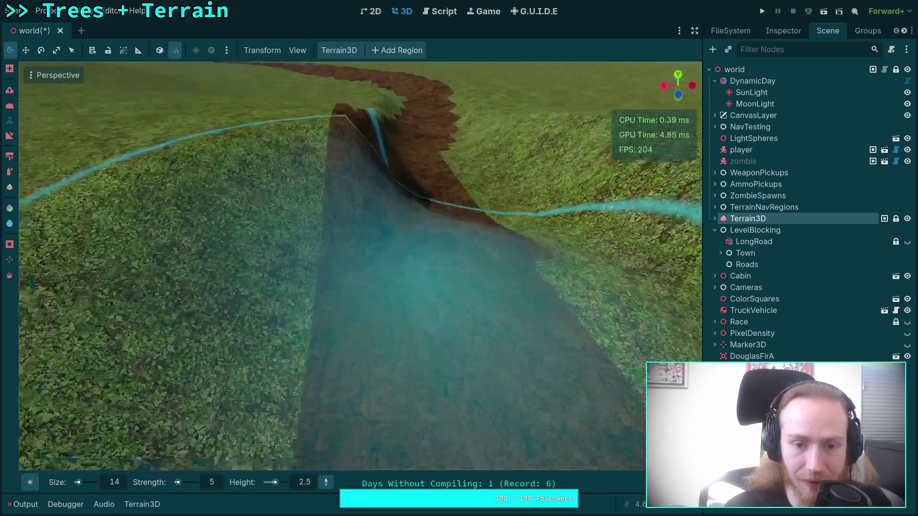
pyautogui.scroll(-1, 411, 201)
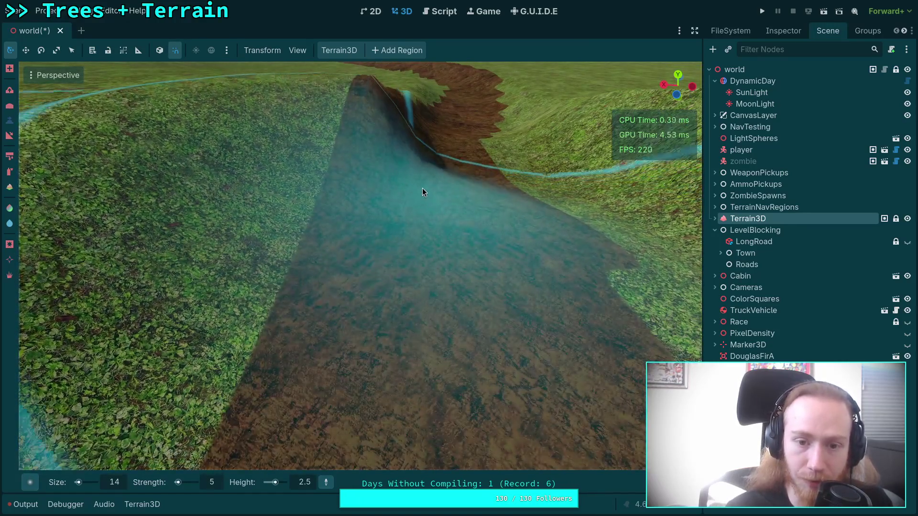
pyautogui.scroll(-2, 424, 178)
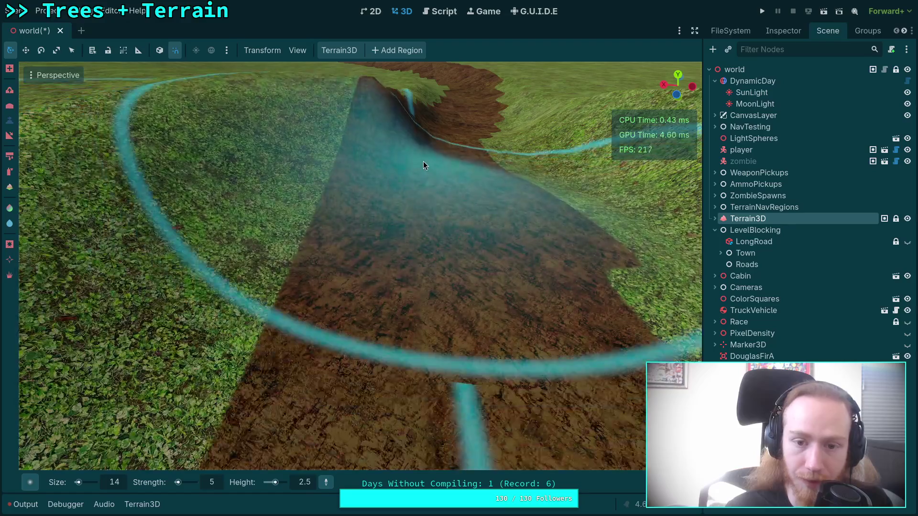
pyautogui.scroll(3, 397, 191)
pyautogui.scroll(-3, 371, 167)
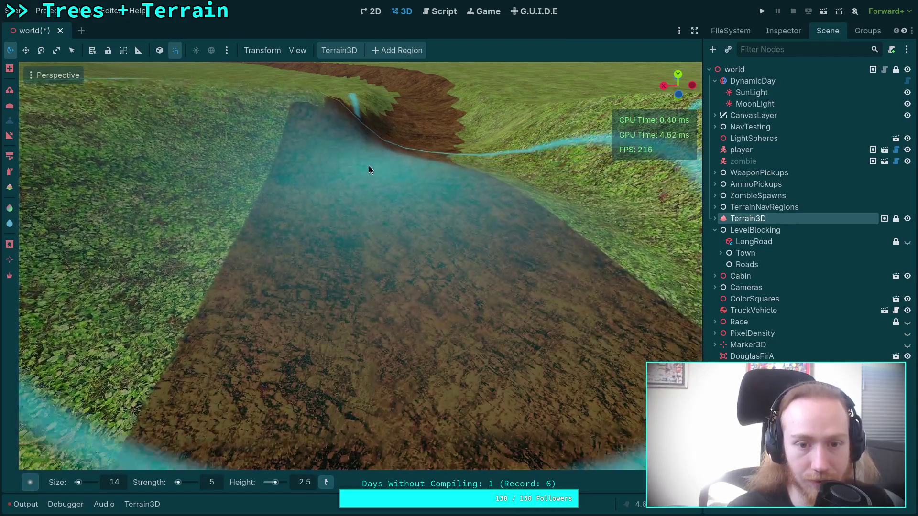
pyautogui.scroll(2, 353, 201)
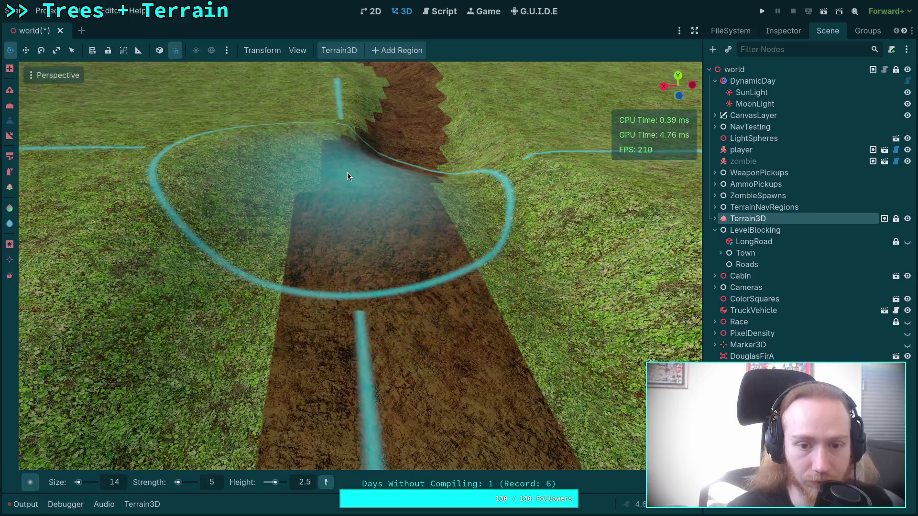
pyautogui.scroll(-1, 353, 185)
pyautogui.scroll(3, 357, 171)
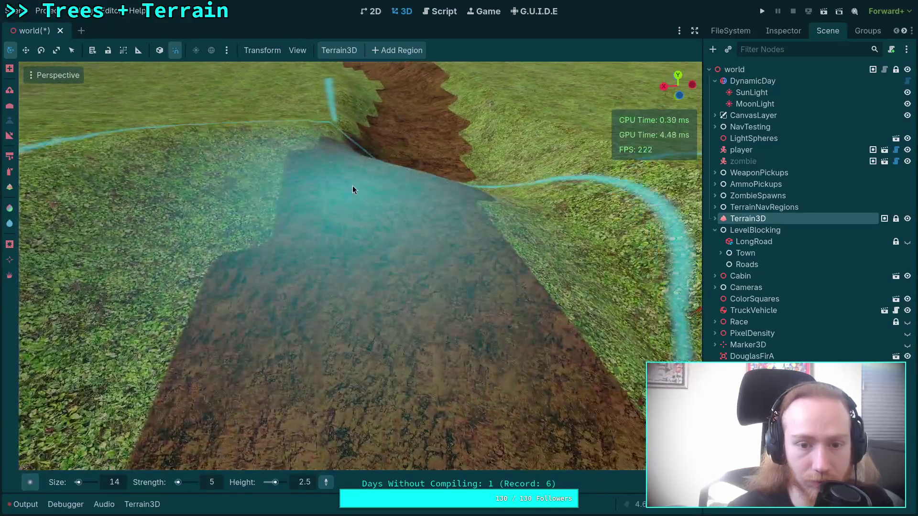
pyautogui.scroll(-3, 354, 172)
pyautogui.scroll(2, 361, 206)
# Edit the Height field down to a lower value starting with 1
pyautogui.click(309, 484)
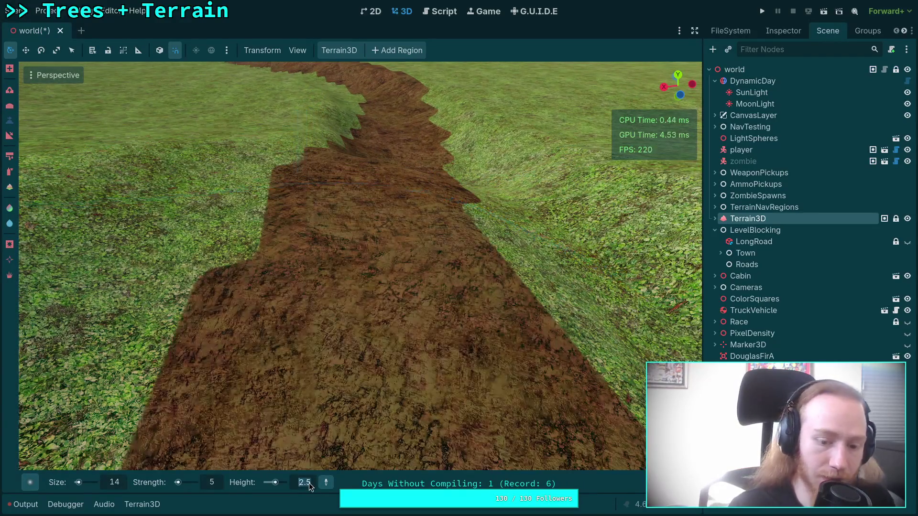
pyautogui.write('1.5')
pyautogui.scroll(-3, 361, 224)
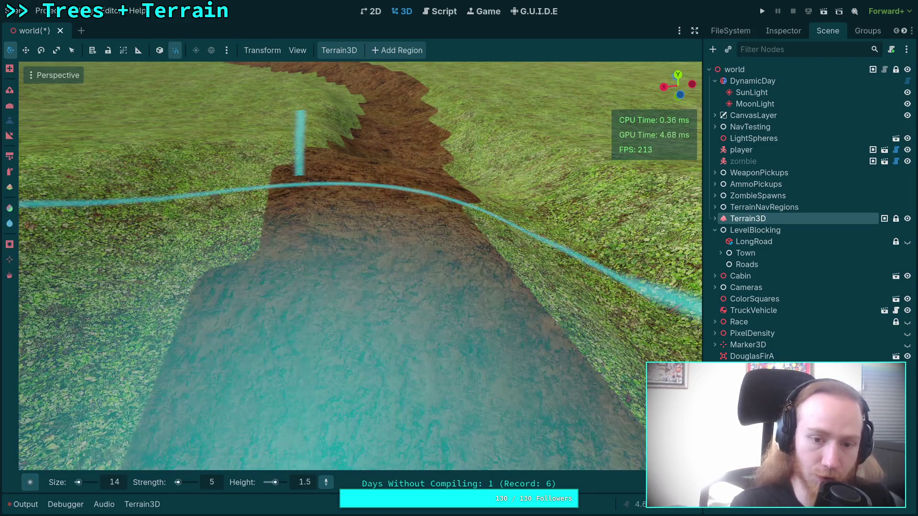
pyautogui.scroll(2, 361, 224)
pyautogui.scroll(-2, 361, 229)
pyautogui.scroll(3, 361, 223)
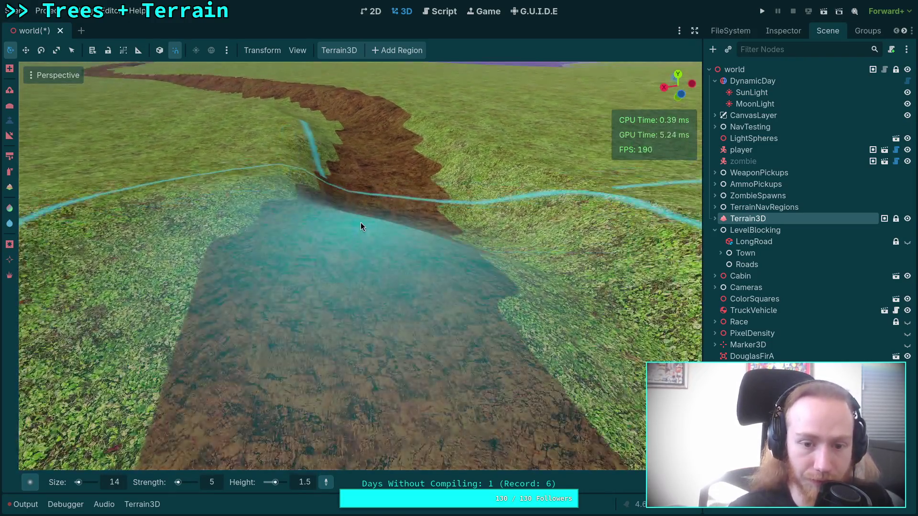
pyautogui.scroll(-4, 360, 225)
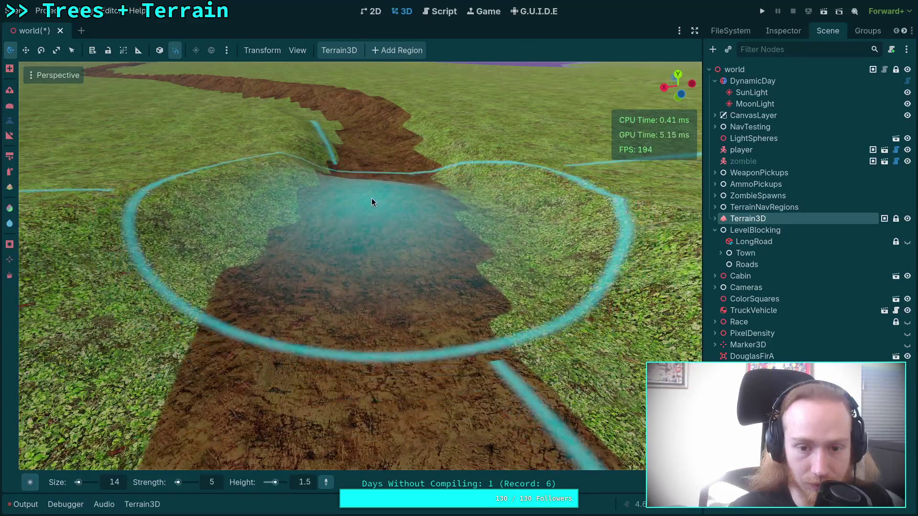
pyautogui.scroll(2, 371, 198)
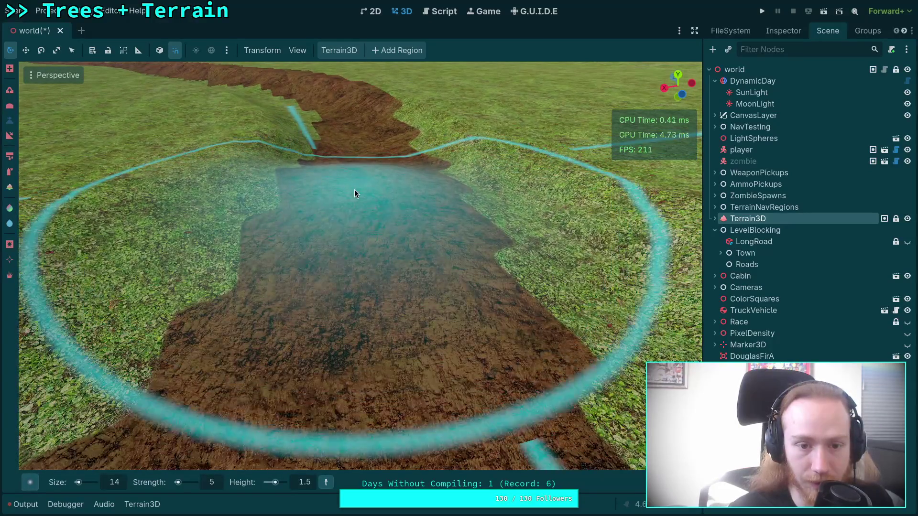
pyautogui.click(307, 484)
pyautogui.press('BackSpace')
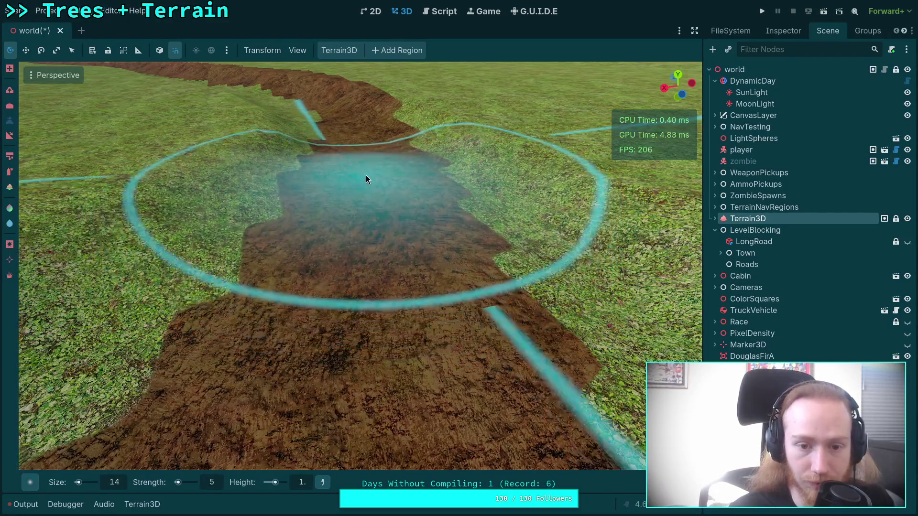
# Paint several strokes sinking further stretches of the ditch, undoing one misplaced stroke
pyautogui.moveTo(367, 181)
pyautogui.mouseDown()
pyautogui.moveTo(359, 190)
pyautogui.moveTo(358, 172)
pyautogui.mouseUp()
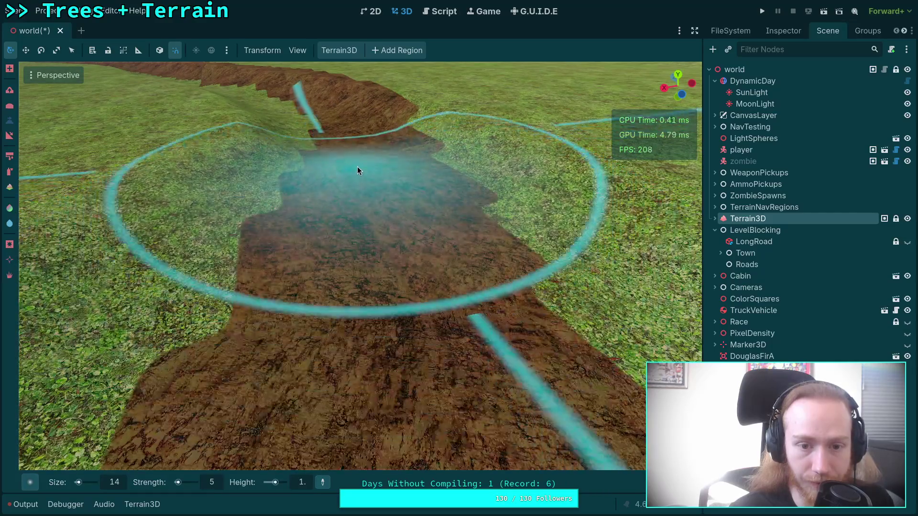
pyautogui.scroll(-3, 361, 160)
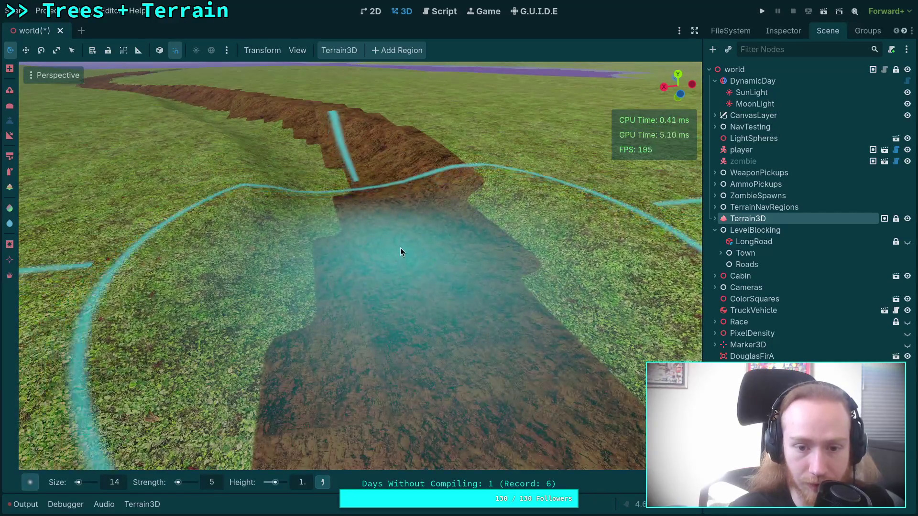
pyautogui.hotkey('ctrl', 'z')
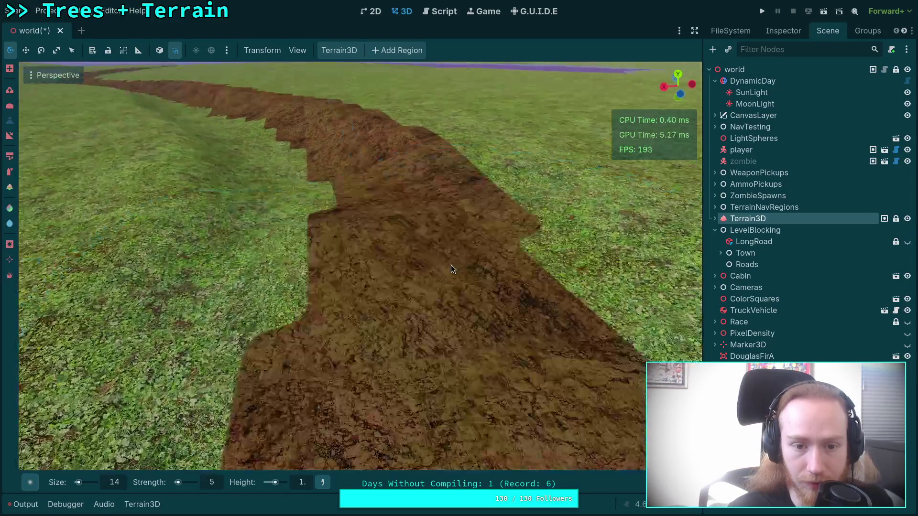
pyautogui.moveTo(451, 265)
pyautogui.mouseDown()
pyautogui.moveTo(413, 234)
pyautogui.moveTo(388, 167)
pyautogui.moveTo(365, 169)
pyautogui.moveTo(363, 160)
pyautogui.mouseUp()
pyautogui.scroll(-2, 397, 196)
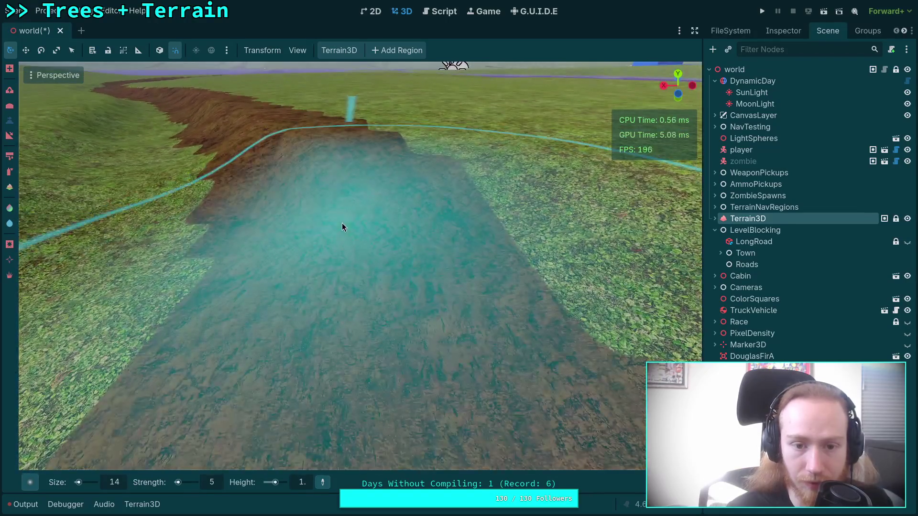
pyautogui.moveTo(342, 223); pyautogui.dragTo(317, 152)
pyautogui.scroll(-2, 364, 201)
pyautogui.moveTo(363, 198); pyautogui.dragTo(338, 160)
pyautogui.scroll(3, 337, 160)
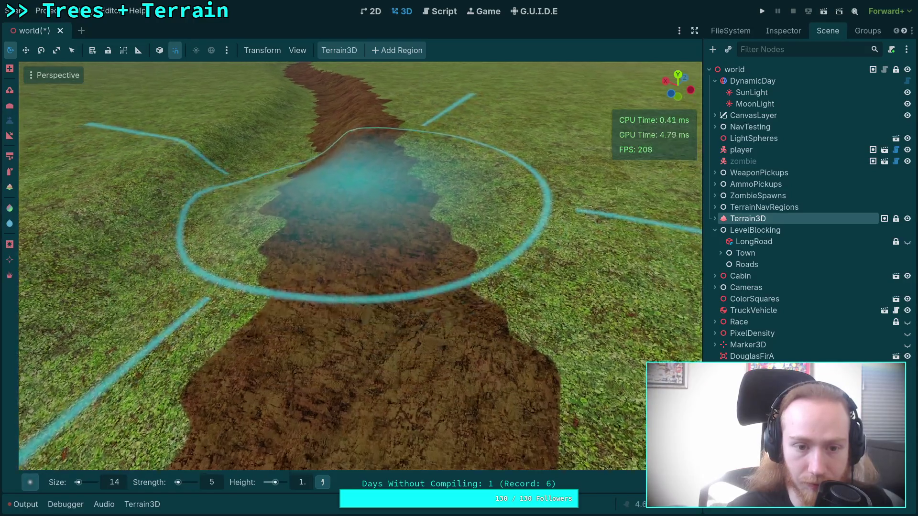
pyautogui.scroll(2, 351, 180)
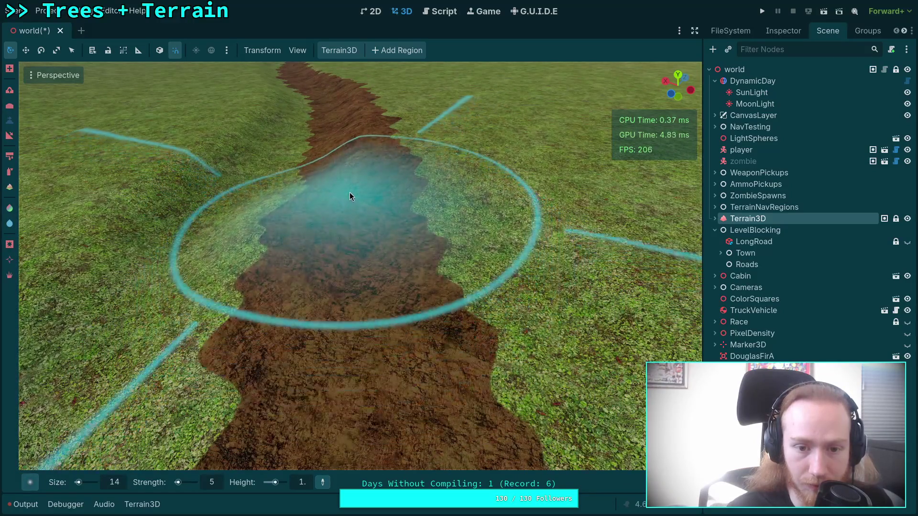
pyautogui.scroll(2, 349, 192)
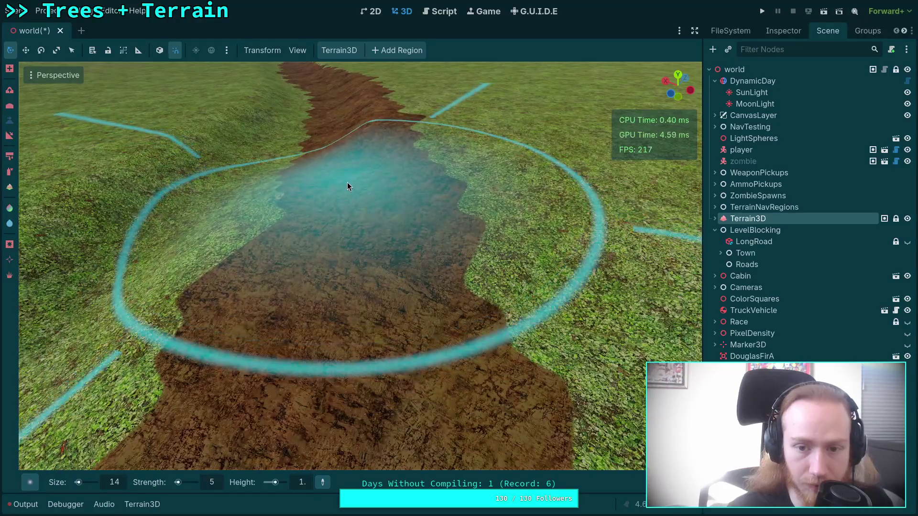
pyautogui.scroll(2, 326, 389)
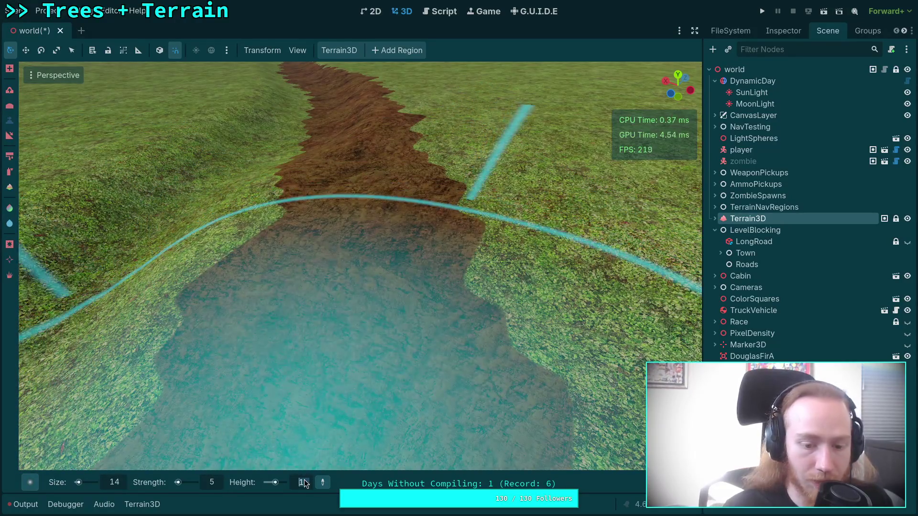
pyautogui.write('.5')
pyautogui.write('0.5')
# Lock in a 0.5 brush target height and zoom around to inspect the sunken trench floor
pyautogui.press('Return')
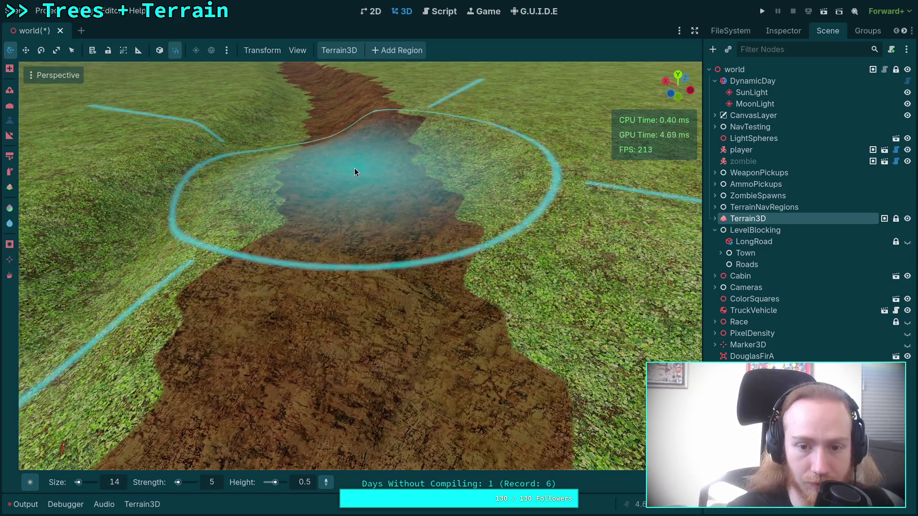
pyautogui.scroll(2, 354, 168)
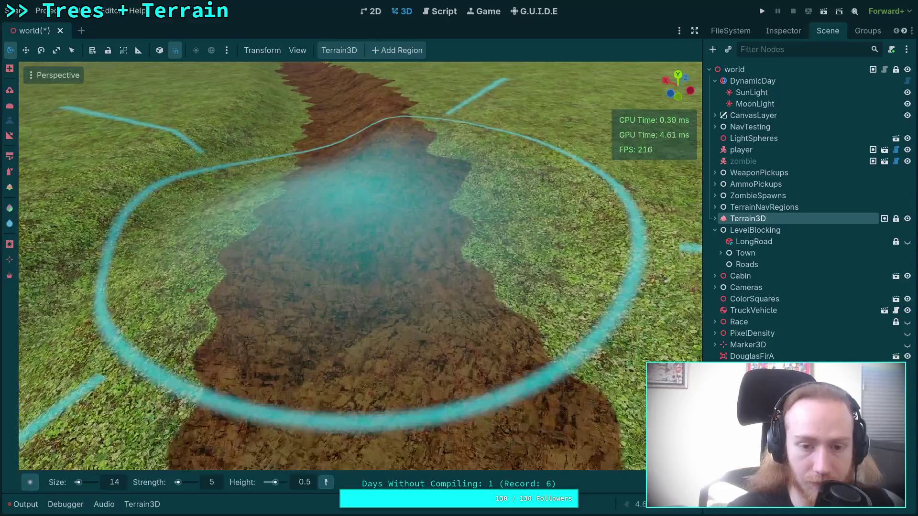
pyautogui.scroll(2, 379, 208)
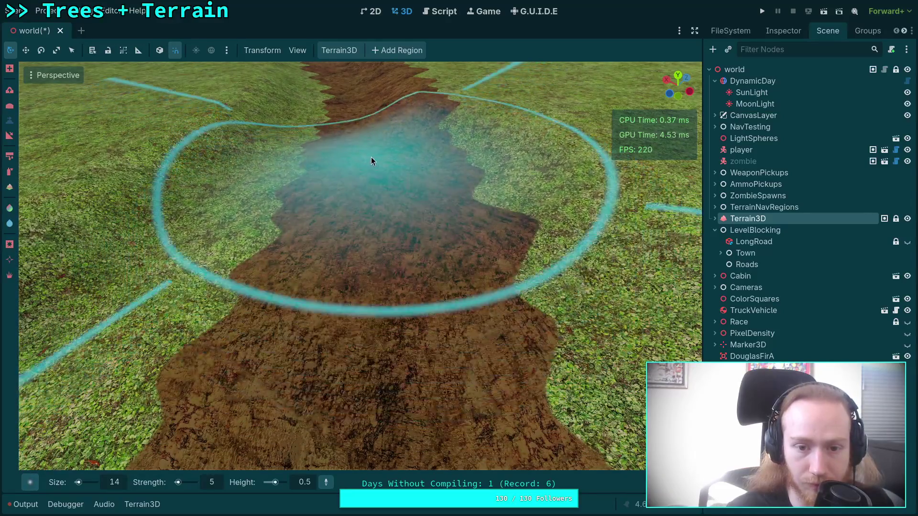
pyautogui.scroll(-2, 371, 172)
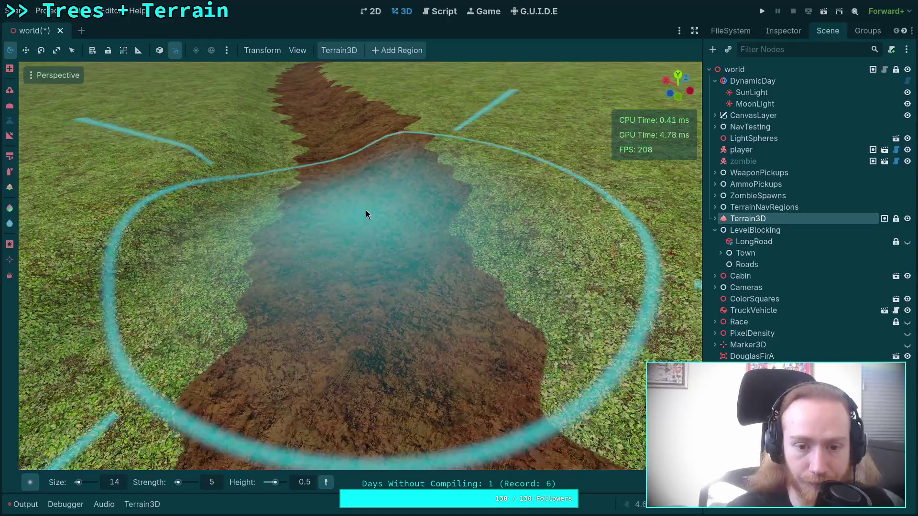
pyautogui.scroll(1, 371, 224)
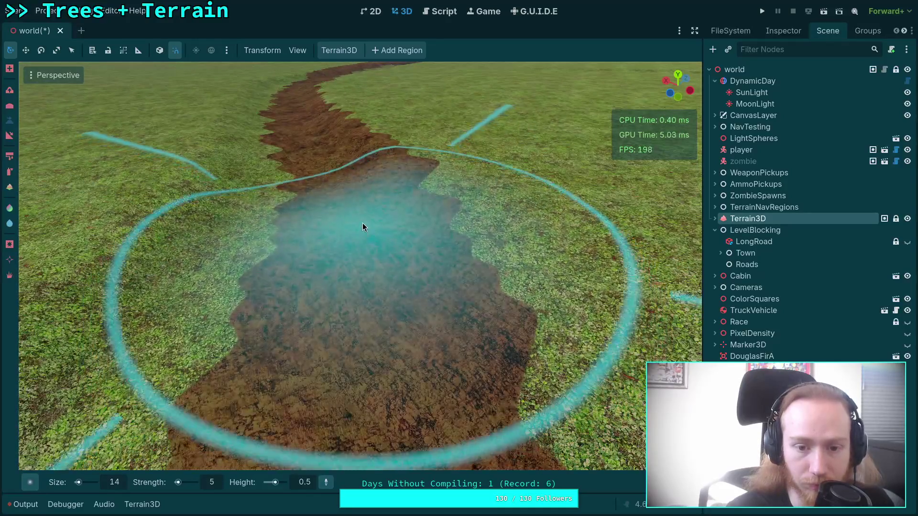
pyautogui.scroll(2, 371, 215)
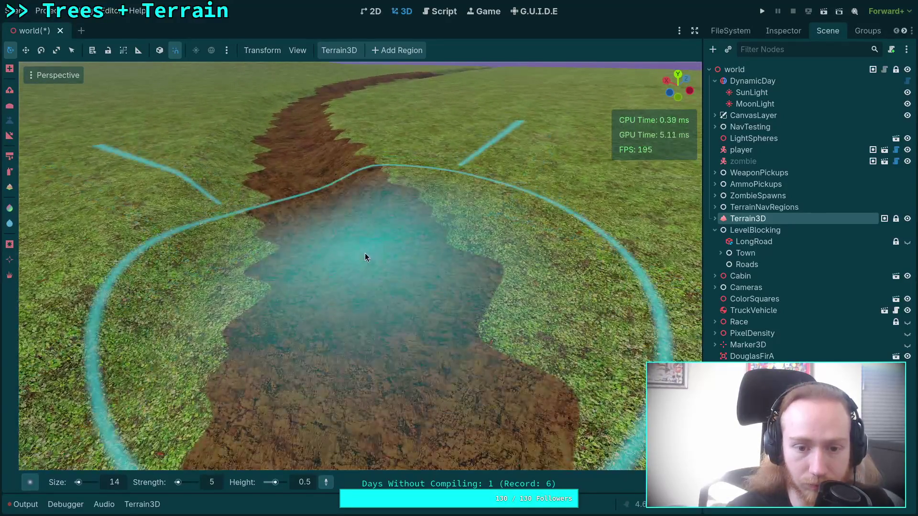
pyautogui.scroll(2, 352, 201)
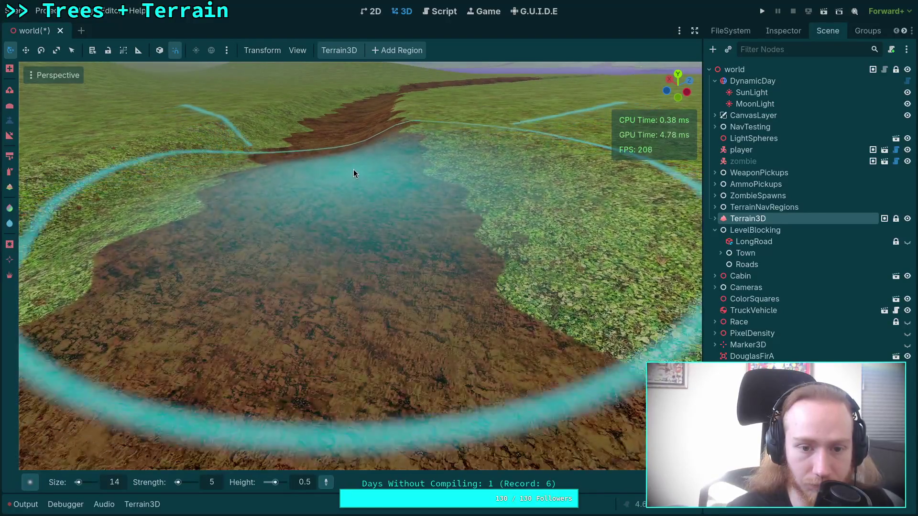
pyautogui.scroll(-2, 354, 173)
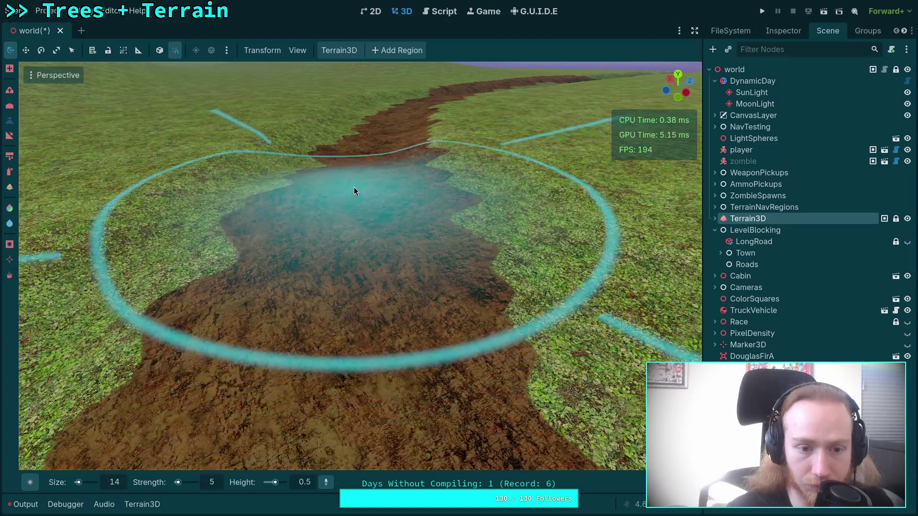
pyautogui.scroll(2, 354, 191)
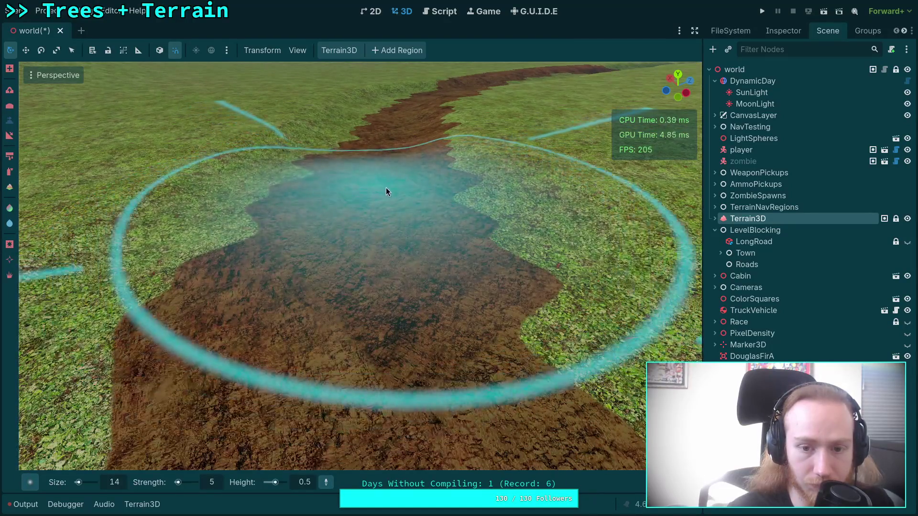
pyautogui.scroll(-1, 362, 182)
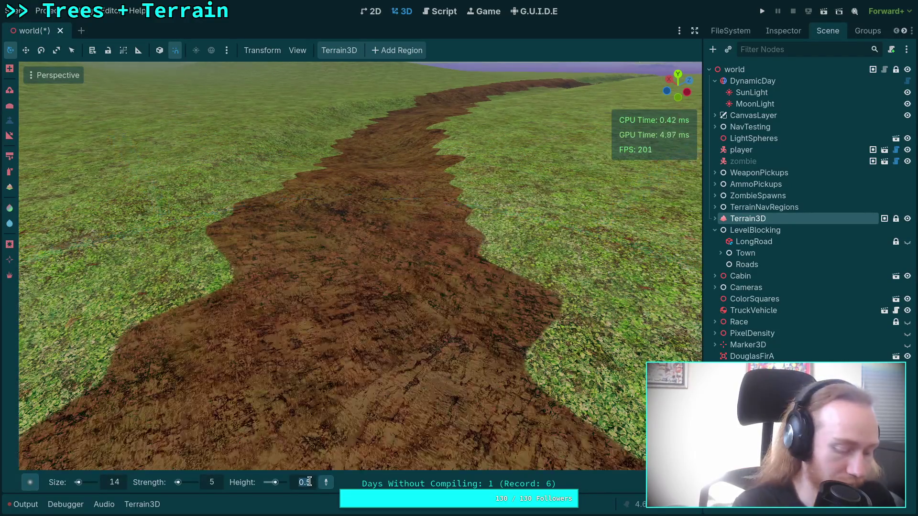
# Start typing a new decimal Height value and zoom over the ditch flattened to 0.5
pyautogui.write('.')
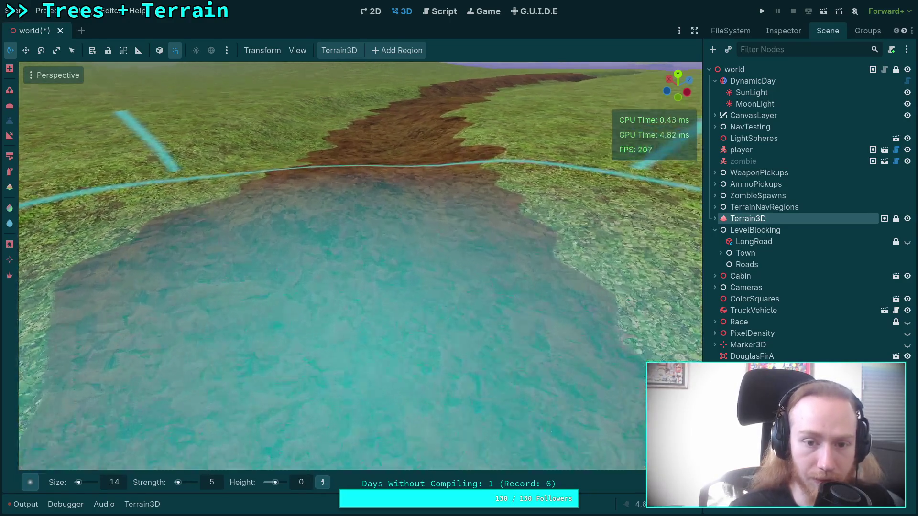
pyautogui.scroll(-3, 361, 256)
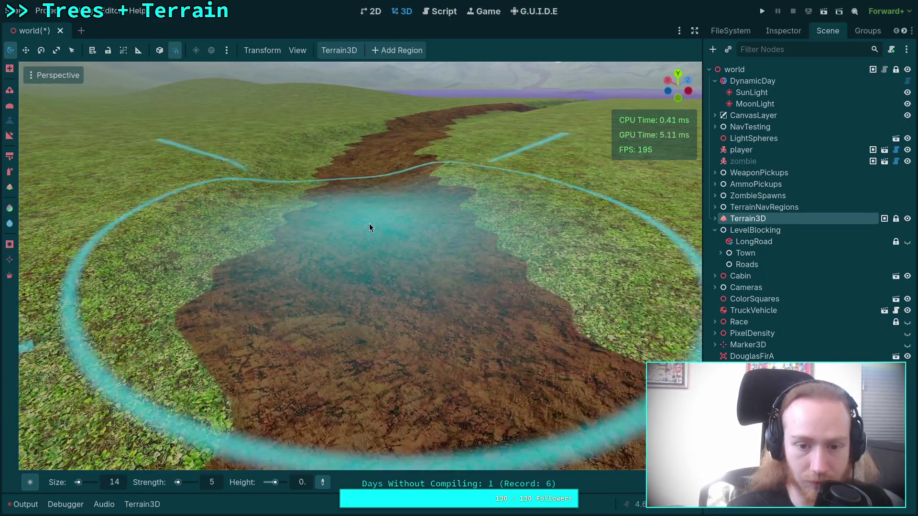
pyautogui.scroll(4, 371, 200)
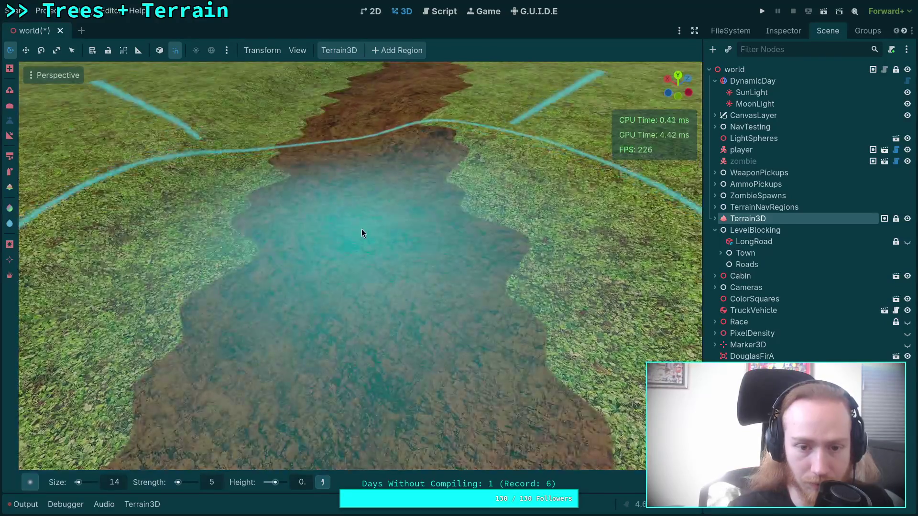
pyautogui.scroll(-2, 348, 197)
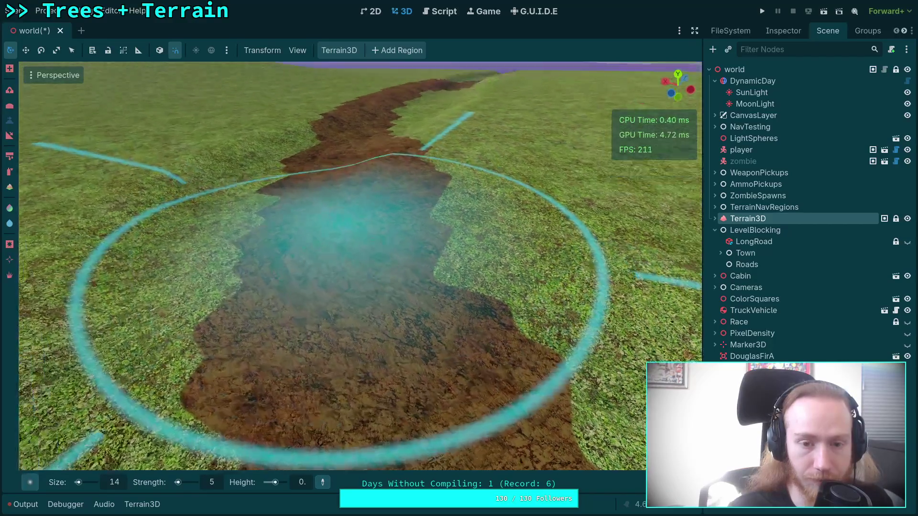
pyautogui.scroll(-2, 351, 177)
pyautogui.scroll(4, 361, 175)
pyautogui.scroll(-2, 359, 187)
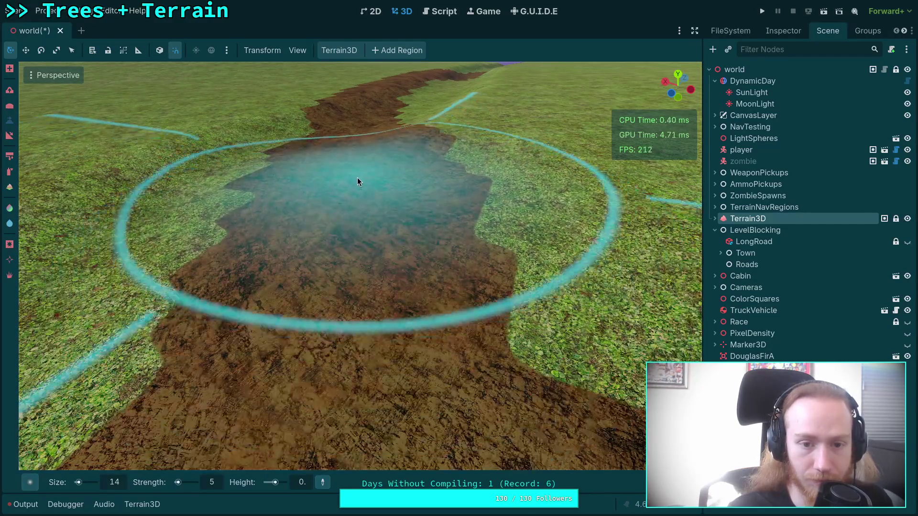
pyautogui.scroll(4, 357, 181)
pyautogui.scroll(-2, 358, 201)
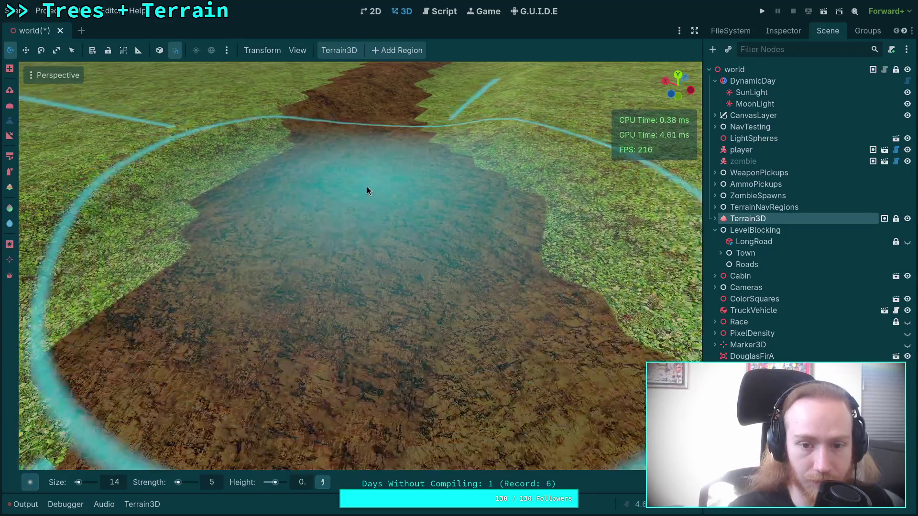
pyautogui.scroll(-3, 367, 186)
pyautogui.scroll(-3, 372, 281)
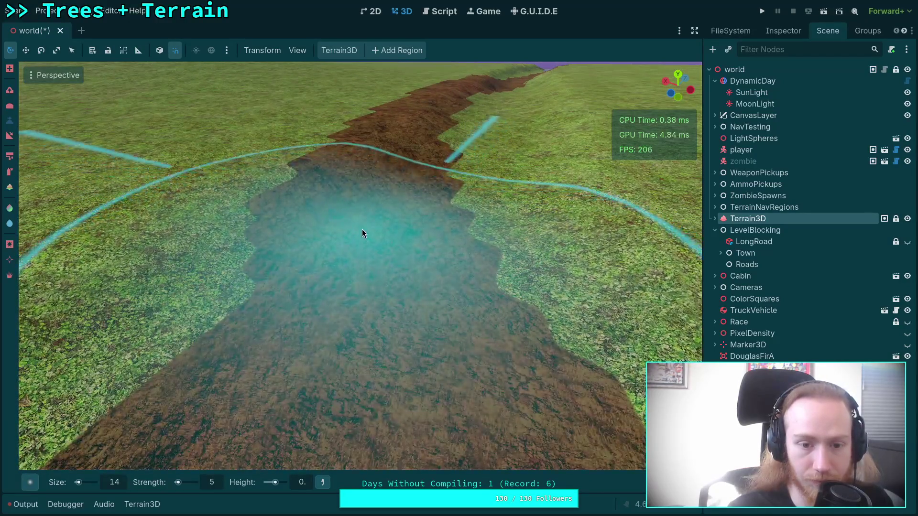
pyautogui.scroll(-4, 357, 151)
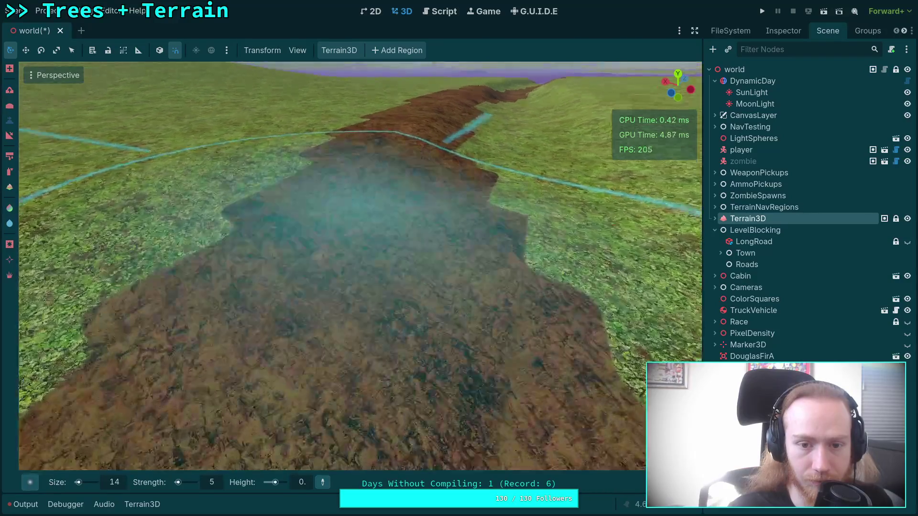
pyautogui.scroll(5, 358, 149)
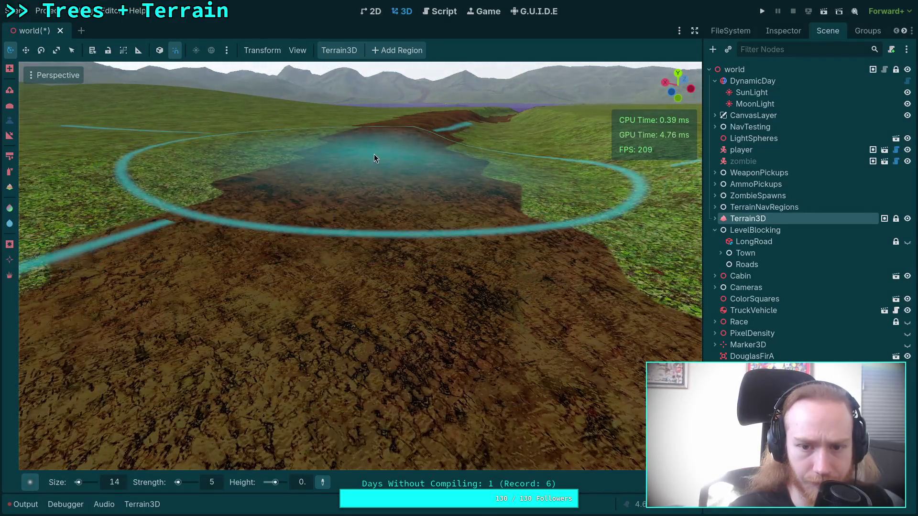
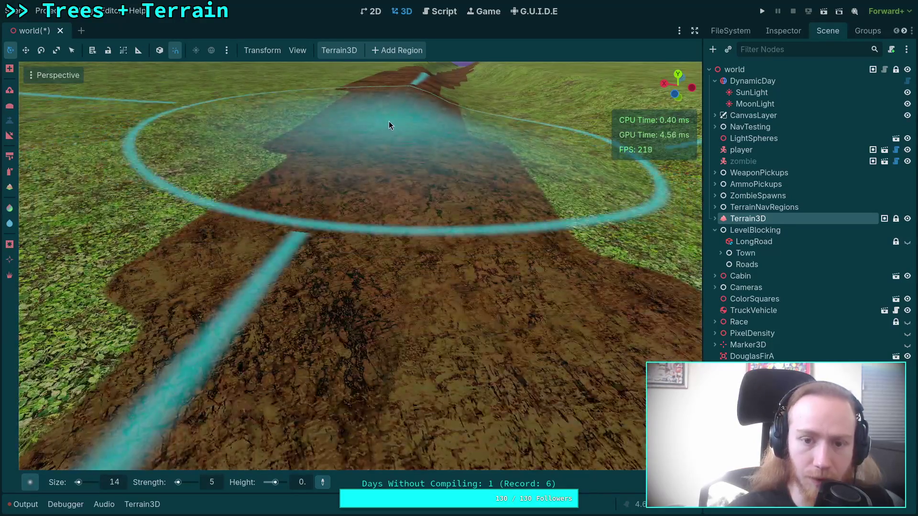
# Set the Terrain3D flatten height to -0.5
pyautogui.scroll(2, 389, 121)
pyautogui.click(302, 482)
pyautogui.write('-0.')
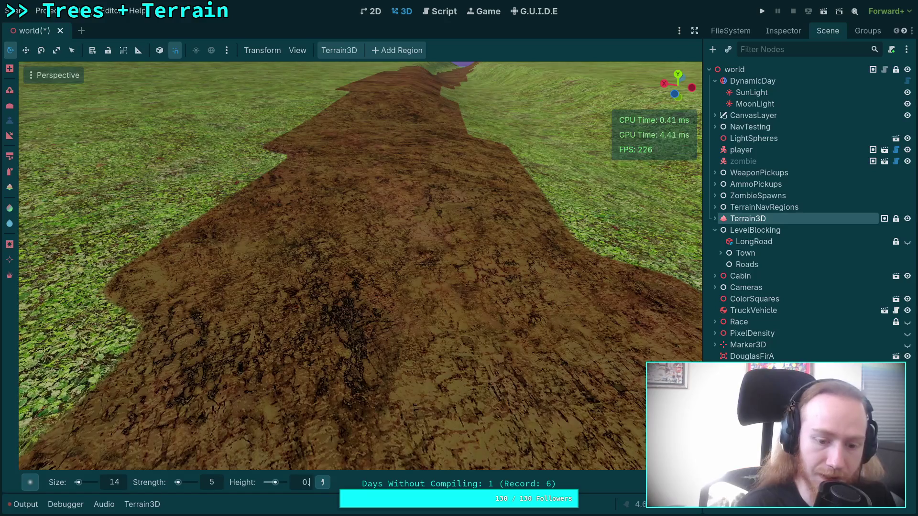
pyautogui.write('5')
pyautogui.press('Return')
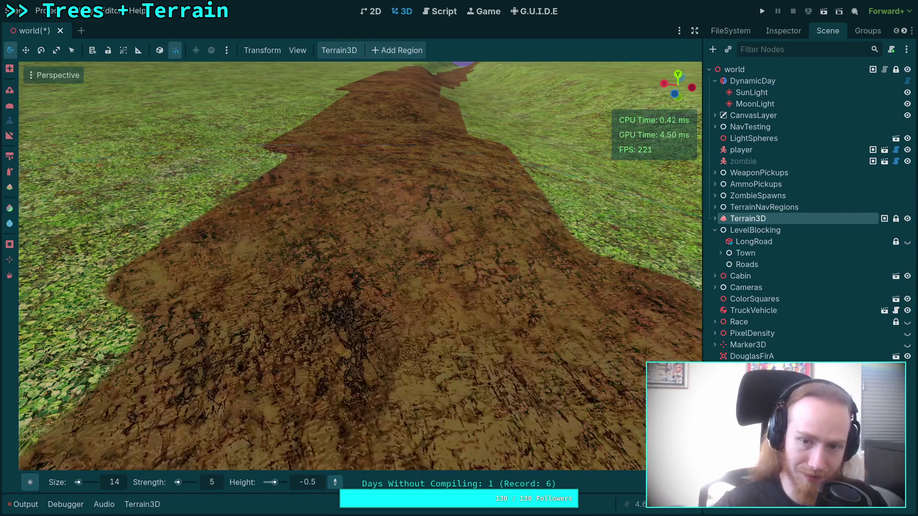
# Close in along the dirt road and flatten the ground at its end toward the lake
pyautogui.scroll(-8, 361, 426)
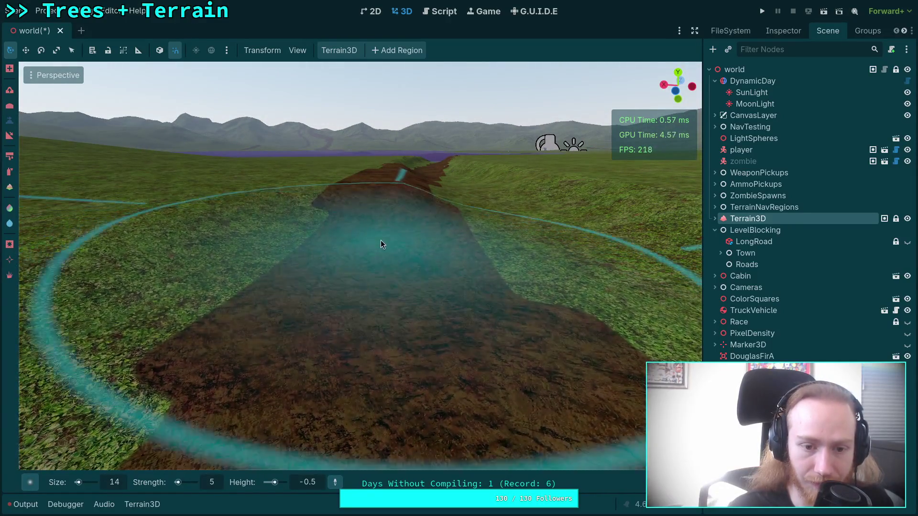
pyautogui.moveTo(381, 240); pyautogui.dragTo(380, 268)
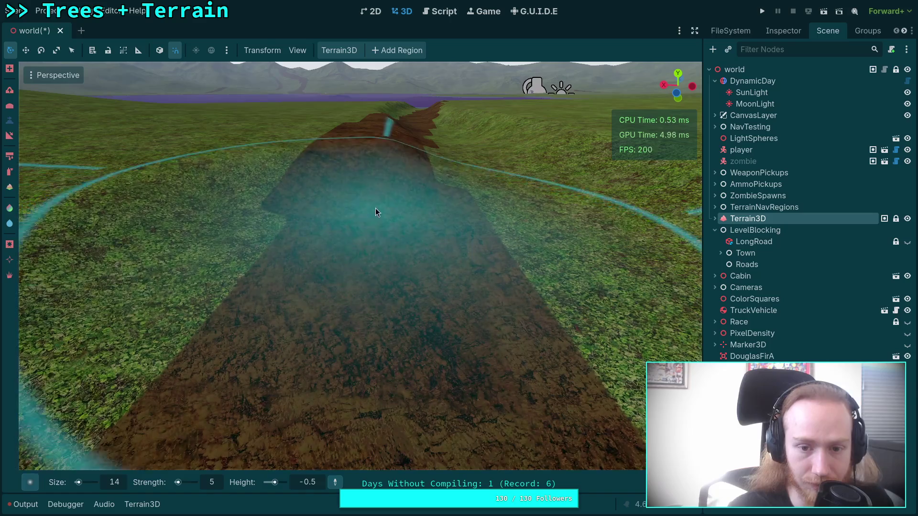
pyautogui.scroll(-3, 376, 208)
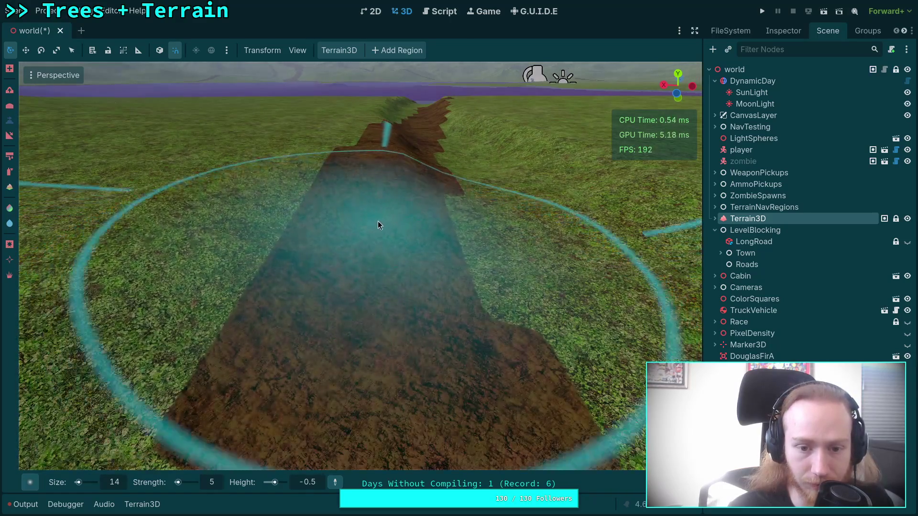
pyautogui.moveTo(357, 241); pyautogui.dragTo(415, 282)
pyautogui.scroll(-2, 384, 200)
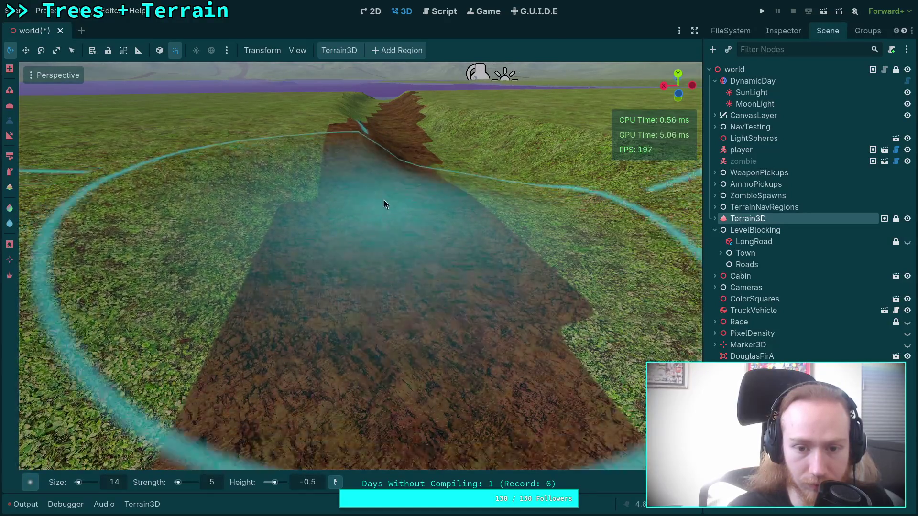
pyautogui.scroll(4, 383, 200)
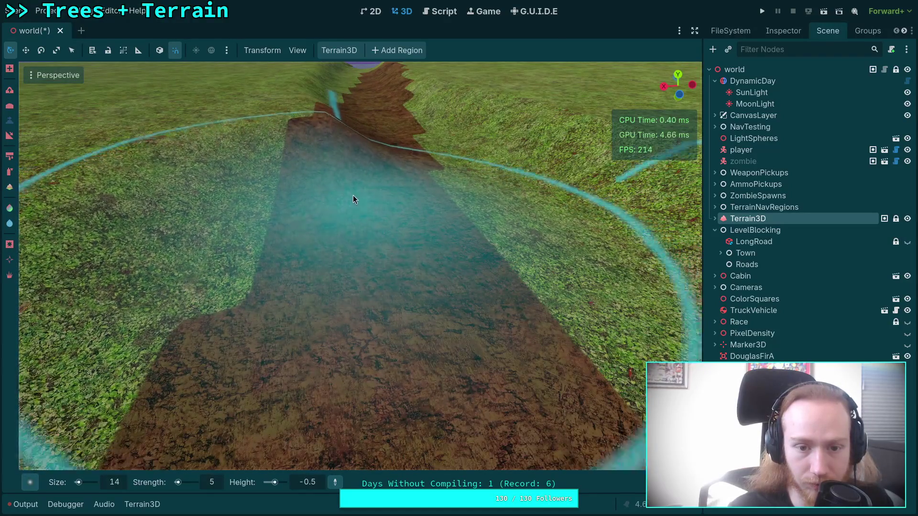
pyautogui.scroll(-3, 353, 197)
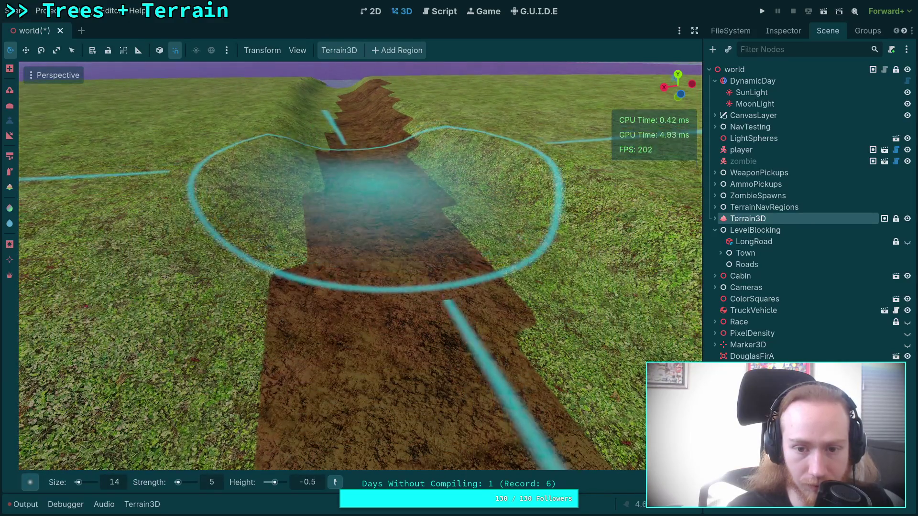
pyautogui.scroll(3, 366, 308)
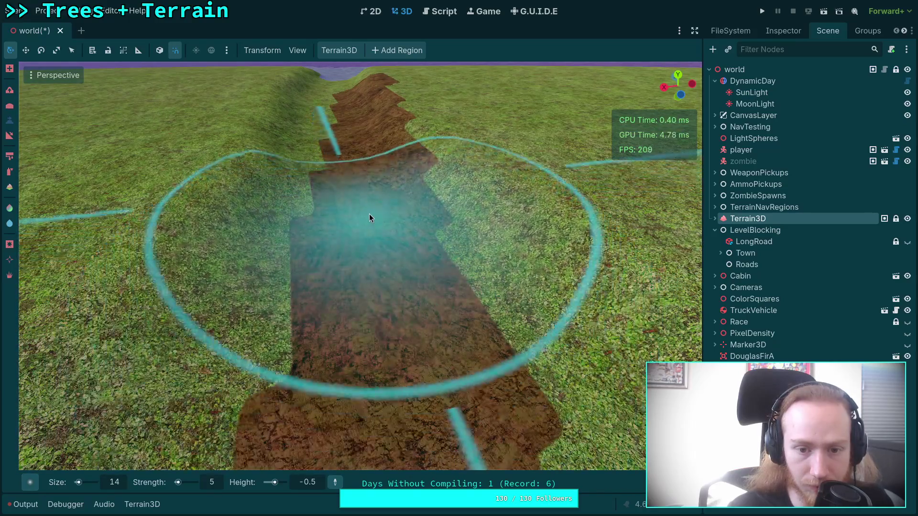
pyautogui.scroll(2, 371, 268)
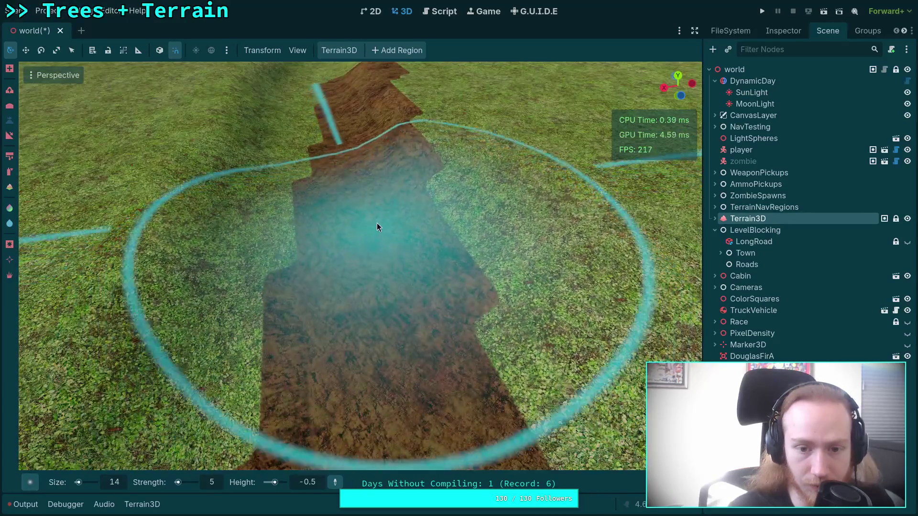
pyautogui.scroll(-4, 375, 188)
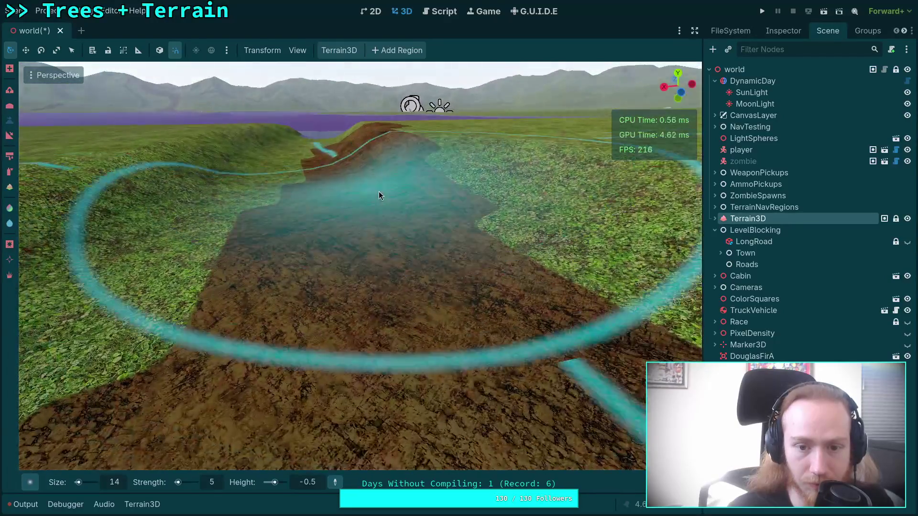
pyautogui.scroll(2, 374, 188)
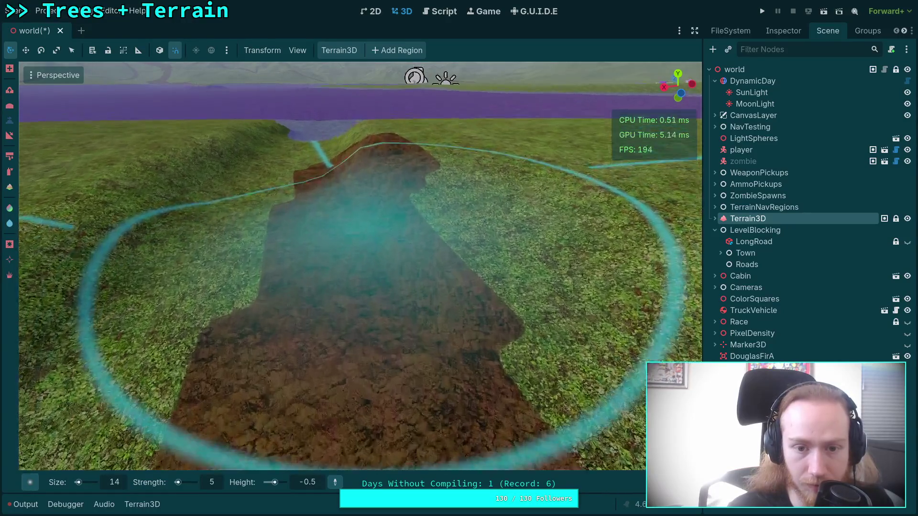
pyautogui.scroll(2, 364, 191)
pyautogui.moveTo(370, 190)
pyautogui.mouseDown()
pyautogui.moveTo(371, 168)
pyautogui.moveTo(370, 213)
pyautogui.mouseUp()
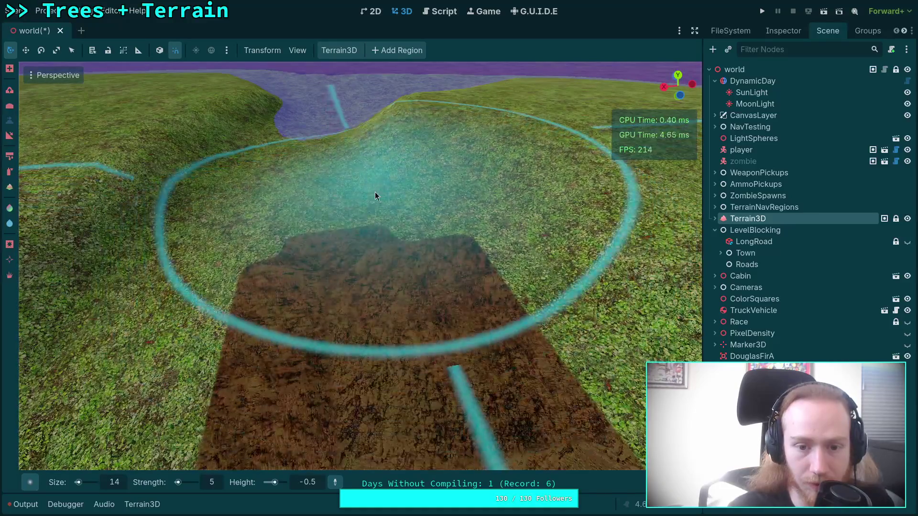
# Flatten a bowl past the road end at height -1
pyautogui.click(315, 486)
pyautogui.write('-1')
pyautogui.press('Return')
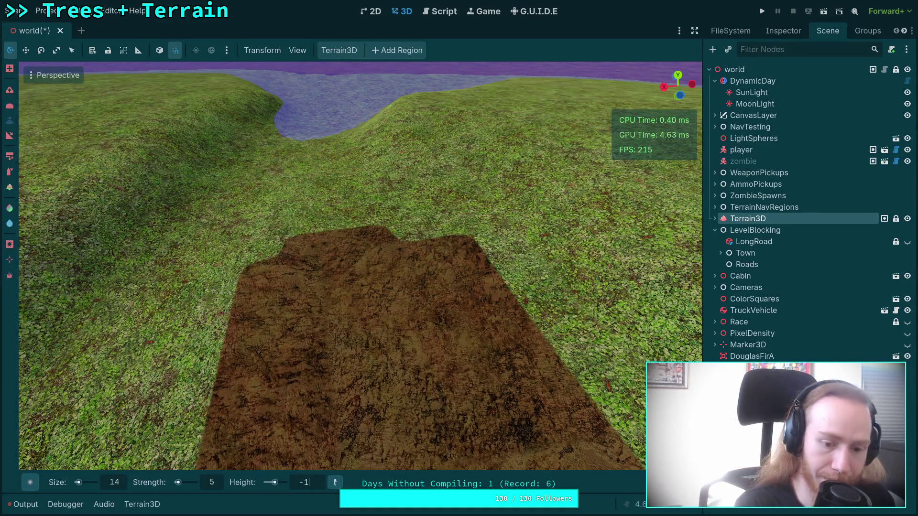
pyautogui.moveTo(383, 214)
pyautogui.mouseDown()
pyautogui.moveTo(377, 168)
pyautogui.moveTo(358, 166)
pyautogui.mouseUp()
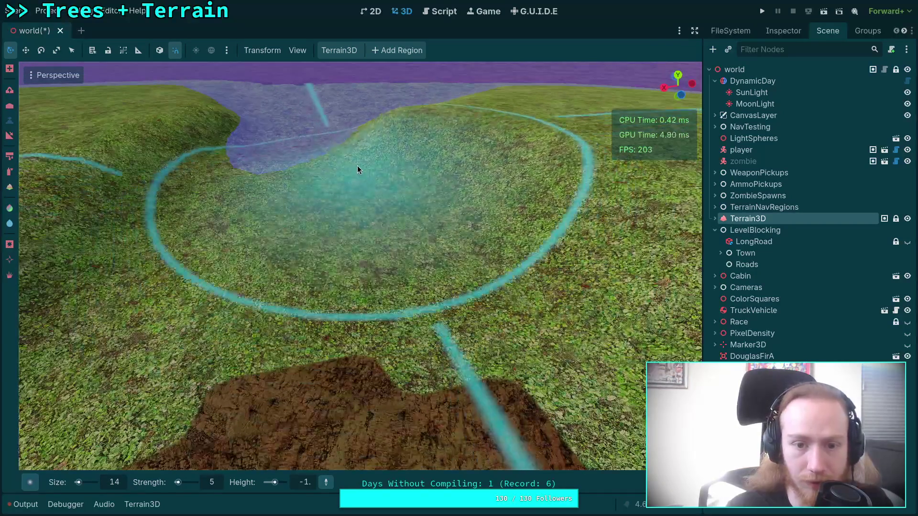
pyautogui.scroll(2, 359, 151)
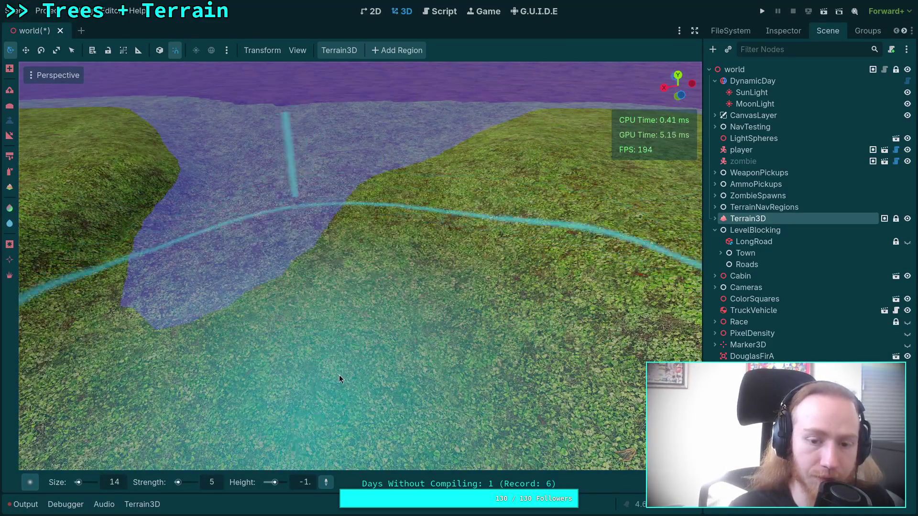
pyautogui.scroll(2, 356, 194)
pyautogui.scroll(-4, 354, 276)
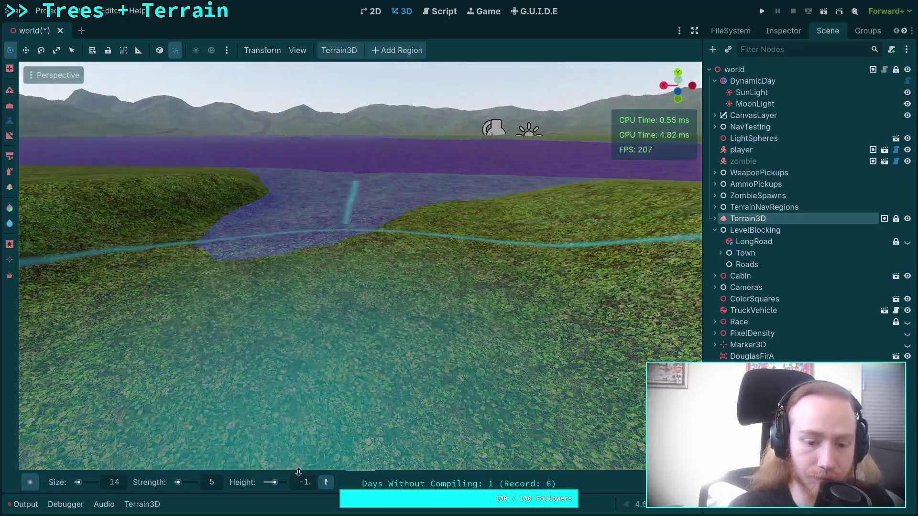
# Extend the lowered area into the lake at height -1.5, then swing back over the road
pyautogui.click(307, 481)
pyautogui.write('.5')
pyautogui.press('Return')
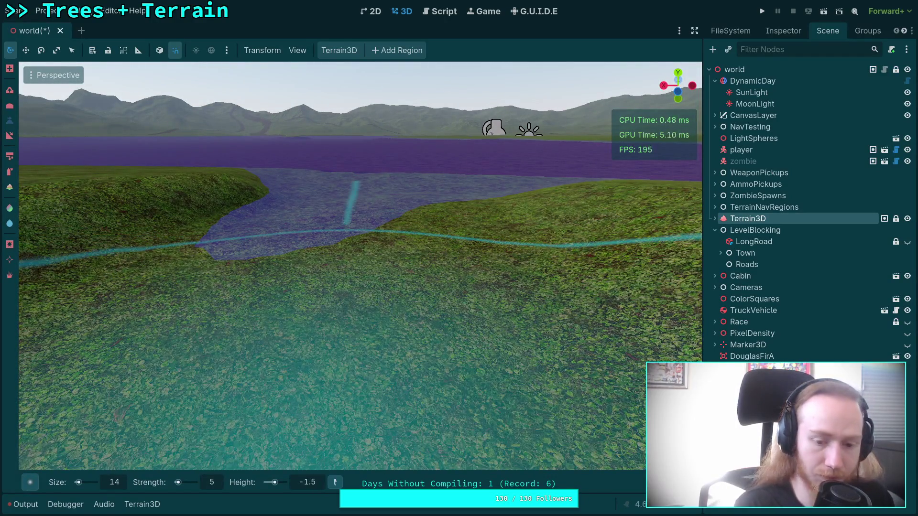
pyautogui.moveTo(396, 246); pyautogui.dragTo(443, 215)
pyautogui.scroll(4, 402, 240)
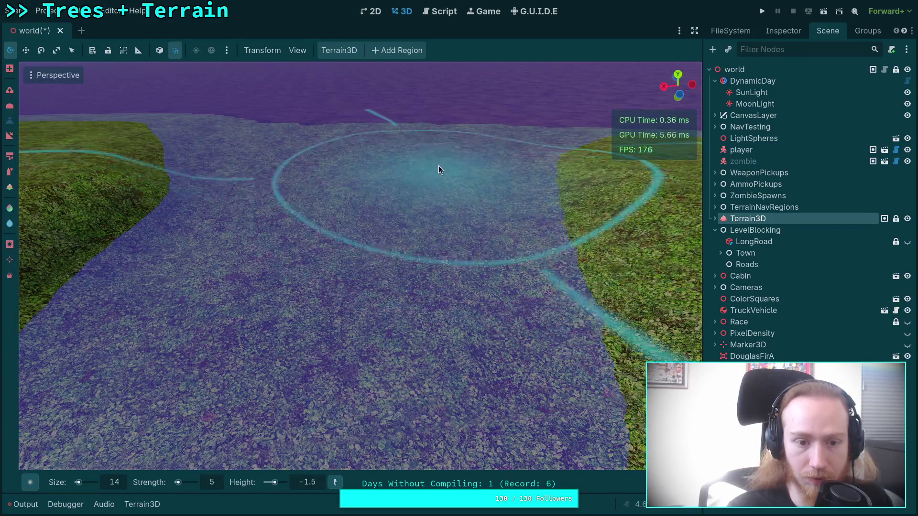
pyautogui.moveTo(438, 184); pyautogui.dragTo(287, 225)
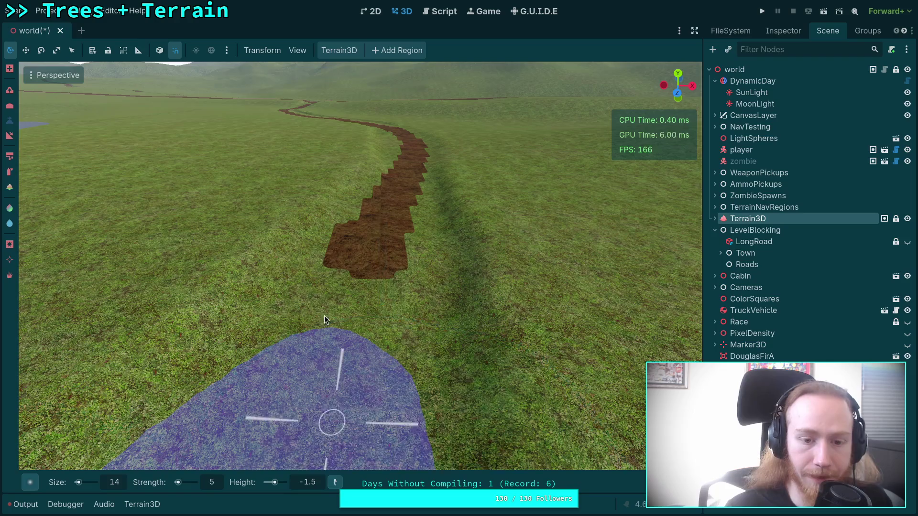
# Fly along the upper dirt road and rotate the view so the road runs down the left
pyautogui.moveTo(346, 188)
pyautogui.mouseDown()
pyautogui.moveTo(337, 221)
pyautogui.moveTo(297, 184)
pyautogui.mouseUp()
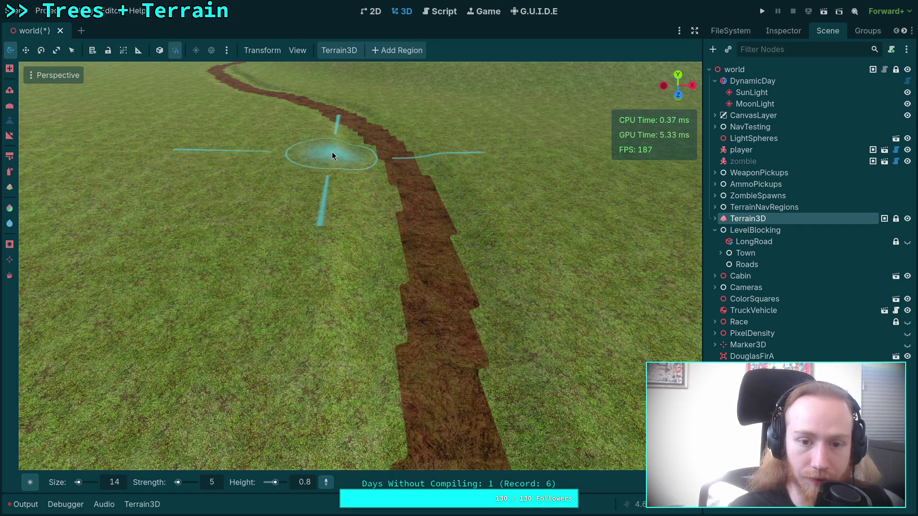
pyautogui.scroll(-3, 321, 283)
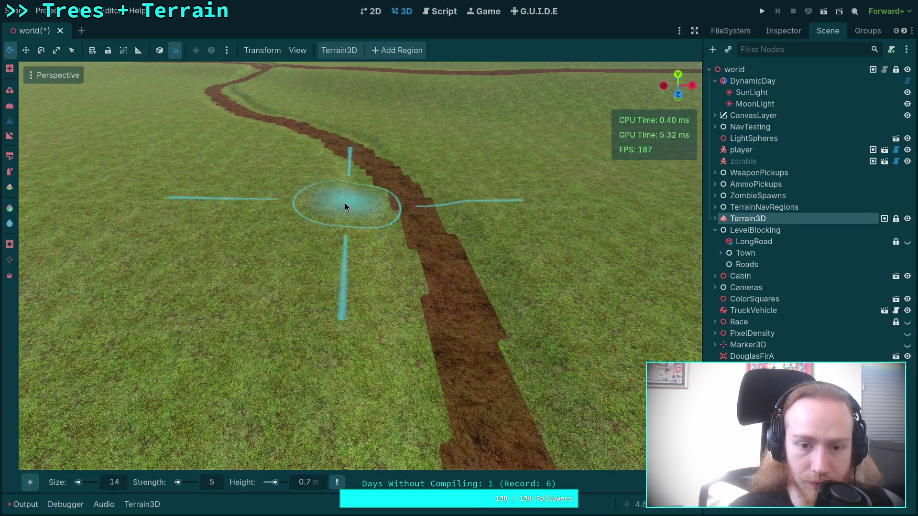
pyautogui.scroll(-3, 368, 212)
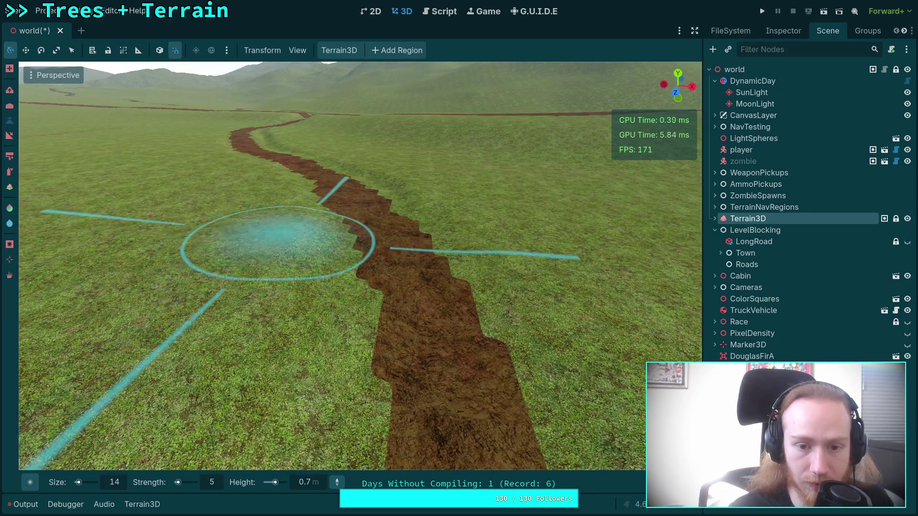
pyautogui.moveTo(263, 229)
pyautogui.mouseDown()
pyautogui.moveTo(421, 185)
pyautogui.moveTo(443, 191)
pyautogui.mouseUp()
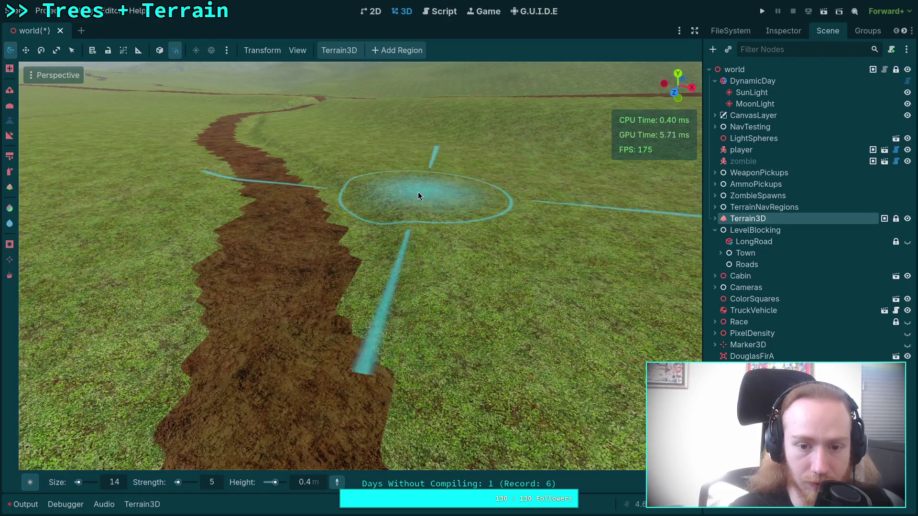